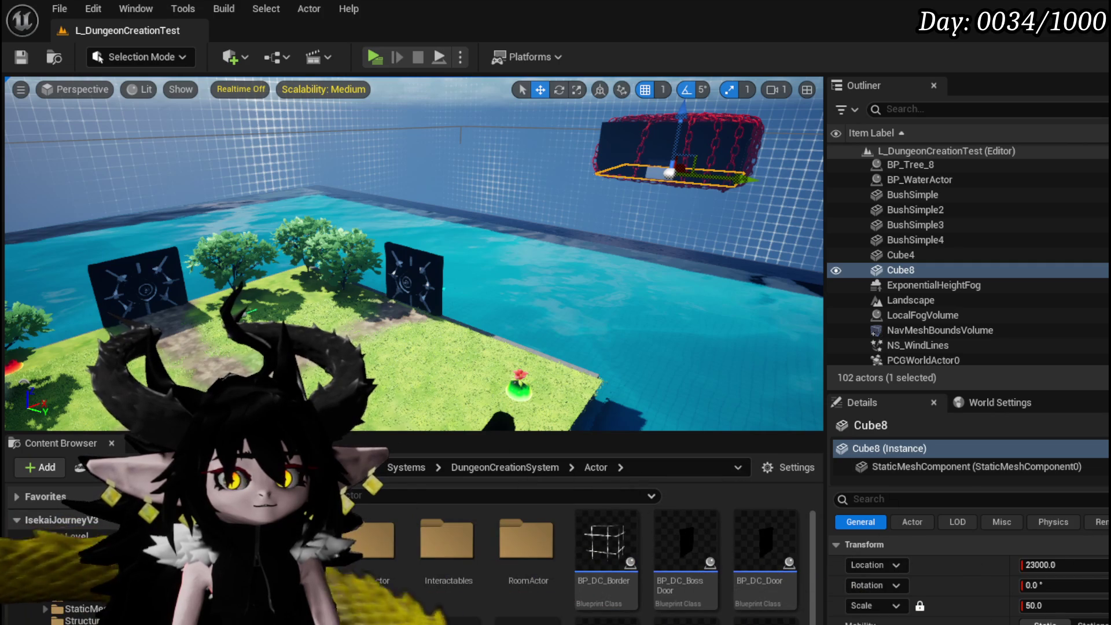
Bring the Make S Battler Info node into view in BP_Room_FinalBoss's event graph.
{"action": "key", "text": "alt+Tab"}
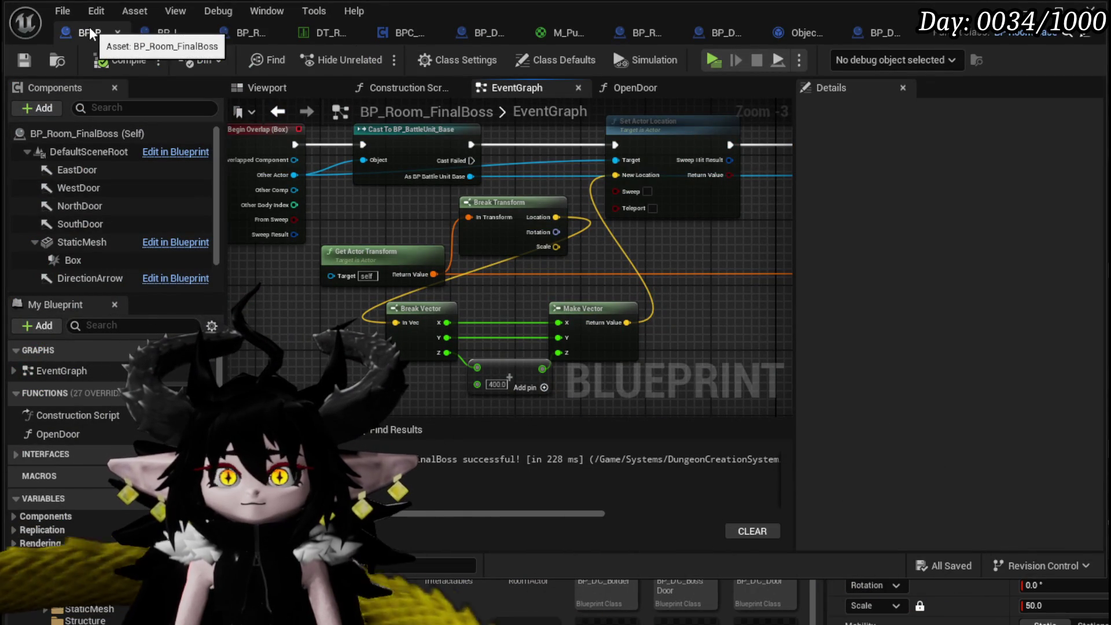
{"action": "right_click", "coordinate": [90, 34]}
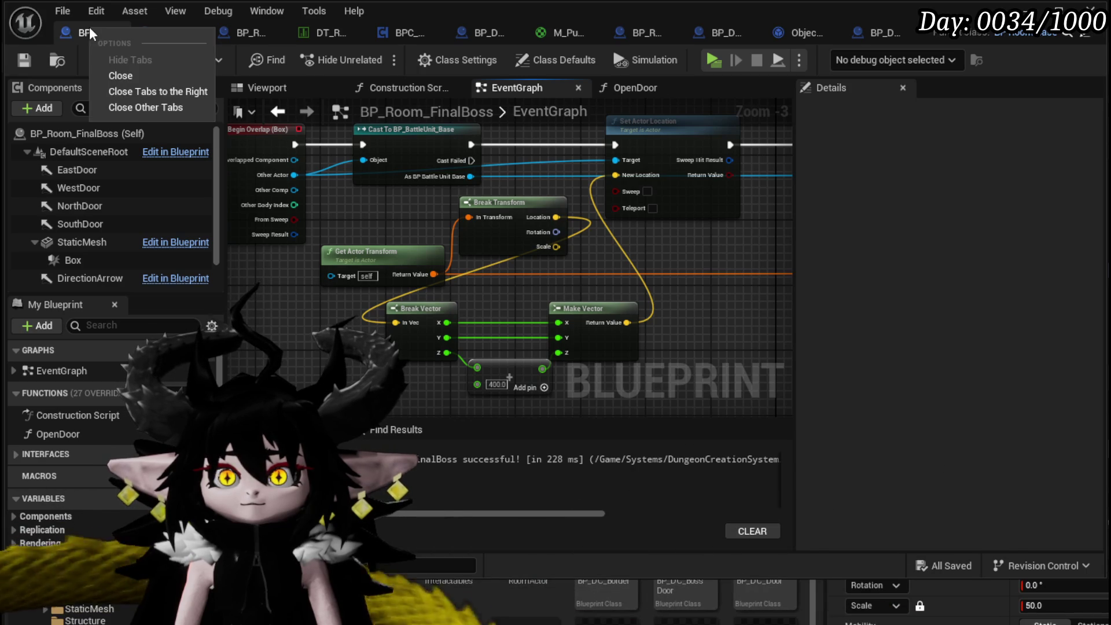
{"action": "key", "text": "Escape"}
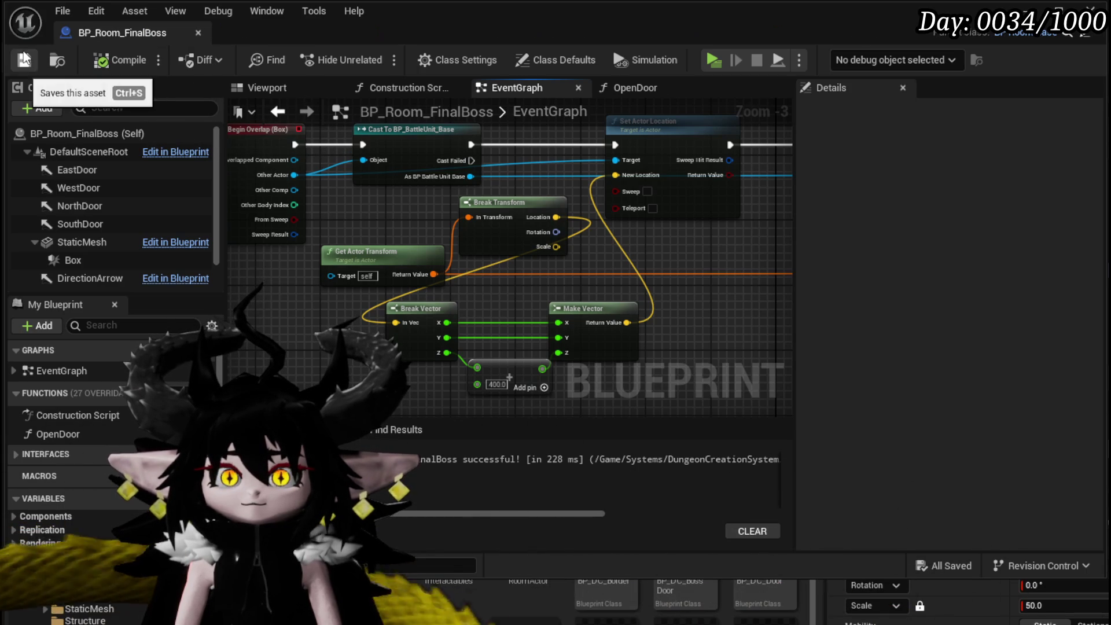
{"action": "mouse_move", "coordinate": [818, 168]}
{"action": "left_mouse_down"}
{"action": "mouse_move", "coordinate": [489, 355]}
{"action": "mouse_move", "coordinate": [397, 330]}
{"action": "mouse_move", "coordinate": [734, 345]}
{"action": "mouse_move", "coordinate": [878, 409]}
{"action": "left_mouse_up"}
{"action": "left_click_drag", "start_coordinate": [324, 197], "coordinate": [387, 228]}
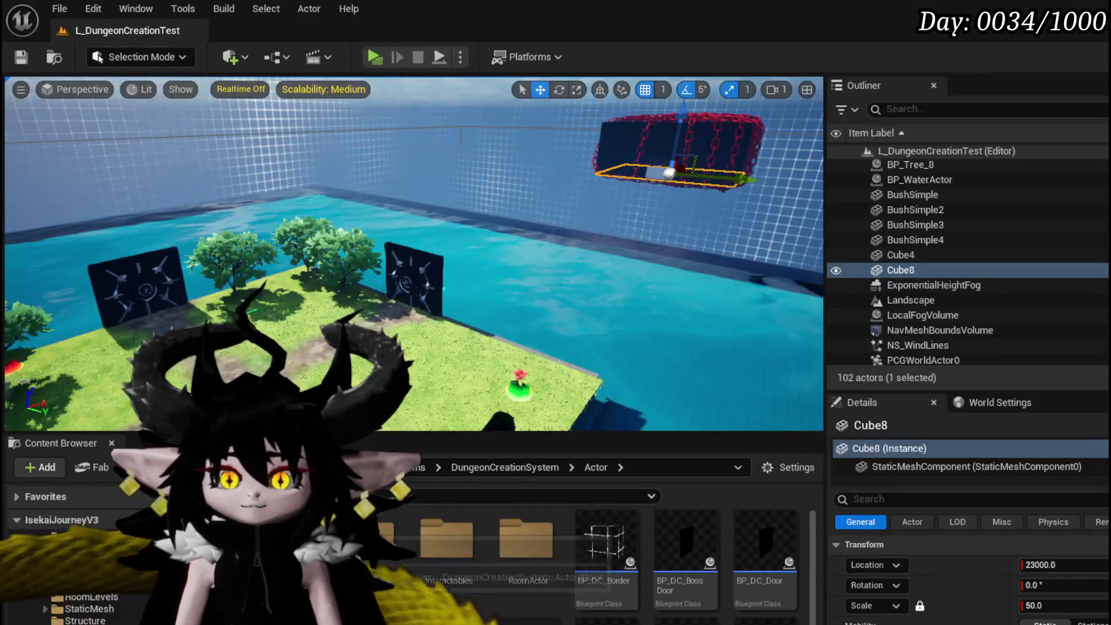
{"action": "scroll", "coordinate": [92, 621], "scroll_direction": "up", "scroll_amount": 3}
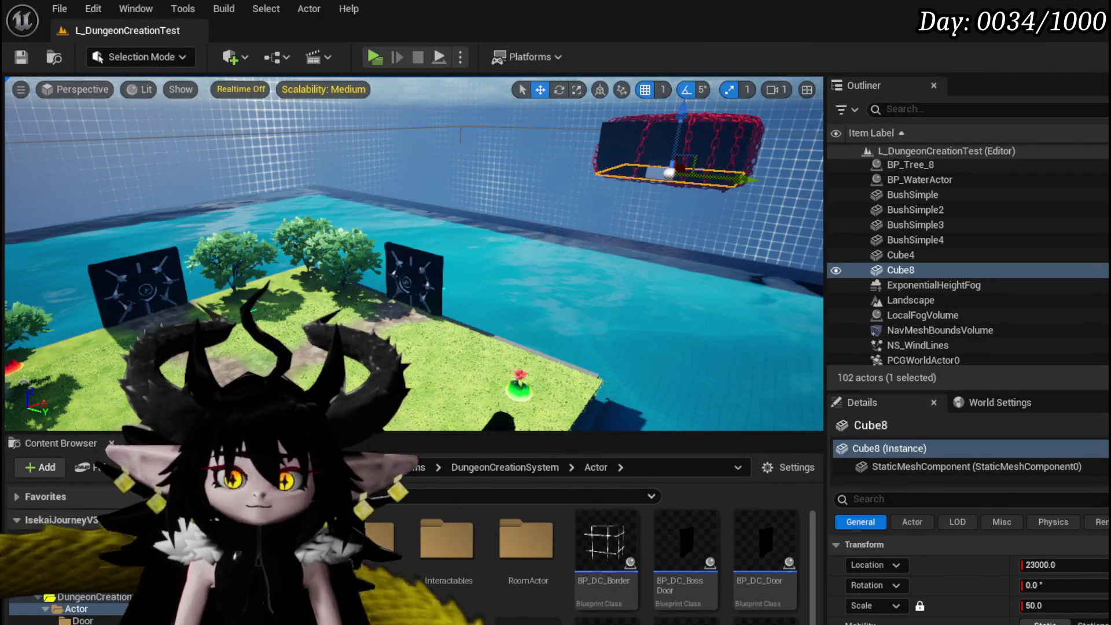
{"action": "scroll", "coordinate": [87, 596], "scroll_direction": "up", "scroll_amount": 3}
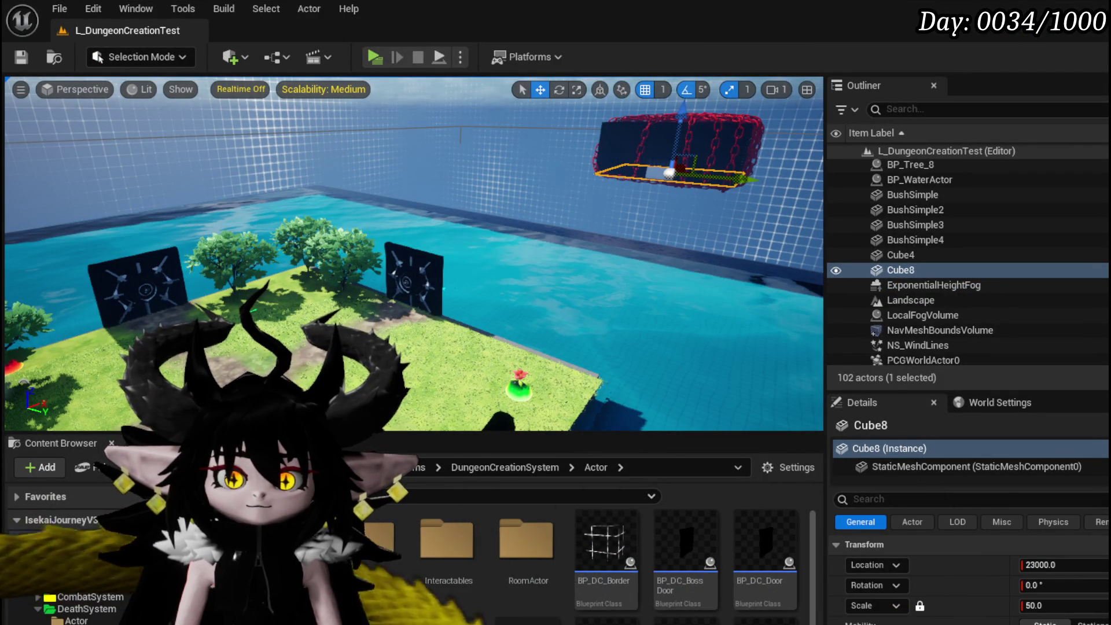
Open the DT_BattlerInfo data table from CombatSystem > DataBase.
{"action": "left_click", "coordinate": [38, 598]}
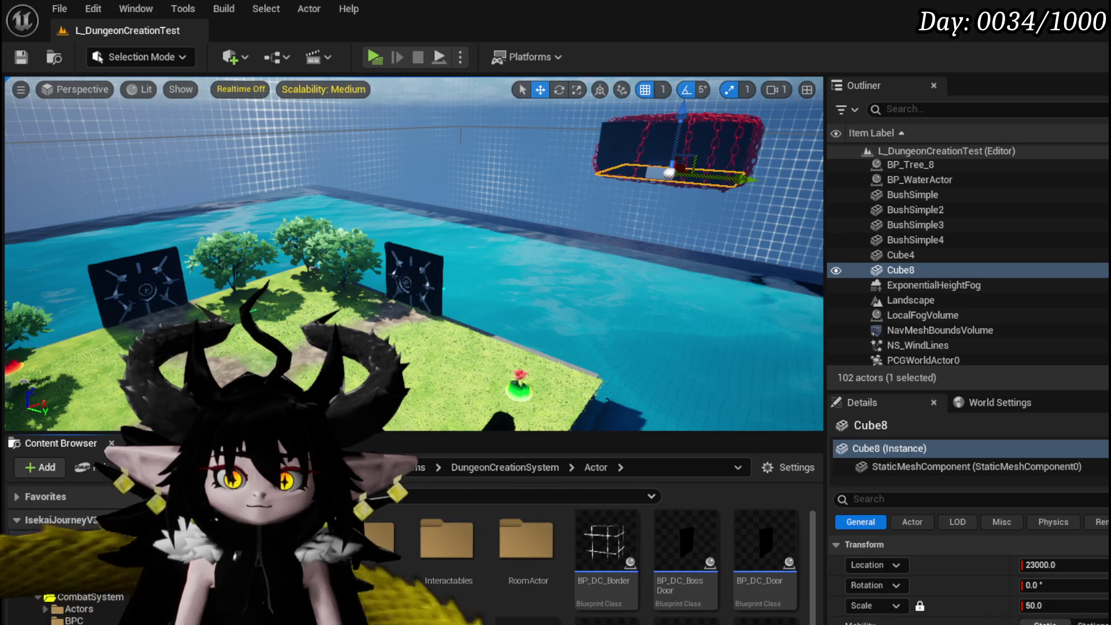
{"action": "left_click", "coordinate": [75, 623]}
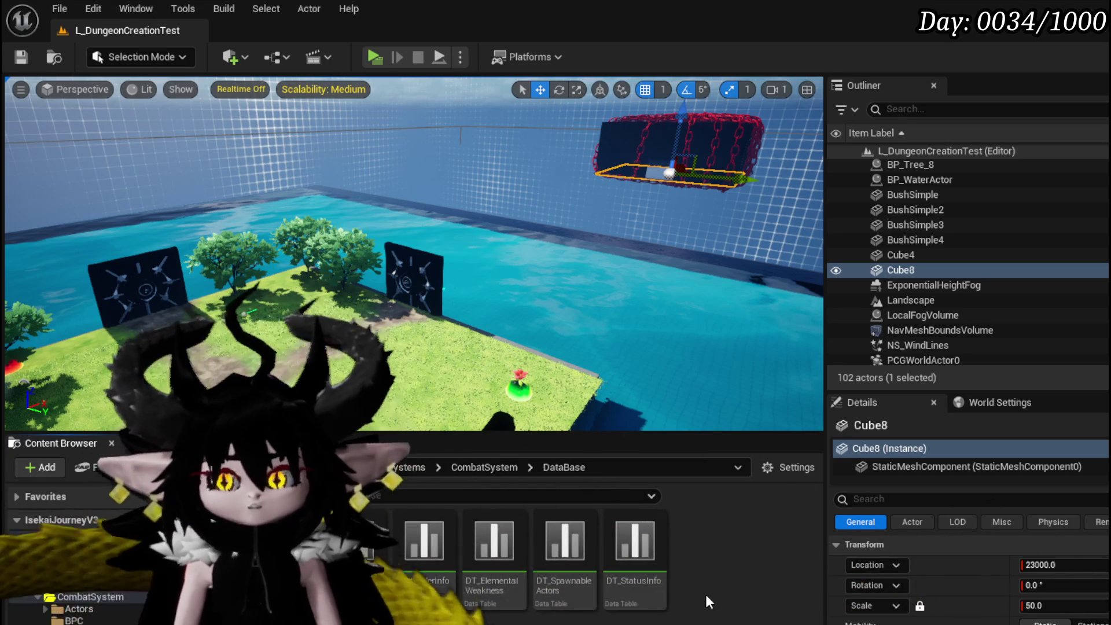
{"action": "double_click", "coordinate": [438, 547]}
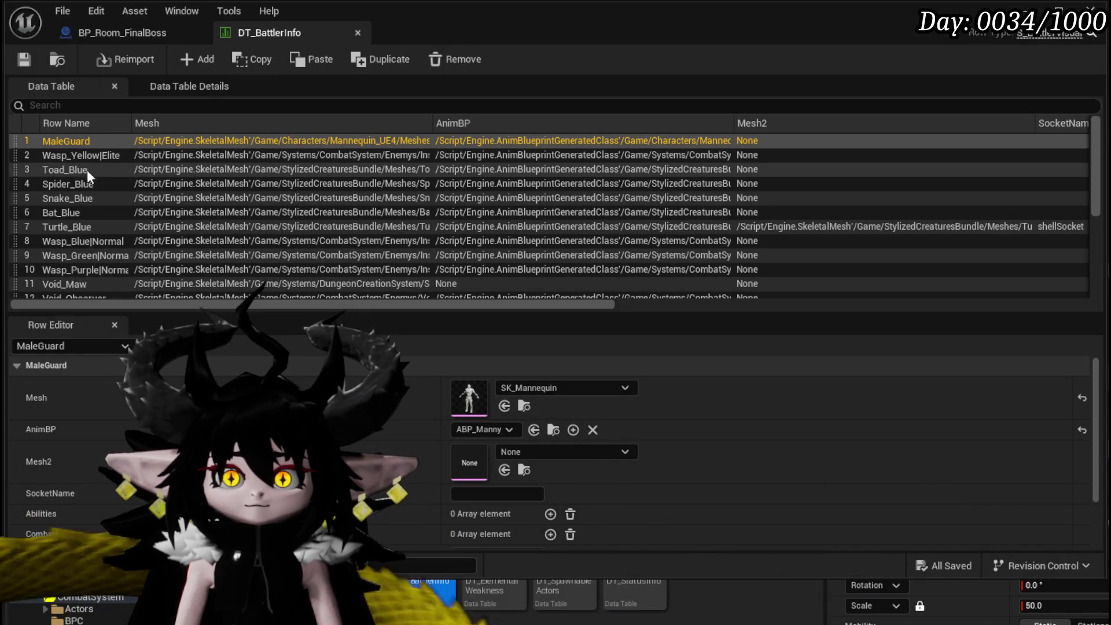
{"action": "scroll", "coordinate": [154, 238], "scroll_direction": "down", "scroll_amount": 1}
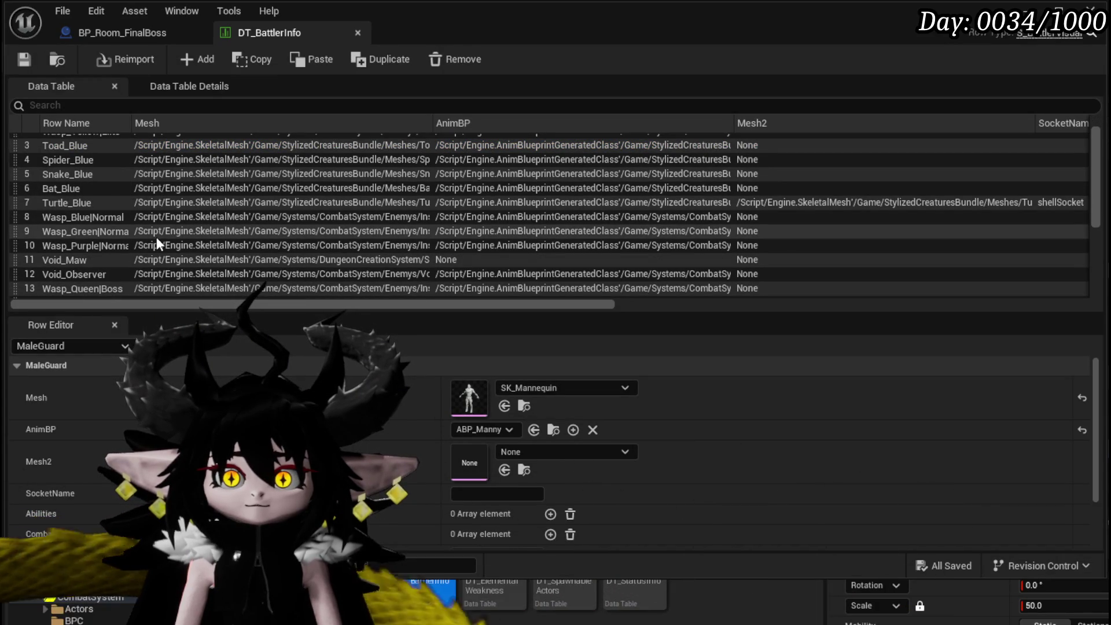
{"action": "scroll", "coordinate": [109, 258], "scroll_direction": "up", "scroll_amount": 1}
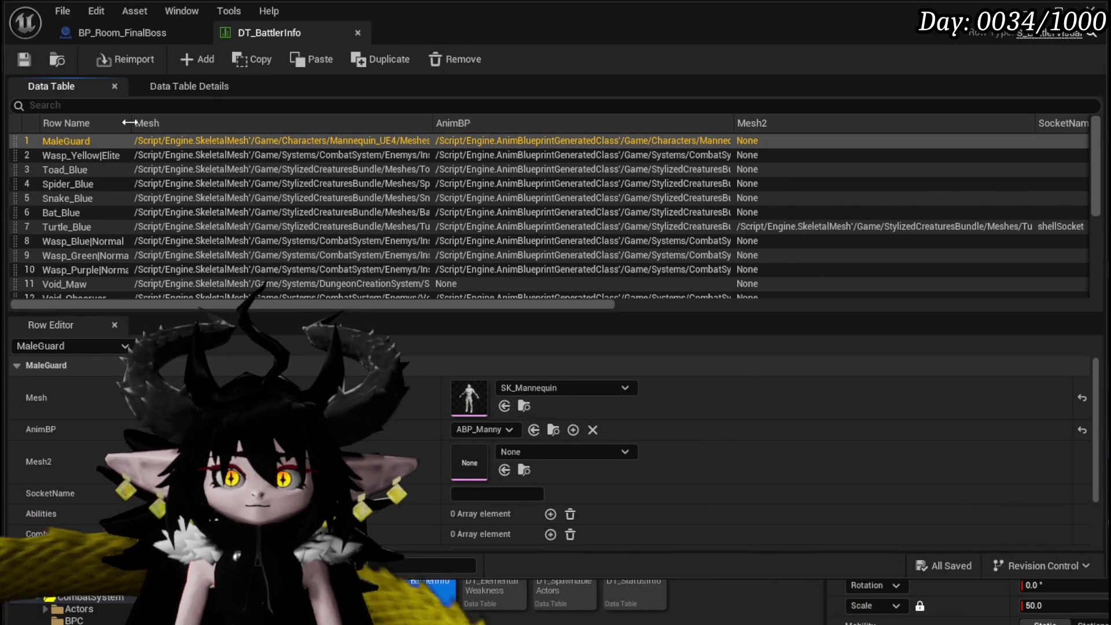
Widen the Row Name column, select the Wasp_Queen|Boss row name, and save the table.
{"action": "left_click_drag", "start_coordinate": [132, 123], "coordinate": [200, 126]}
{"action": "scroll", "coordinate": [168, 200], "scroll_direction": "down", "scroll_amount": 4}
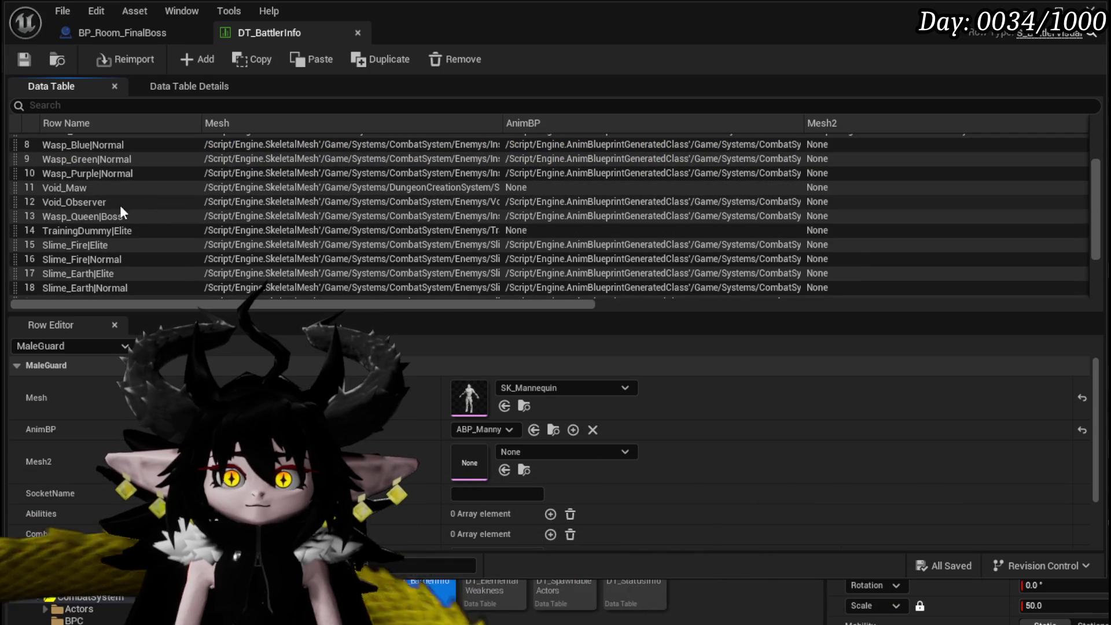
{"action": "double_click", "coordinate": [87, 217]}
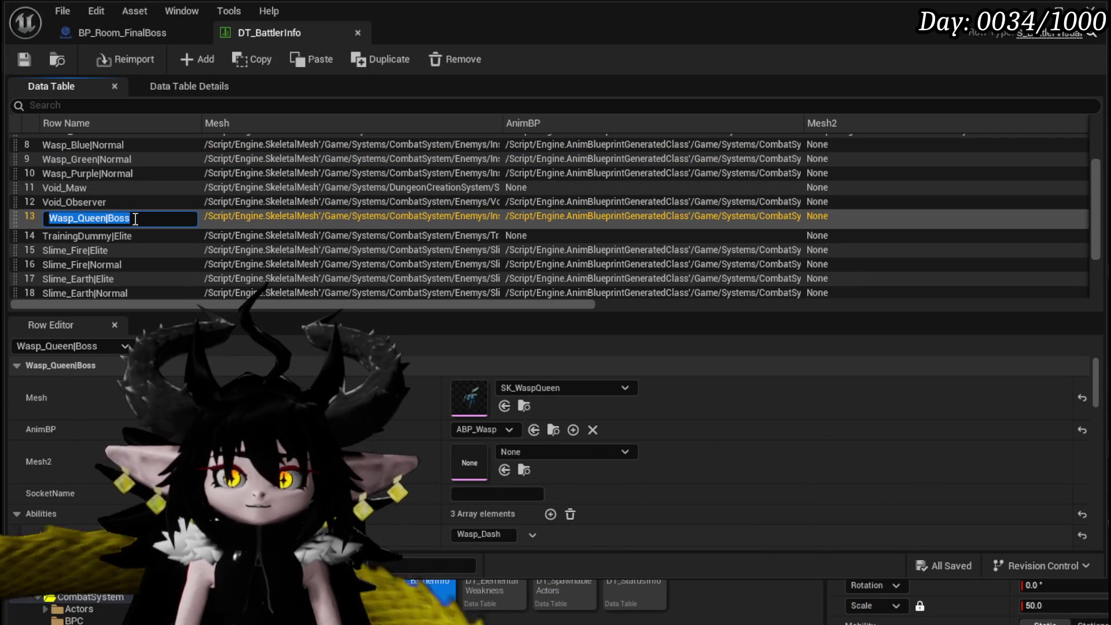
{"action": "left_click", "coordinate": [32, 62]}
{"action": "left_click", "coordinate": [122, 33]}
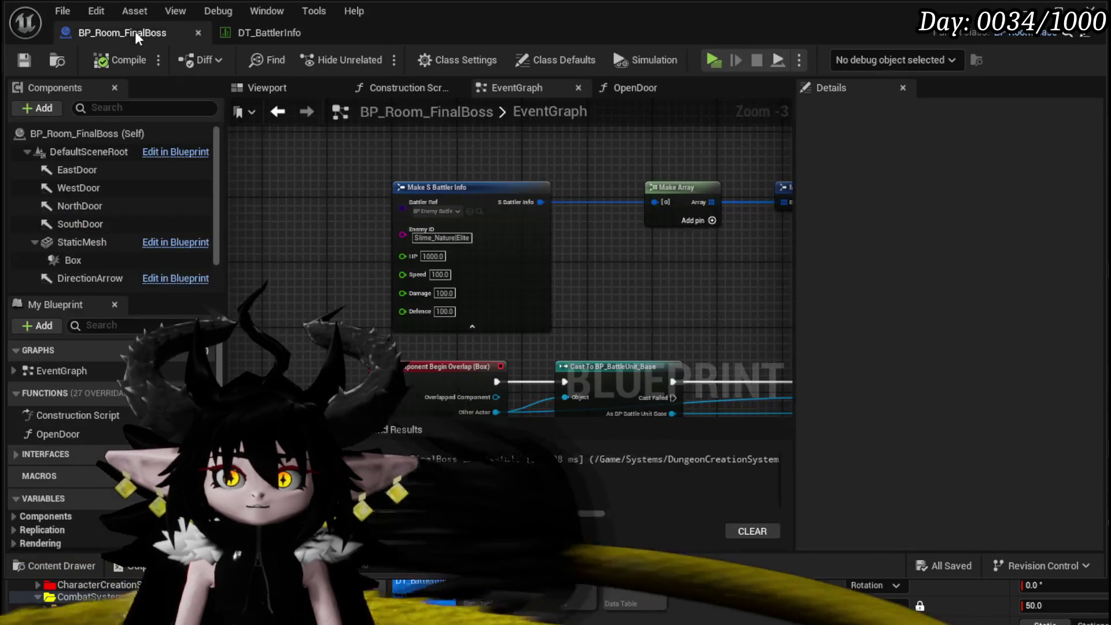
Set Make S Battler Info's Enemy ID to Wasp_Queen|Boss and compile and save the blueprint.
{"action": "left_click", "coordinate": [439, 242]}
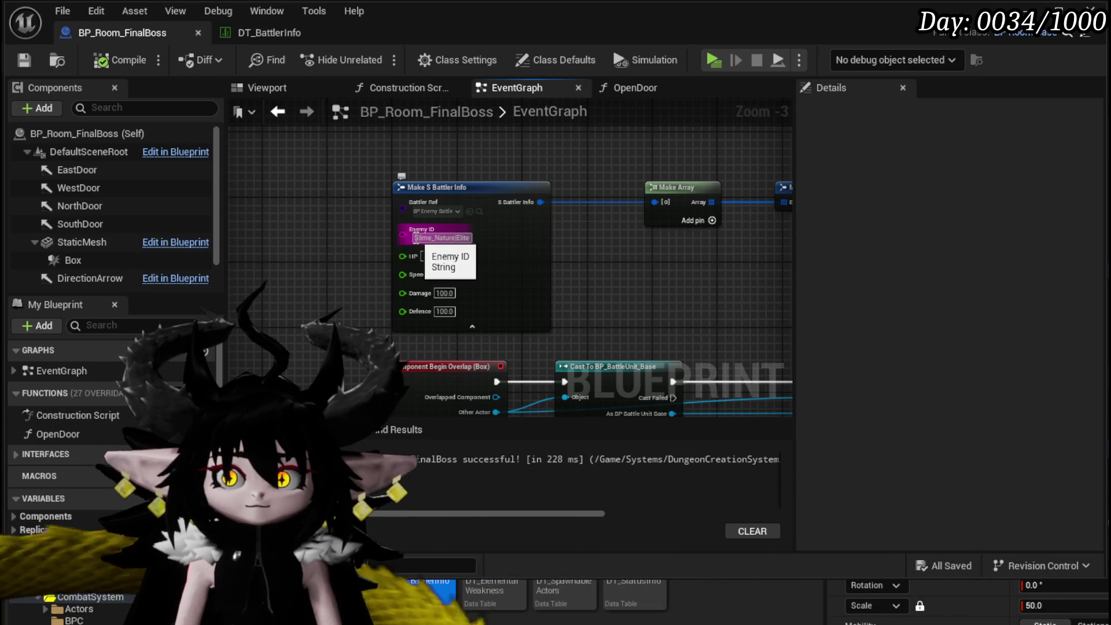
{"action": "type", "text": "Wasp_QueenBoss"}
{"action": "key", "text": "Return"}
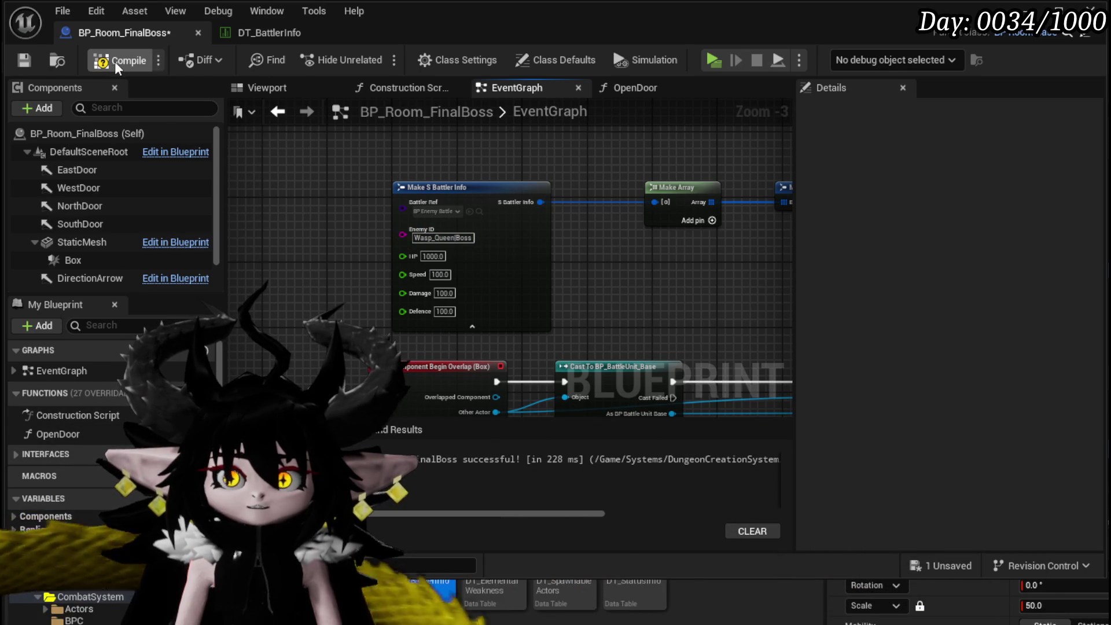
{"action": "left_click", "coordinate": [28, 63]}
{"action": "left_click", "coordinate": [269, 32]}
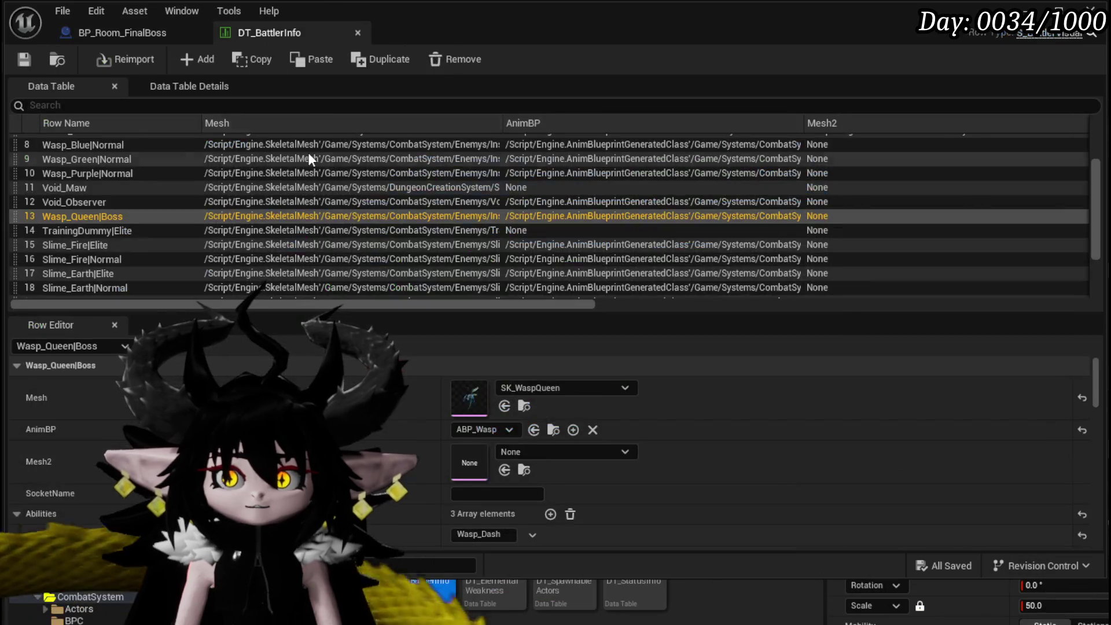
Enter 'Wasp Queen' in the Name field of the Wasp_Queen|Boss row.
{"action": "scroll", "coordinate": [382, 451], "scroll_direction": "down", "scroll_amount": 5}
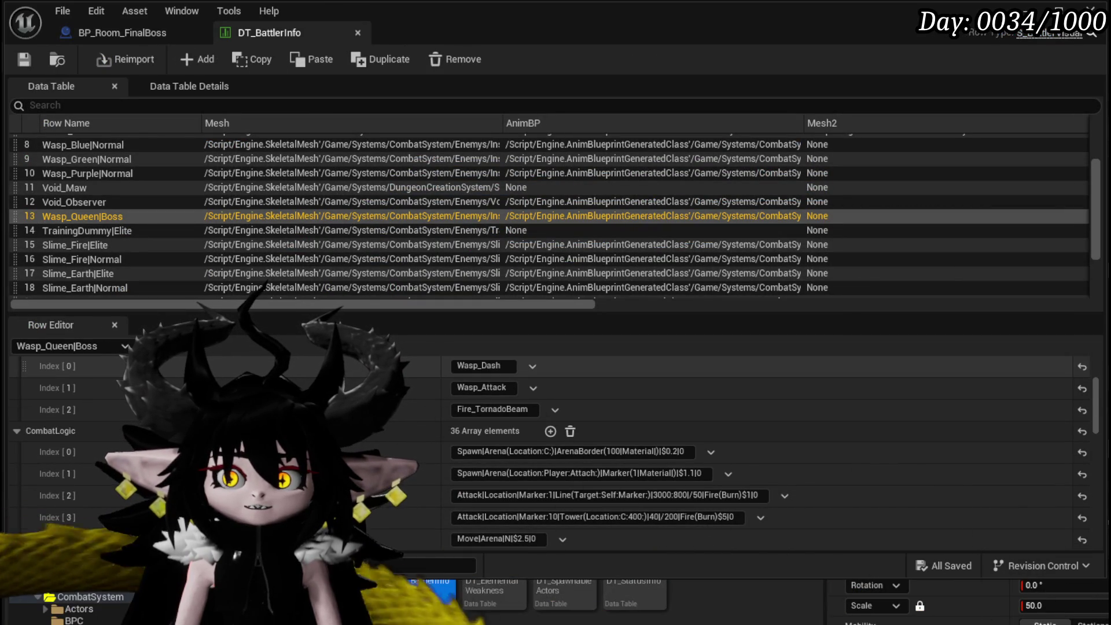
{"action": "scroll", "coordinate": [550, 451], "scroll_direction": "down", "scroll_amount": 2}
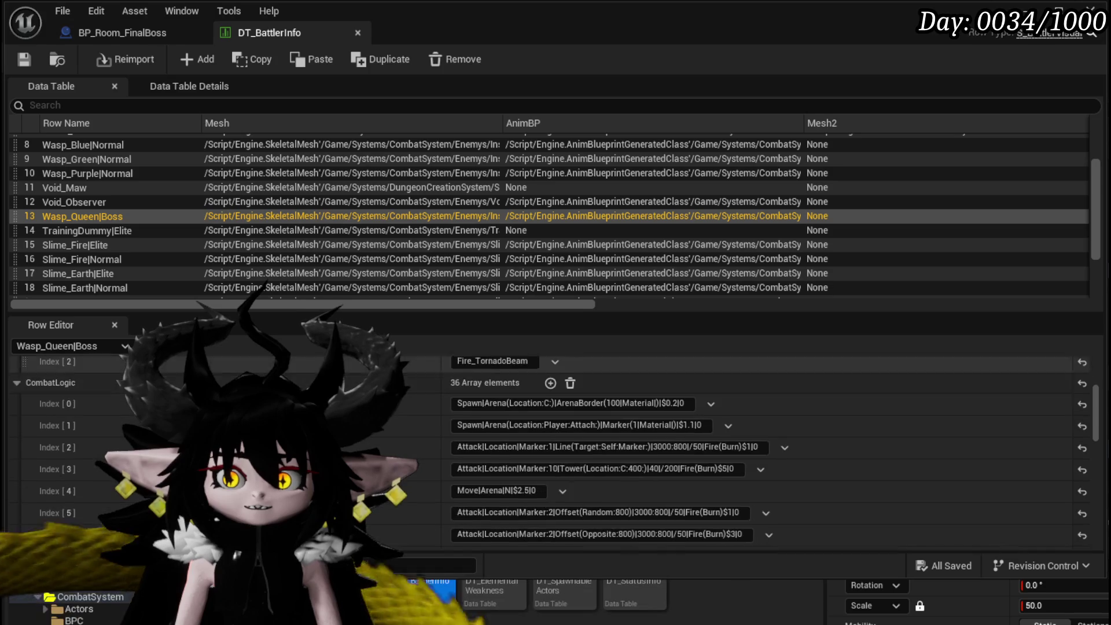
{"action": "scroll", "coordinate": [753, 446], "scroll_direction": "down", "scroll_amount": 2}
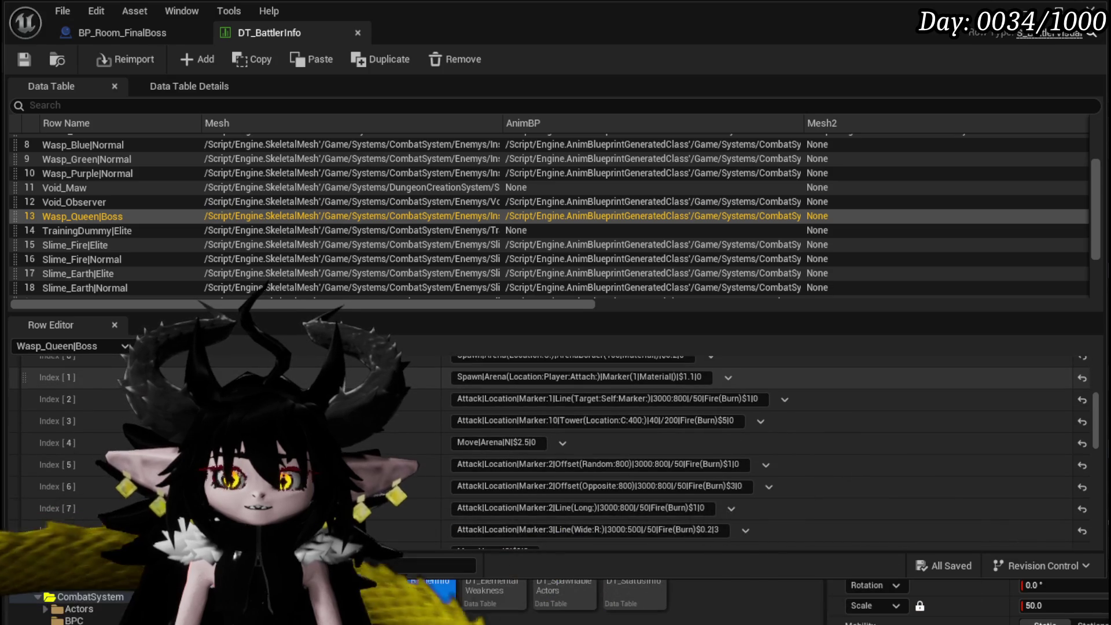
{"action": "scroll", "coordinate": [752, 446], "scroll_direction": "down", "scroll_amount": 3}
{"action": "scroll", "coordinate": [752, 446], "scroll_direction": "down", "scroll_amount": 3}
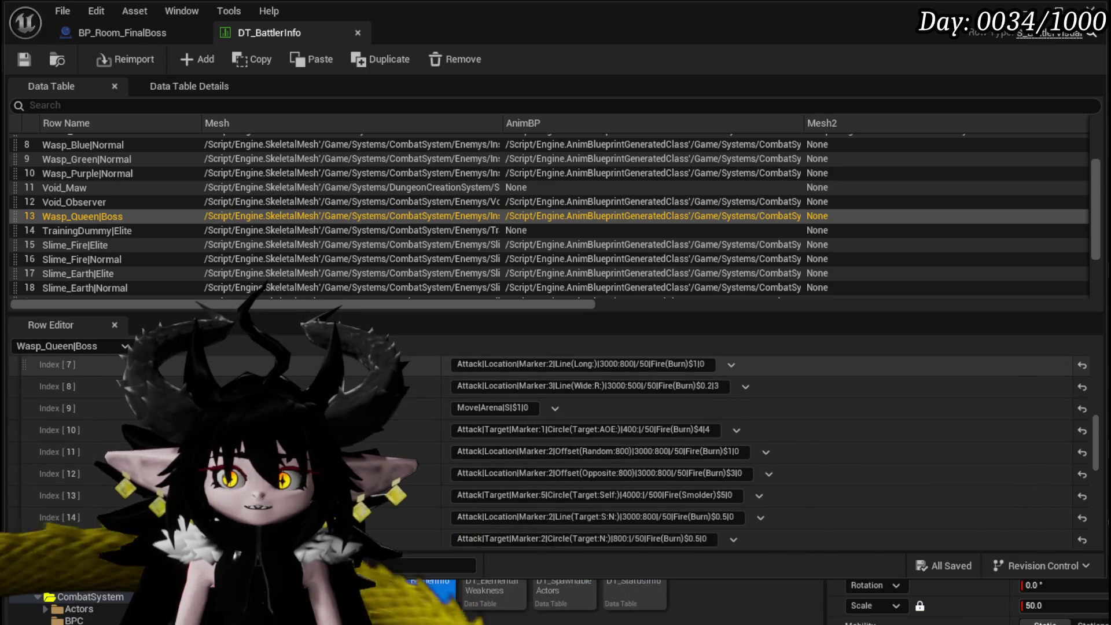
{"action": "scroll", "coordinate": [753, 452], "scroll_direction": "down", "scroll_amount": 18}
{"action": "scroll", "coordinate": [444, 416], "scroll_direction": "down", "scroll_amount": 3}
{"action": "scroll", "coordinate": [445, 415], "scroll_direction": "down", "scroll_amount": 2}
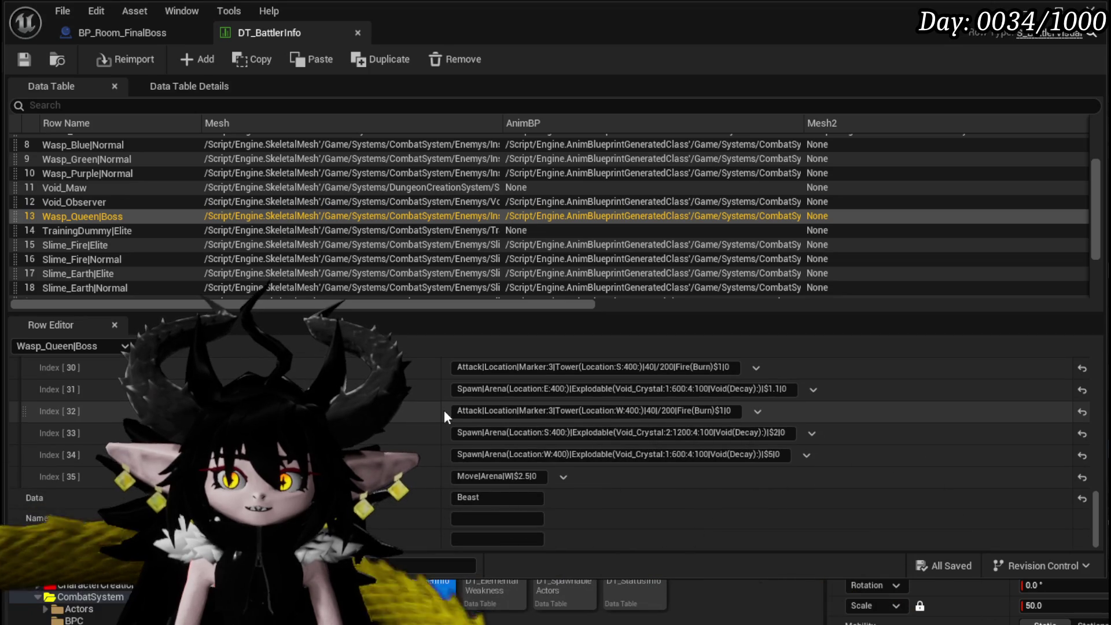
{"action": "left_click", "coordinate": [497, 519]}
{"action": "type", "text": "sp Queen"}
{"action": "key", "text": "Return"}
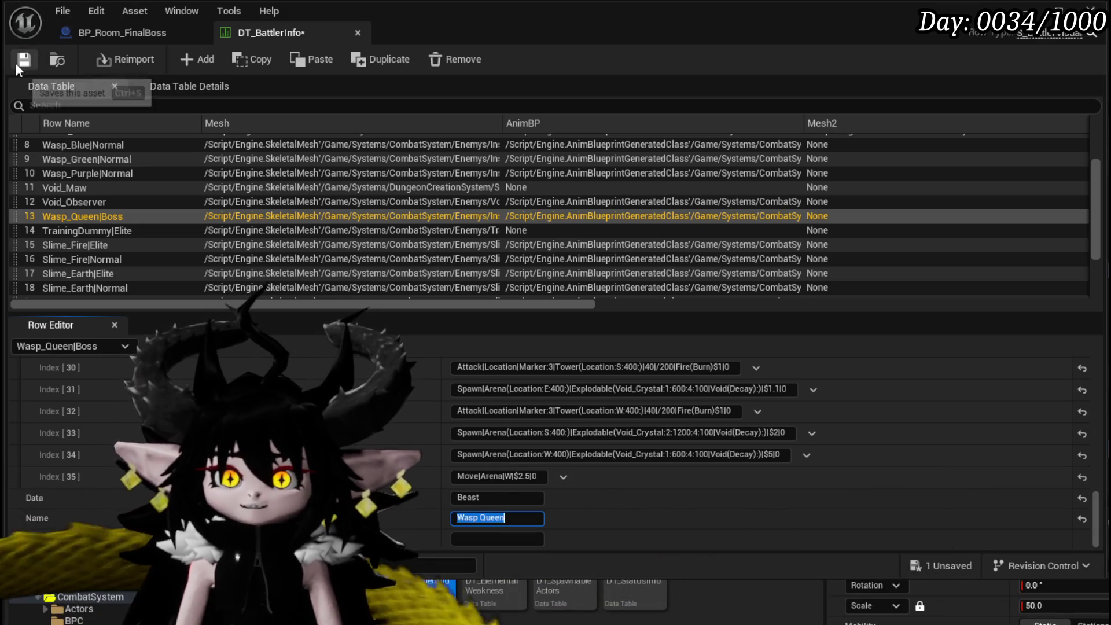
{"action": "scroll", "coordinate": [574, 425], "scroll_direction": "up", "scroll_amount": 8}
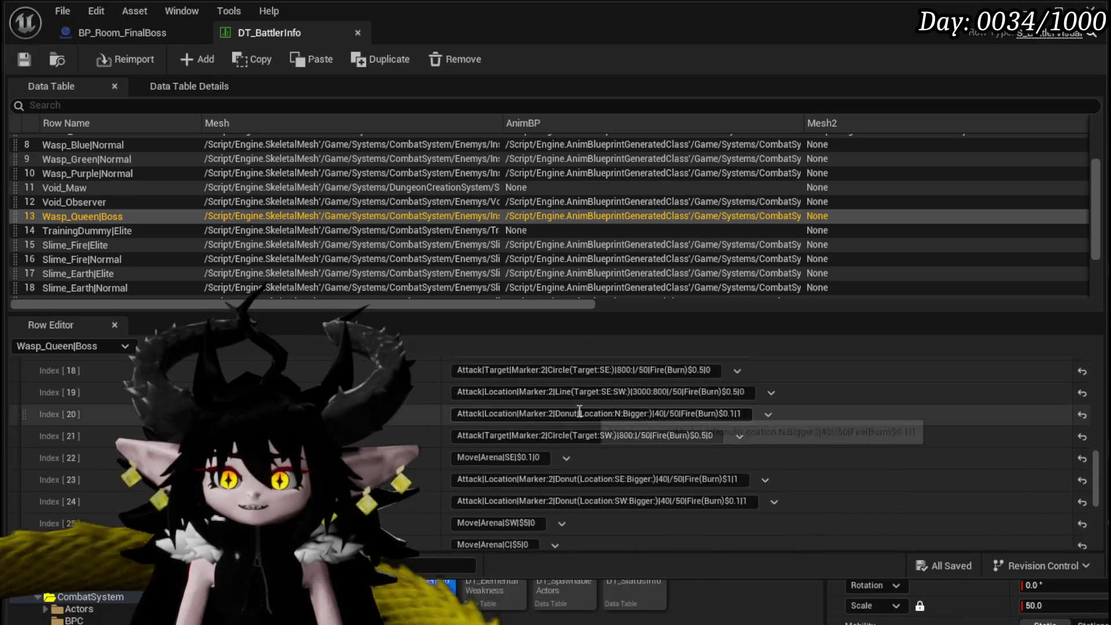
{"action": "scroll", "coordinate": [582, 407], "scroll_direction": "up", "scroll_amount": 5}
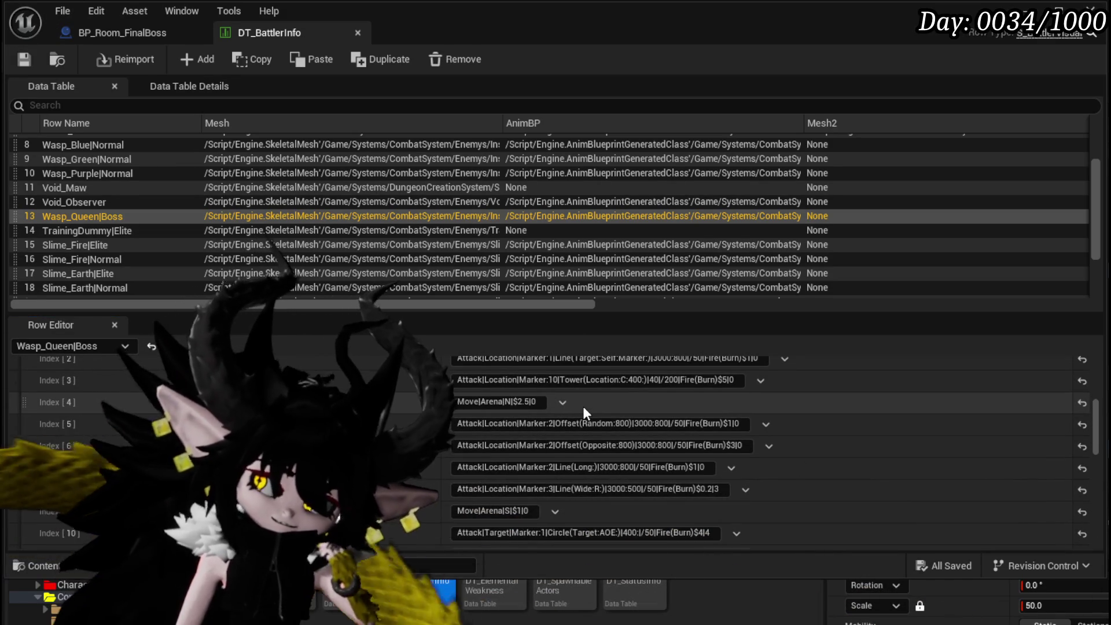
{"action": "scroll", "coordinate": [583, 406], "scroll_direction": "up", "scroll_amount": 3}
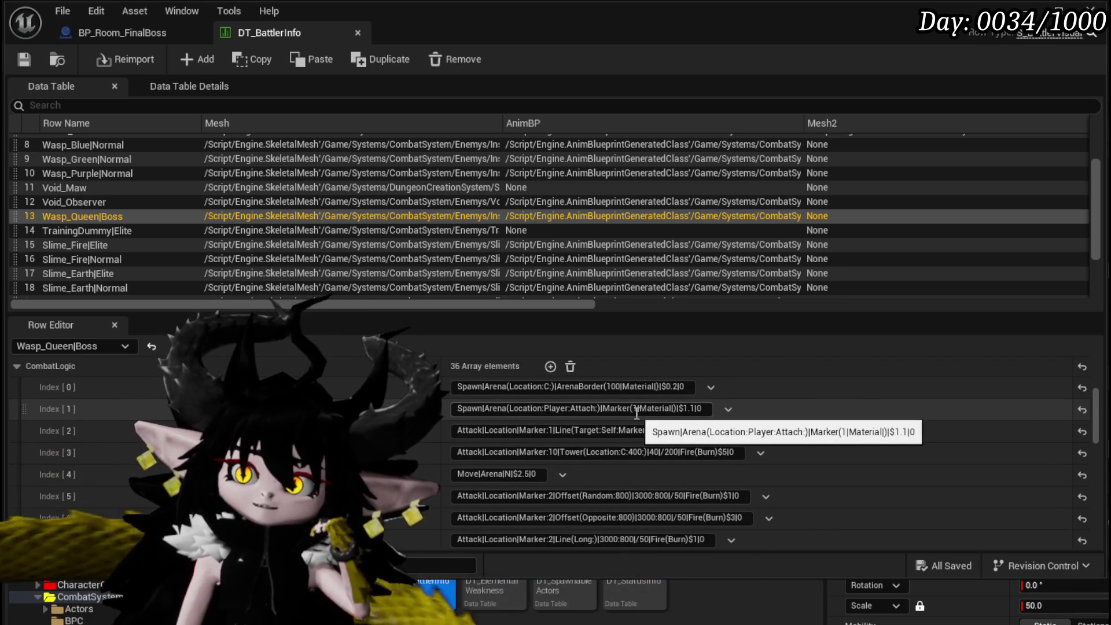
{"action": "scroll", "coordinate": [636, 413], "scroll_direction": "up", "scroll_amount": 2}
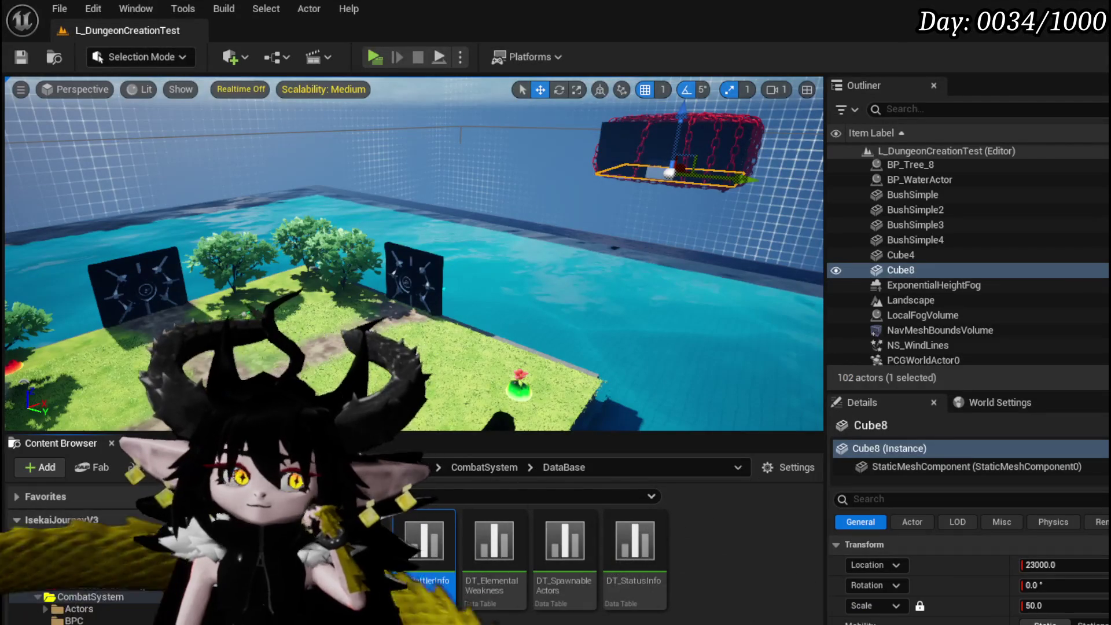
Open the BattlerAI_Object blueprint and its GetAction function graph.
{"action": "scroll", "coordinate": [150, 586], "scroll_direction": "down", "scroll_amount": 2}
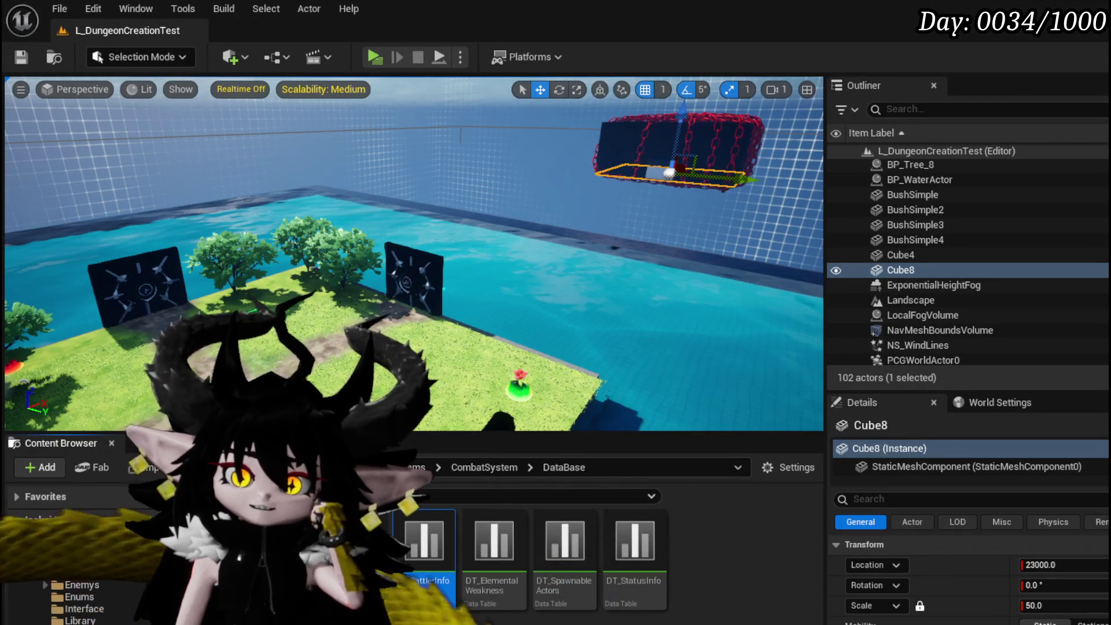
{"action": "scroll", "coordinate": [86, 567], "scroll_direction": "up", "scroll_amount": 2}
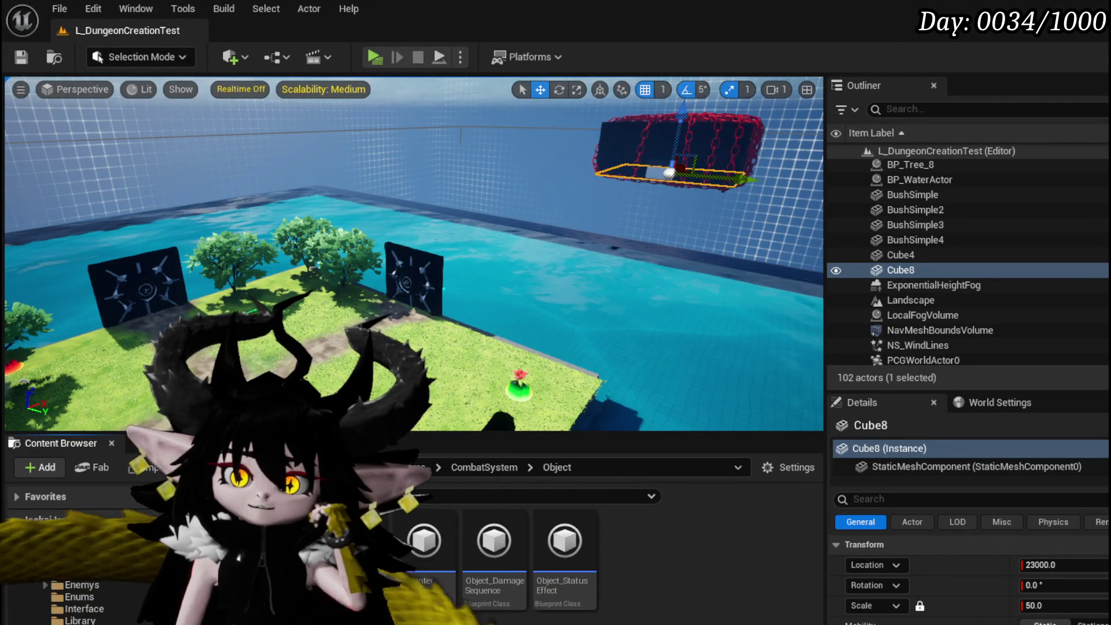
{"action": "double_click", "coordinate": [354, 541]}
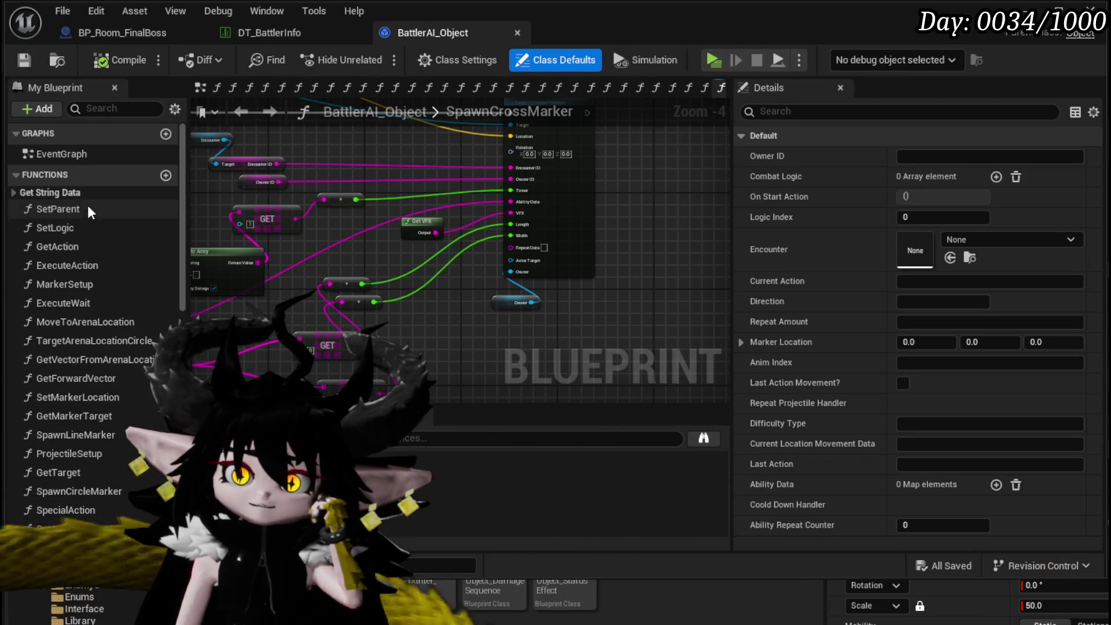
{"action": "double_click", "coordinate": [57, 227]}
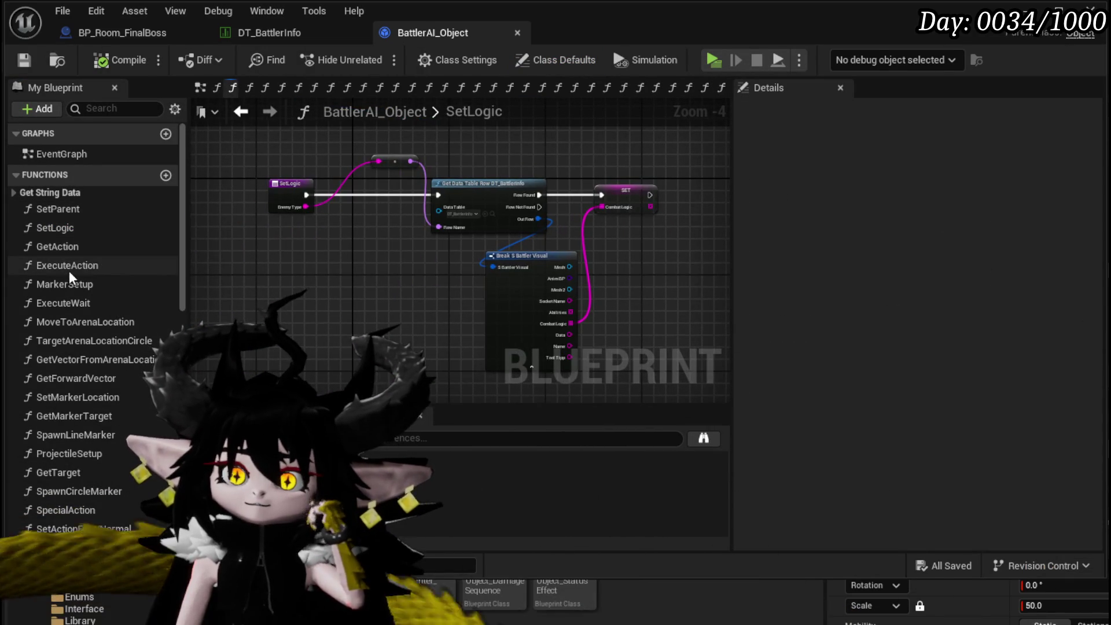
{"action": "double_click", "coordinate": [58, 247]}
Add a breakpoint (F9) on the GetAction entry node and return to the level editor.
{"action": "scroll", "coordinate": [514, 233], "scroll_direction": "up", "scroll_amount": 4}
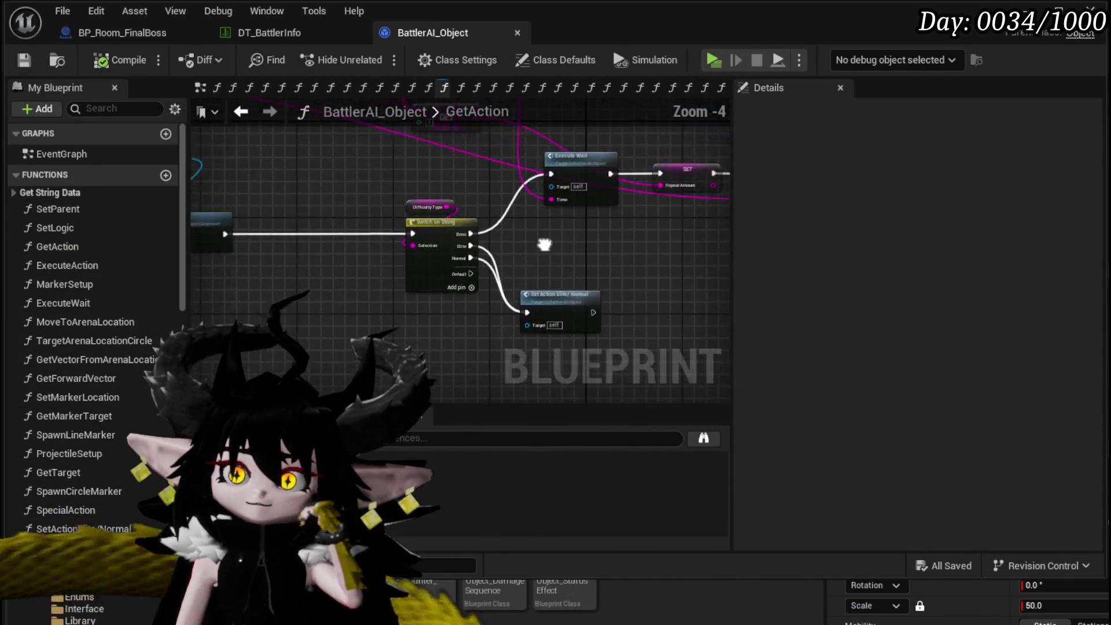
{"action": "mouse_move", "coordinate": [553, 273]}
{"action": "left_mouse_down"}
{"action": "mouse_move", "coordinate": [459, 315]}
{"action": "mouse_move", "coordinate": [502, 294]}
{"action": "left_mouse_up"}
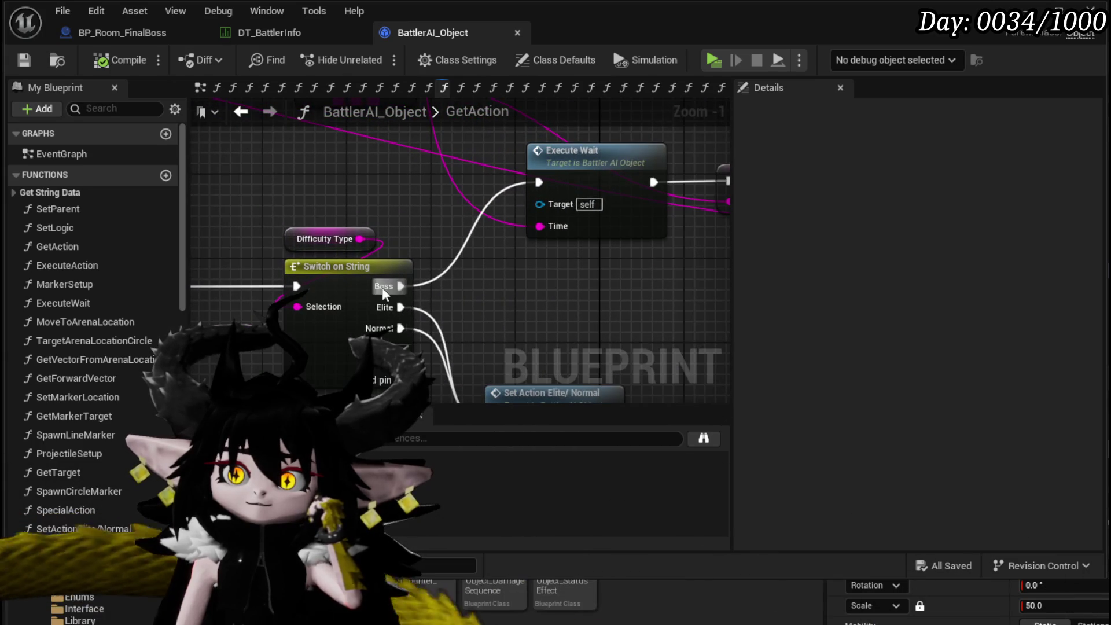
{"action": "scroll", "coordinate": [383, 293], "scroll_direction": "down", "scroll_amount": 1}
{"action": "mouse_move", "coordinate": [384, 292]}
{"action": "left_mouse_down"}
{"action": "mouse_move", "coordinate": [309, 302]}
{"action": "mouse_move", "coordinate": [400, 307]}
{"action": "mouse_move", "coordinate": [276, 285]}
{"action": "mouse_move", "coordinate": [231, 293]}
{"action": "mouse_move", "coordinate": [365, 215]}
{"action": "mouse_move", "coordinate": [319, 241]}
{"action": "mouse_move", "coordinate": [459, 293]}
{"action": "mouse_move", "coordinate": [325, 288]}
{"action": "mouse_move", "coordinate": [349, 315]}
{"action": "mouse_move", "coordinate": [176, 317]}
{"action": "mouse_move", "coordinate": [257, 318]}
{"action": "mouse_move", "coordinate": [727, 159]}
{"action": "left_mouse_up"}
{"action": "scroll", "coordinate": [276, 285], "scroll_direction": "down", "scroll_amount": 1}
{"action": "scroll", "coordinate": [451, 293], "scroll_direction": "down", "scroll_amount": 1}
{"action": "mouse_move", "coordinate": [365, 200]}
{"action": "left_mouse_down"}
{"action": "mouse_move", "coordinate": [347, 220]}
{"action": "mouse_move", "coordinate": [377, 202]}
{"action": "left_mouse_up"}
{"action": "left_click", "coordinate": [347, 220]}
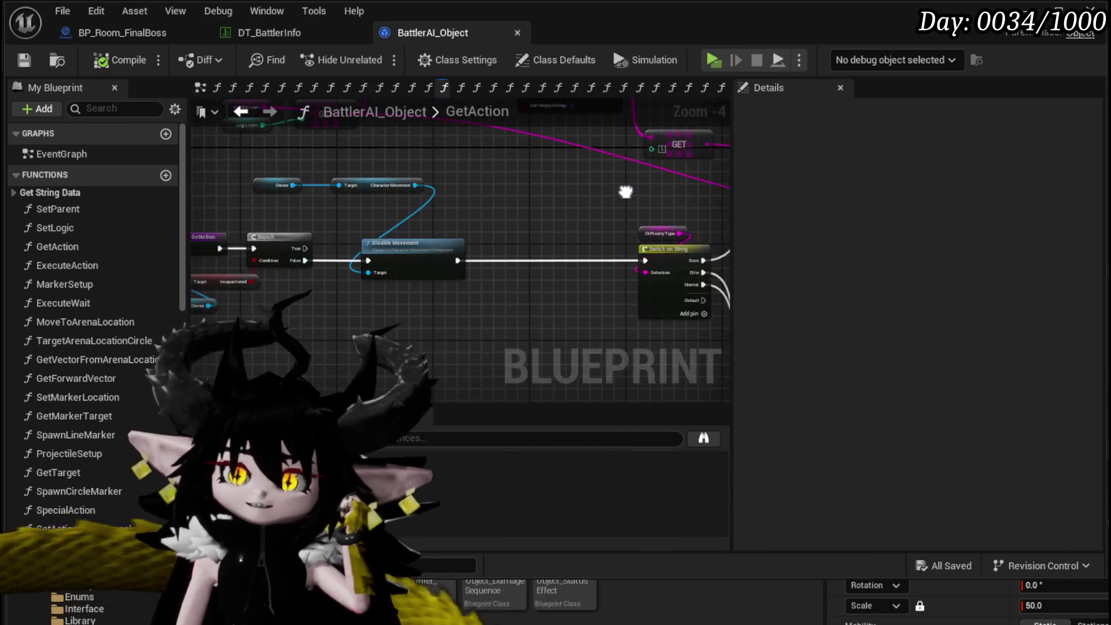
{"action": "right_click", "coordinate": [316, 248]}
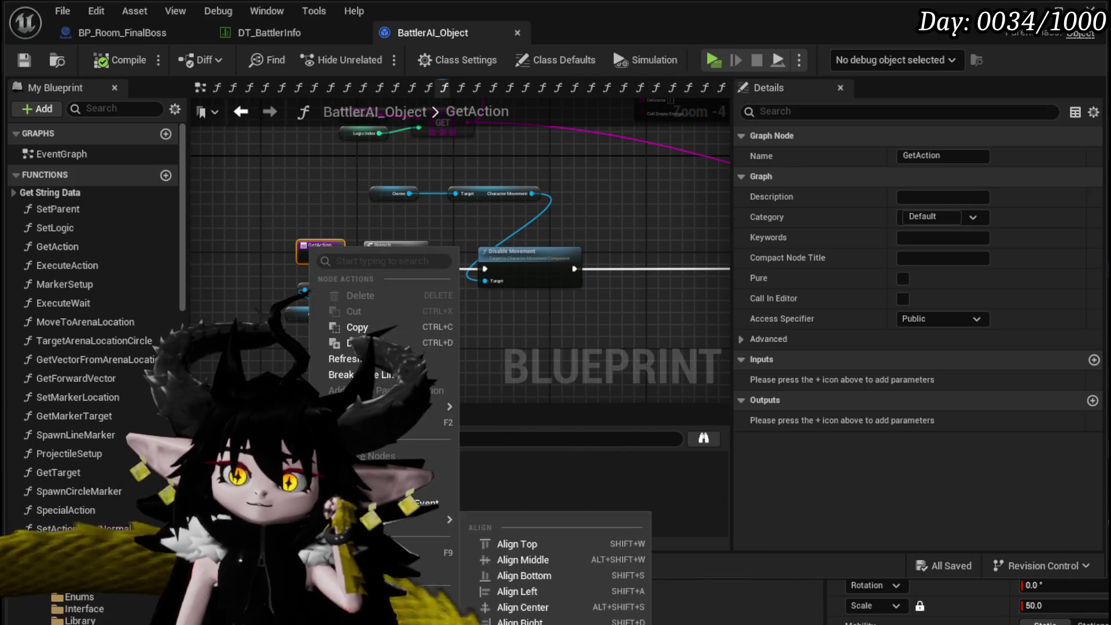
{"action": "key", "text": "F9"}
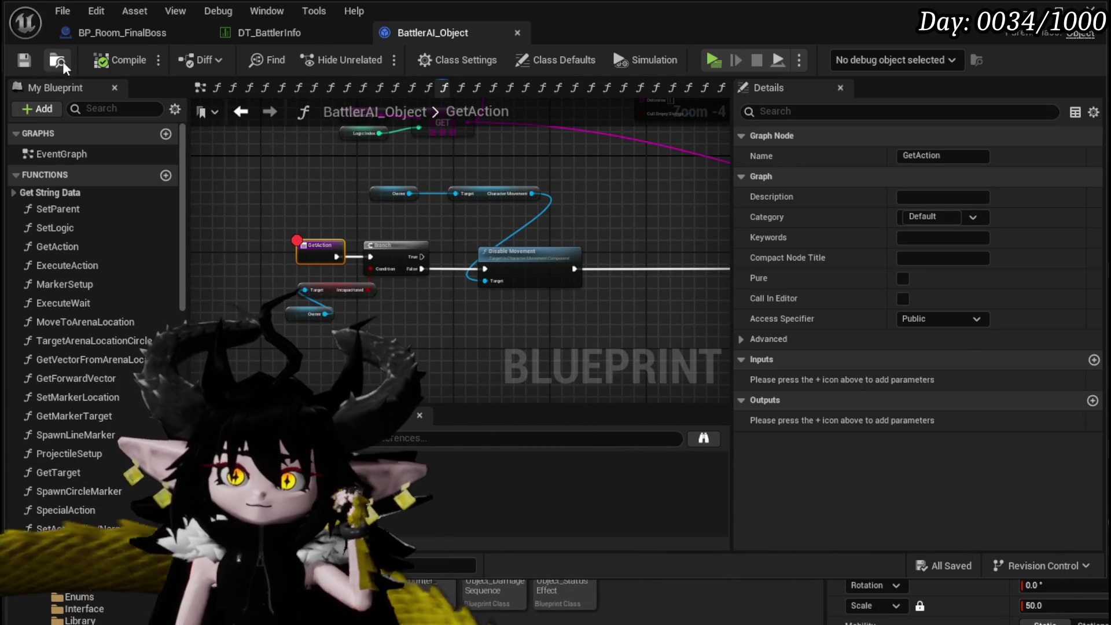
{"action": "left_click", "coordinate": [23, 60]}
{"action": "key", "text": "alt+Tab"}
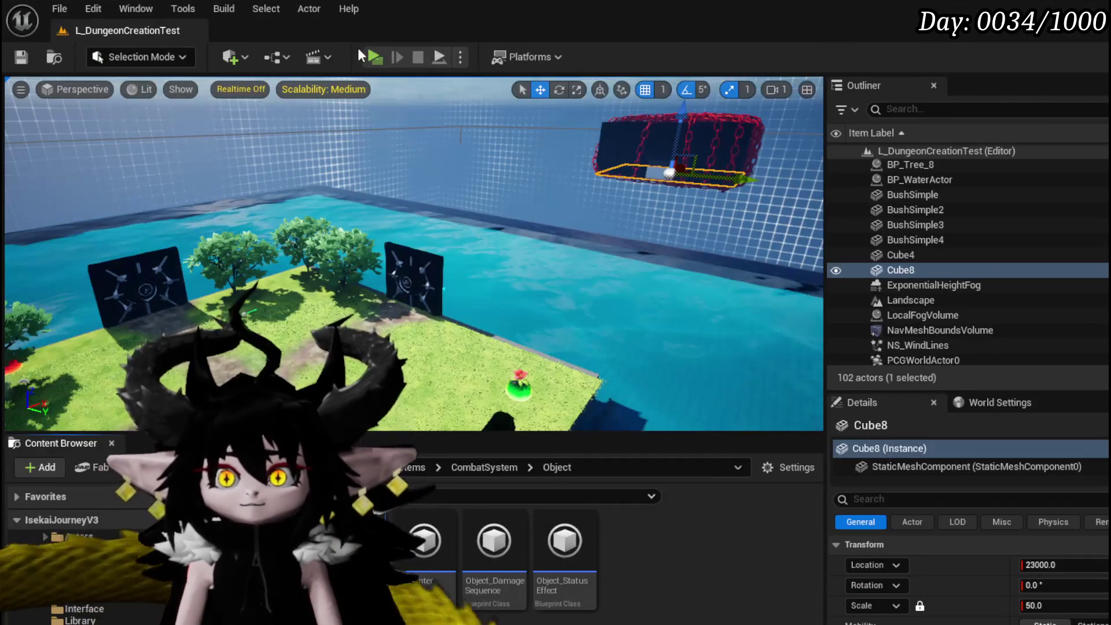
Move BP_EnemyActor4 to the path crossing at Location X 3045.
{"action": "key", "text": "f"}
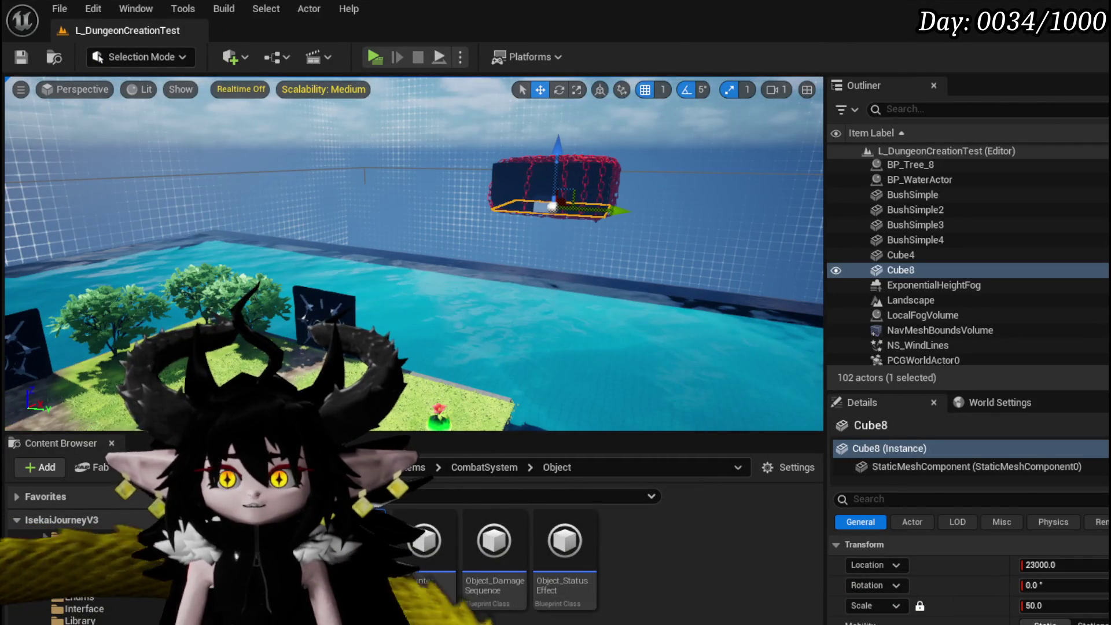
{"action": "mouse_move", "coordinate": [406, 261]}
{"action": "left_mouse_down"}
{"action": "mouse_move", "coordinate": [478, 219]}
{"action": "mouse_move", "coordinate": [383, 249]}
{"action": "mouse_move", "coordinate": [347, 220]}
{"action": "mouse_move", "coordinate": [442, 220]}
{"action": "mouse_move", "coordinate": [414, 264]}
{"action": "mouse_move", "coordinate": [509, 175]}
{"action": "left_mouse_up"}
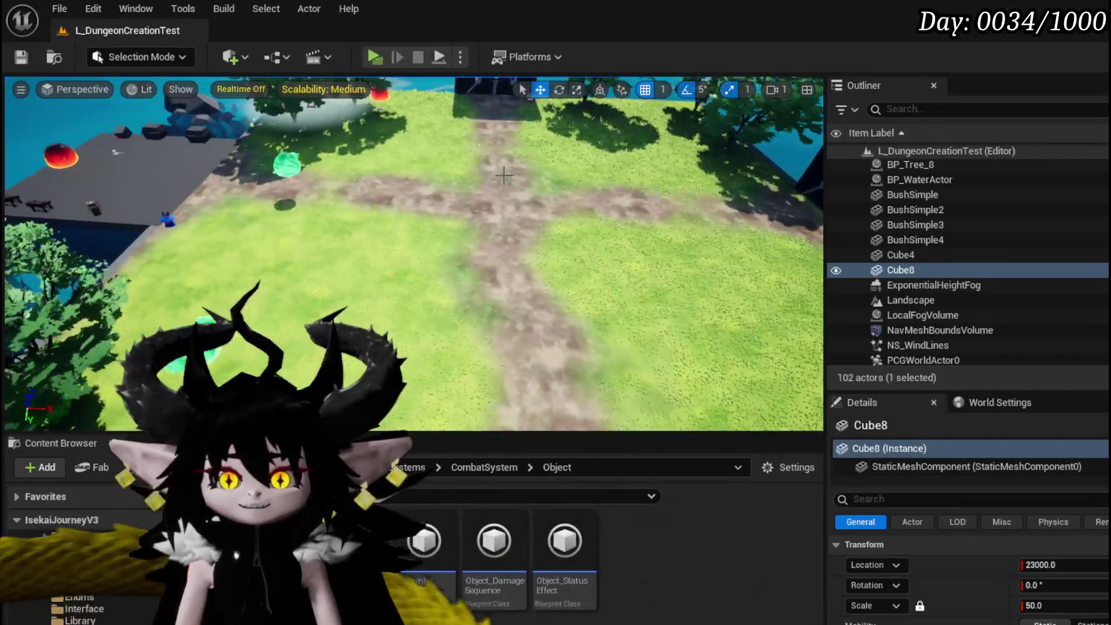
{"action": "scroll", "coordinate": [81, 567], "scroll_direction": "up", "scroll_amount": 2}
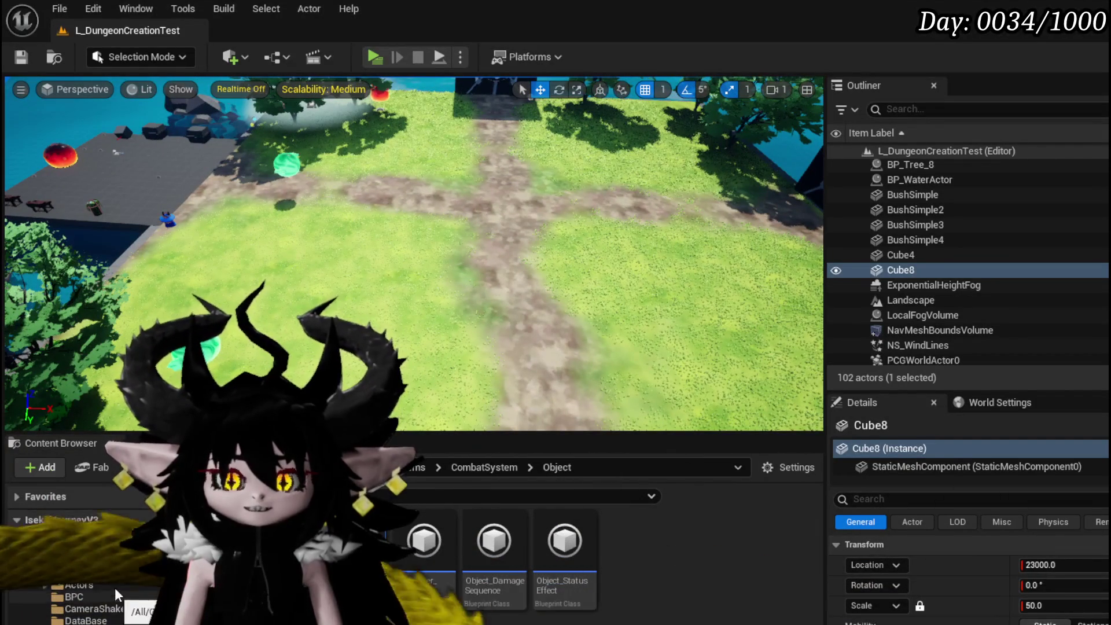
{"action": "left_click", "coordinate": [197, 341]}
{"action": "mouse_move", "coordinate": [223, 368]}
{"action": "left_mouse_down"}
{"action": "mouse_move", "coordinate": [533, 359]}
{"action": "mouse_move", "coordinate": [559, 420]}
{"action": "mouse_move", "coordinate": [471, 372]}
{"action": "mouse_move", "coordinate": [437, 170]}
{"action": "left_mouse_up"}
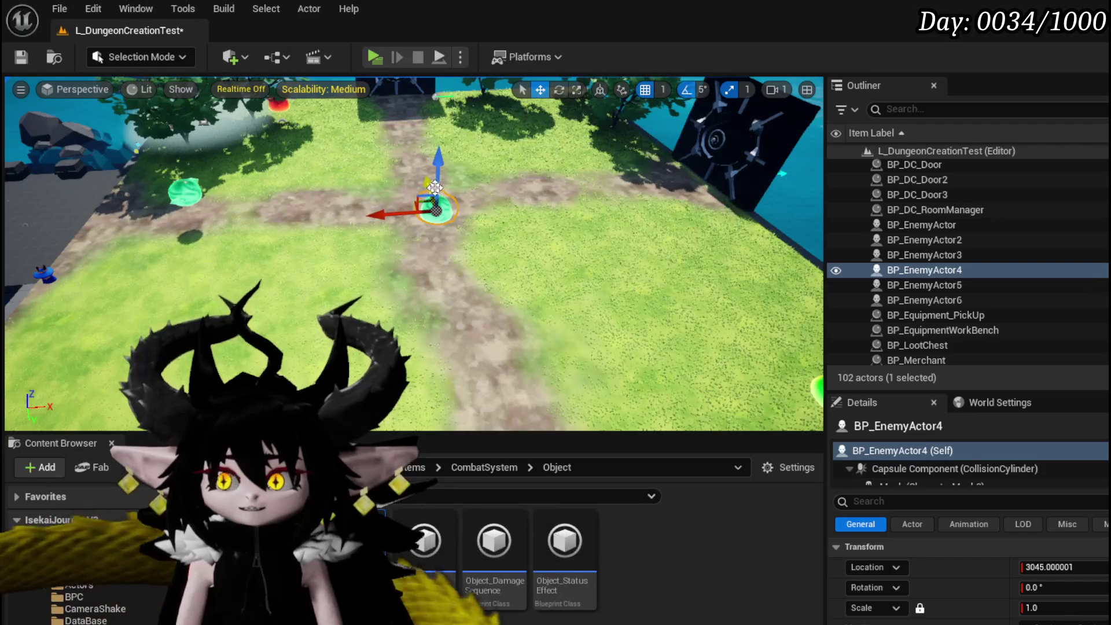
{"action": "scroll", "coordinate": [984, 567], "scroll_direction": "down", "scroll_amount": 10}
{"action": "scroll", "coordinate": [1086, 566], "scroll_direction": "down", "scroll_amount": 3}
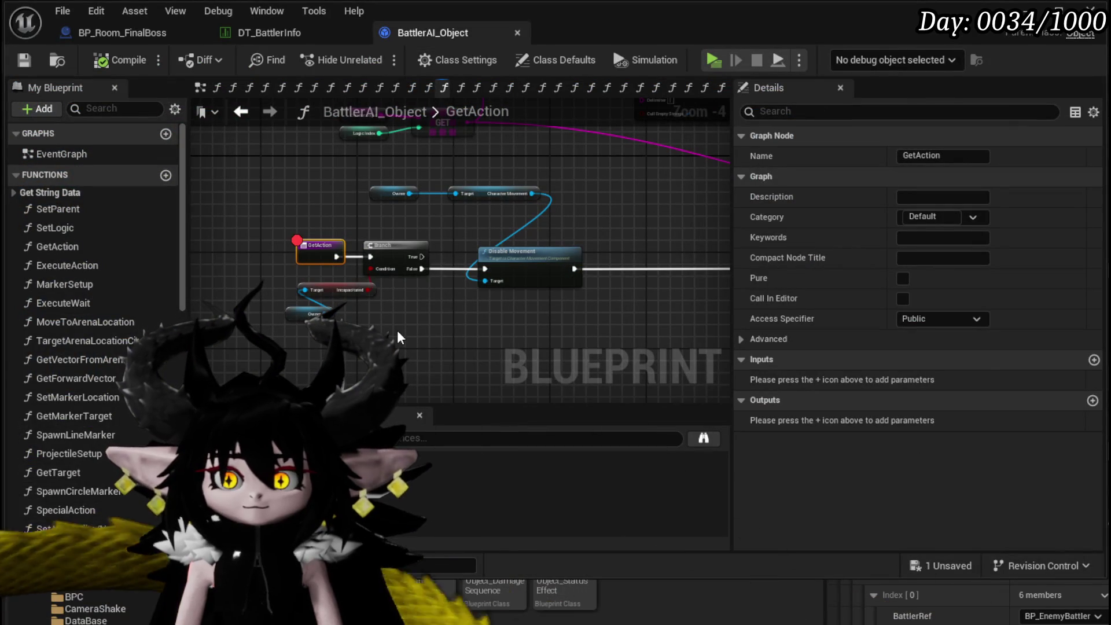
Check the Wasp_Queen|Boss row, then start a standalone play test and attack the green slime.
{"action": "left_click", "coordinate": [269, 32]}
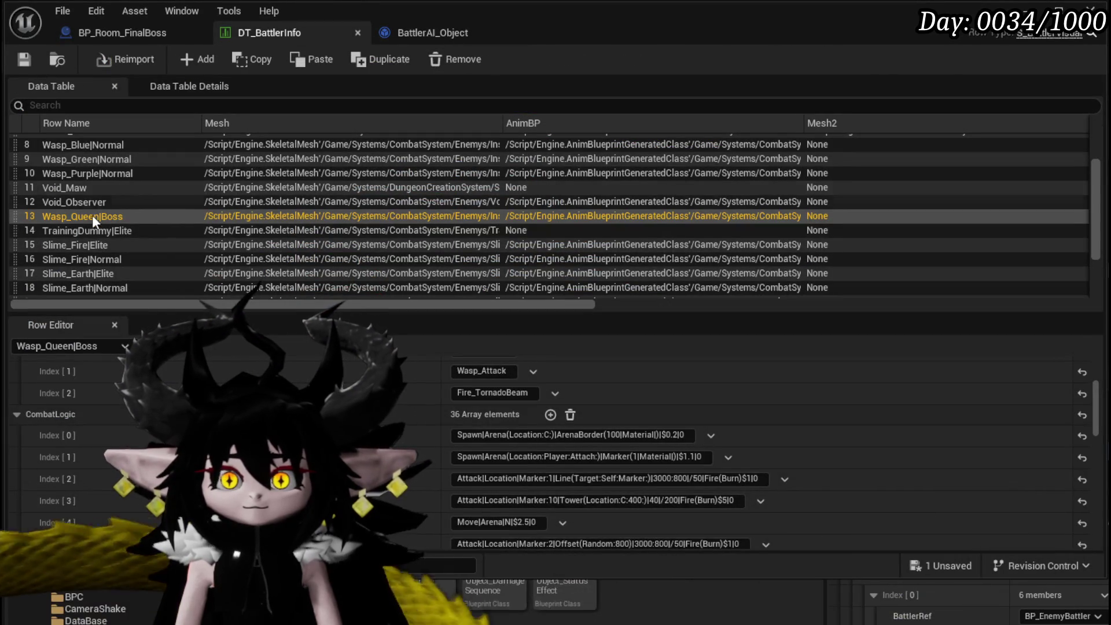
{"action": "left_click", "coordinate": [95, 217]}
{"action": "left_click", "coordinate": [651, 61]}
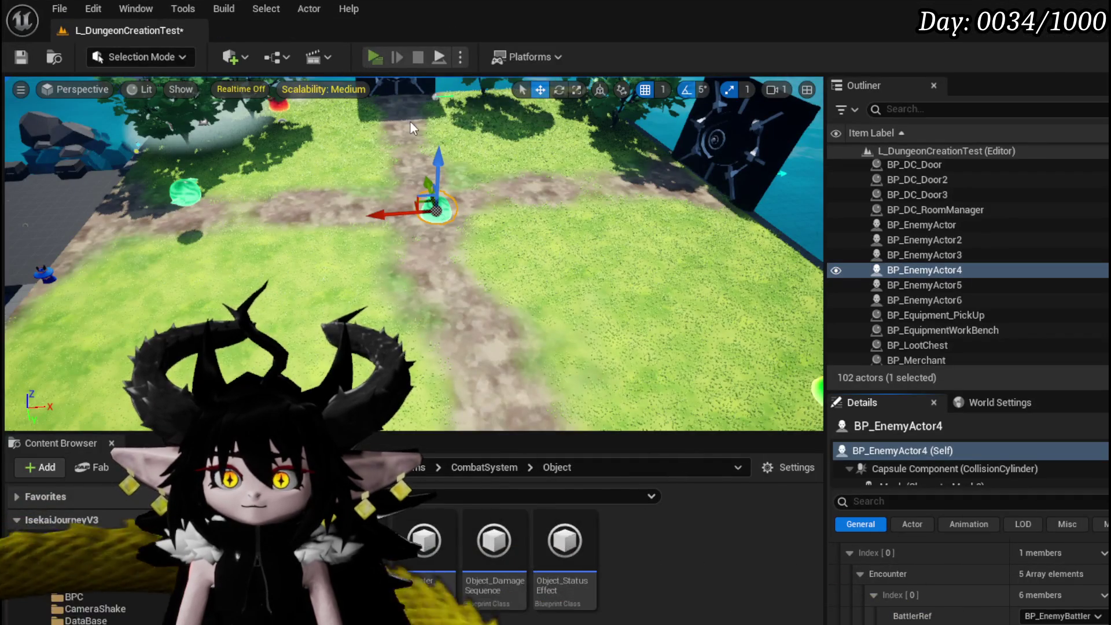
{"action": "key", "text": "w"}
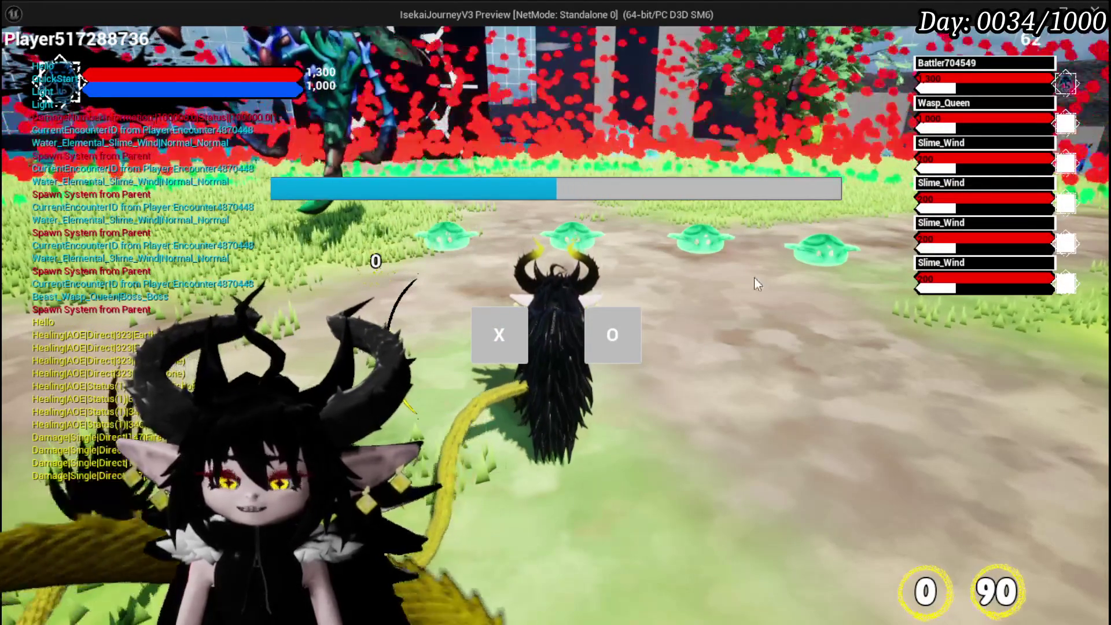
Accept the encounter, then stop the running simulation.
{"action": "left_click", "coordinate": [527, 324]}
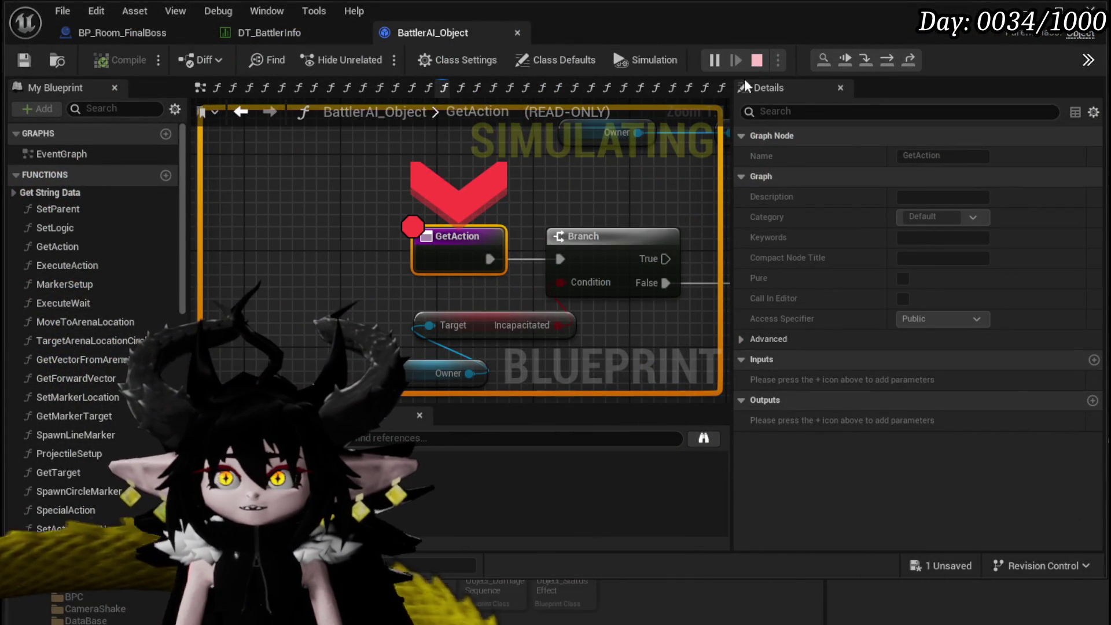
{"action": "left_click", "coordinate": [756, 60]}
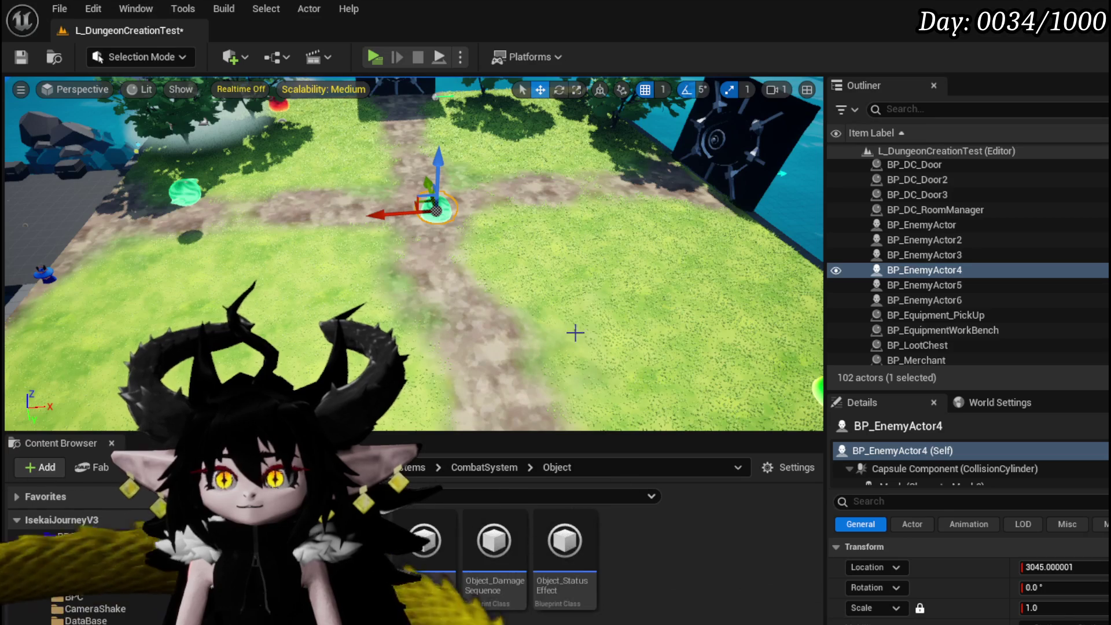
{"action": "scroll", "coordinate": [1076, 564], "scroll_direction": "down", "scroll_amount": 10}
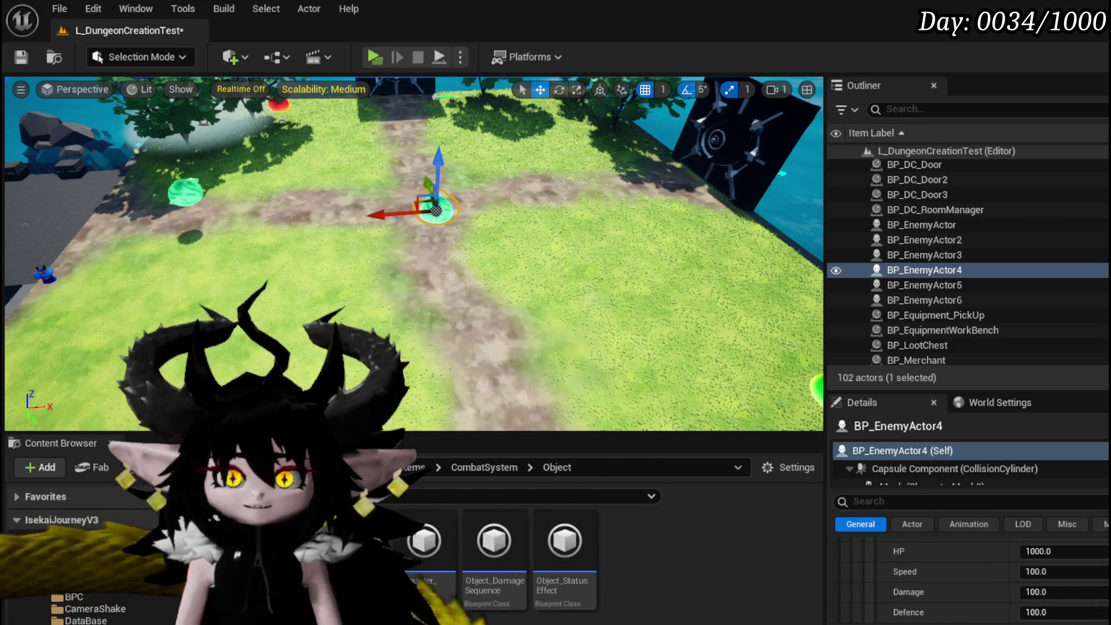
Save the level and replay it, fighting the Wasp_Queen boss before exiting play.
{"action": "left_click", "coordinate": [21, 58]}
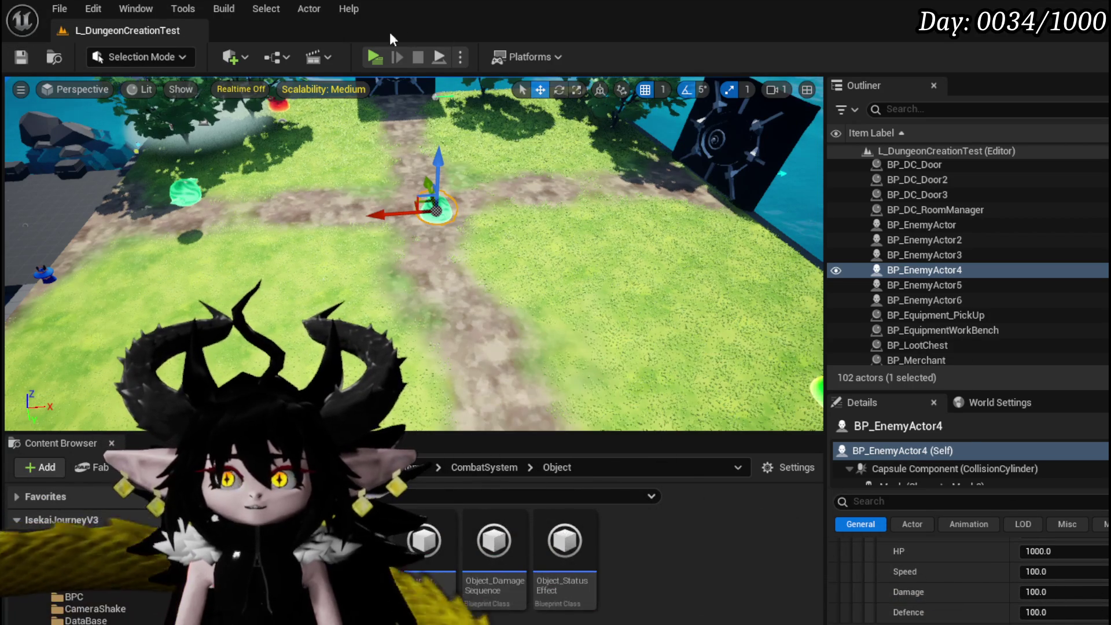
{"action": "left_click", "coordinate": [375, 57]}
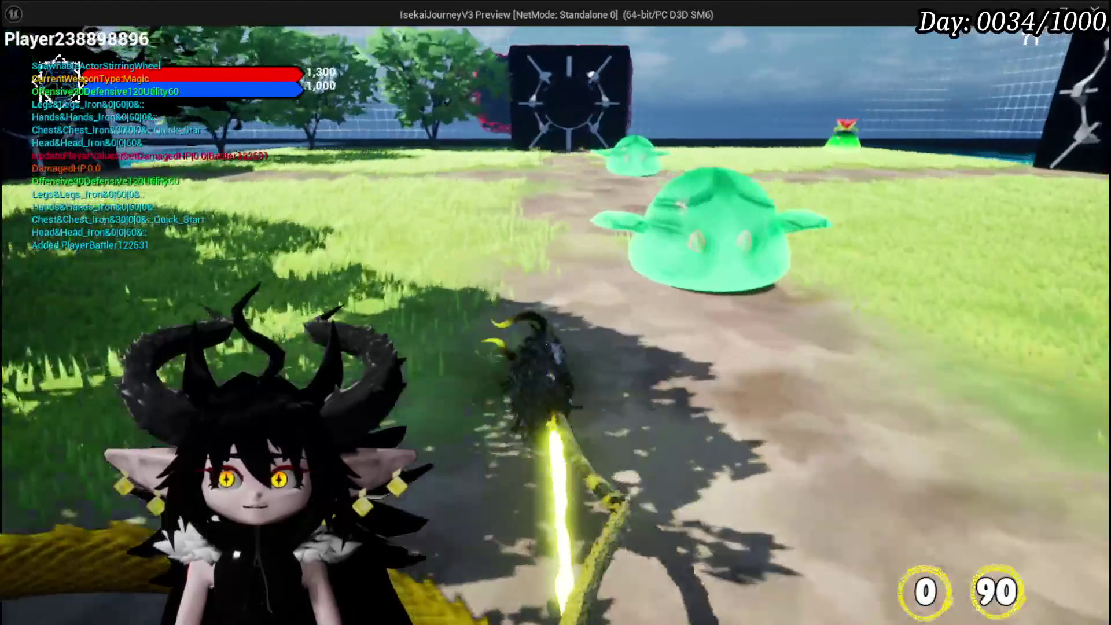
{"action": "key", "text": "w"}
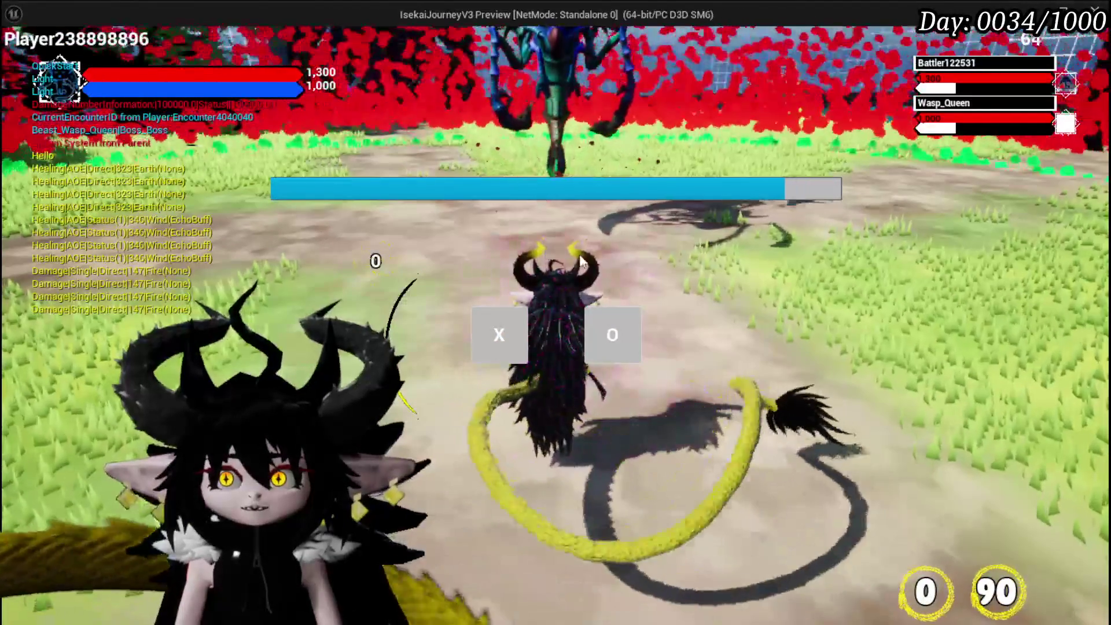
{"action": "left_click", "coordinate": [520, 313]}
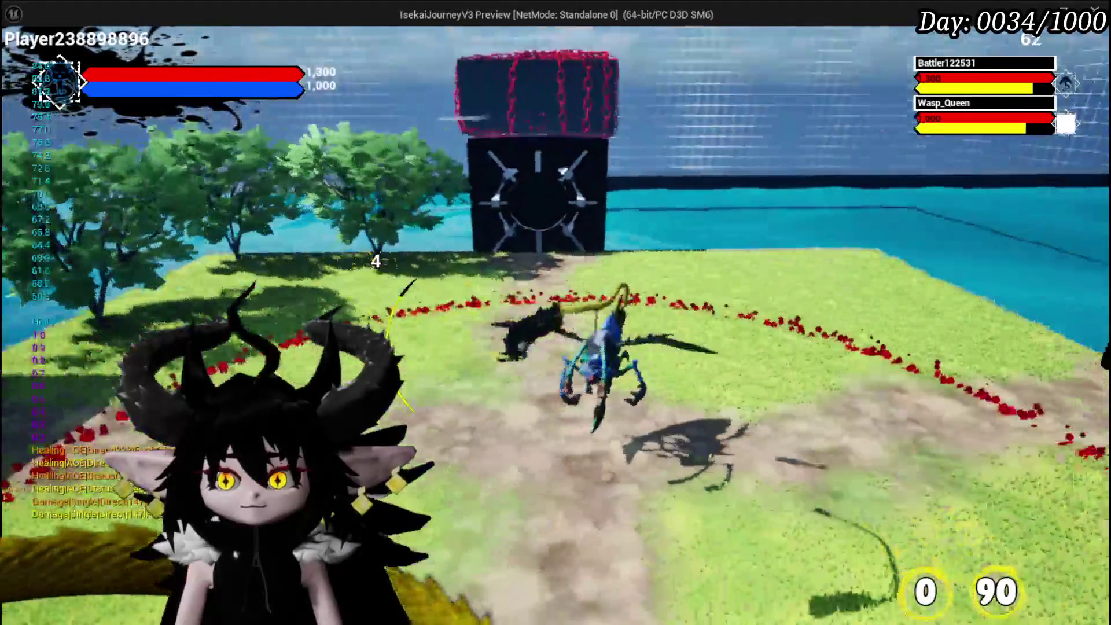
{"action": "key", "text": "Escape"}
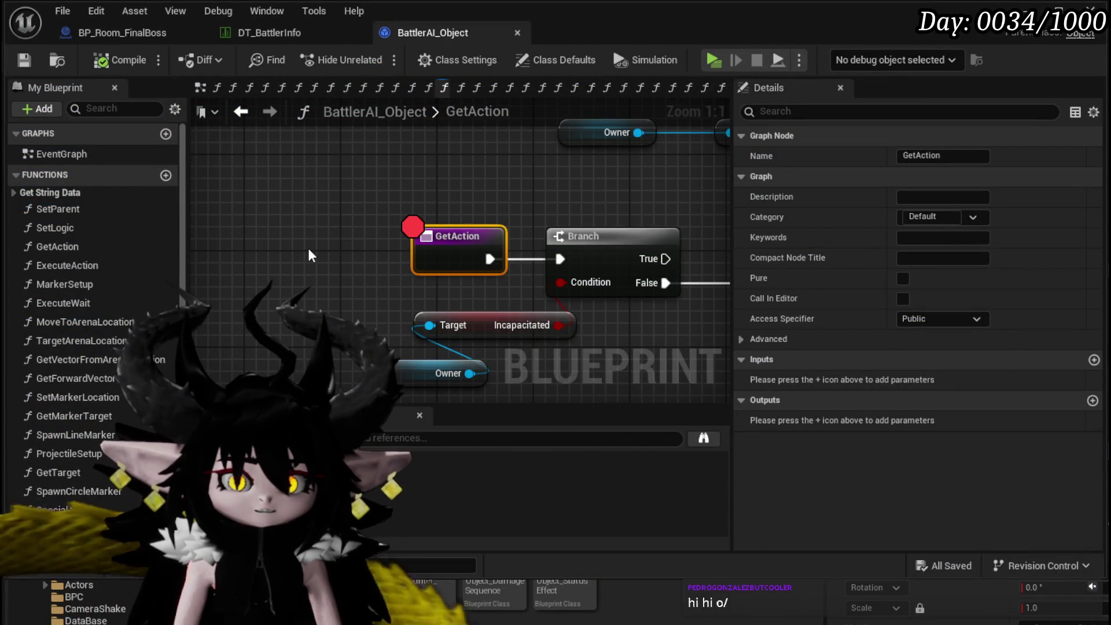
Reposition the Owner node in GetAction, save BattlerAI_Object, and open the CombatSystem Actors folder.
{"action": "mouse_move", "coordinate": [312, 223]}
{"action": "left_mouse_down"}
{"action": "mouse_move", "coordinate": [251, 191]}
{"action": "mouse_move", "coordinate": [246, 213]}
{"action": "mouse_move", "coordinate": [263, 228]}
{"action": "mouse_move", "coordinate": [263, 252]}
{"action": "mouse_move", "coordinate": [400, 222]}
{"action": "left_mouse_up"}
{"action": "scroll", "coordinate": [245, 212], "scroll_direction": "down", "scroll_amount": 3}
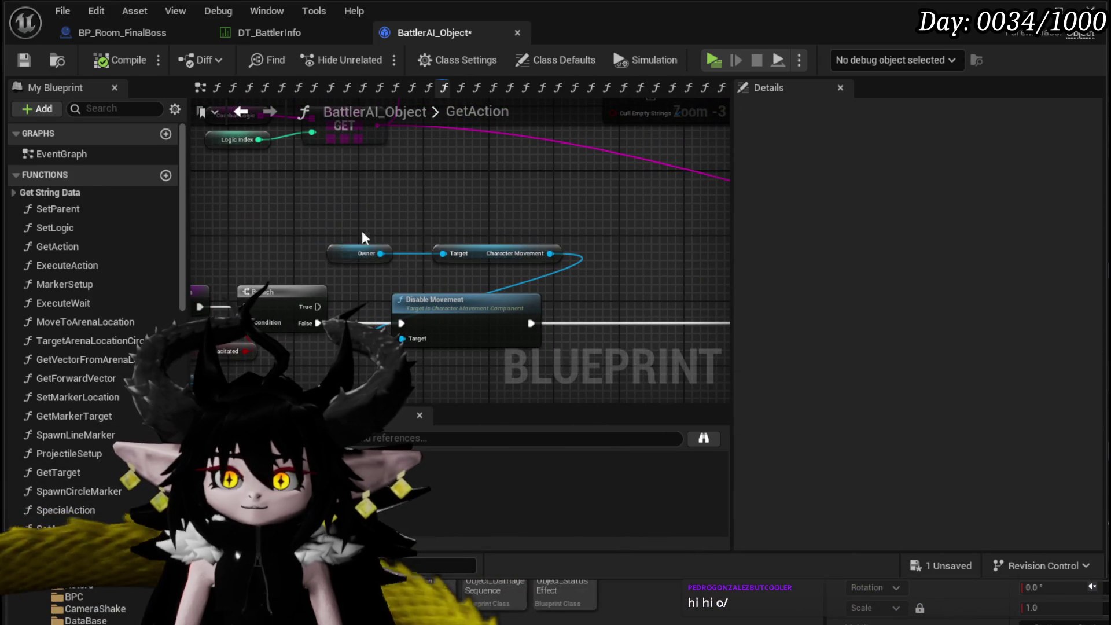
{"action": "mouse_move", "coordinate": [340, 254]}
{"action": "left_mouse_down"}
{"action": "mouse_move", "coordinate": [557, 204]}
{"action": "mouse_move", "coordinate": [642, 212]}
{"action": "mouse_move", "coordinate": [683, 235]}
{"action": "left_mouse_up"}
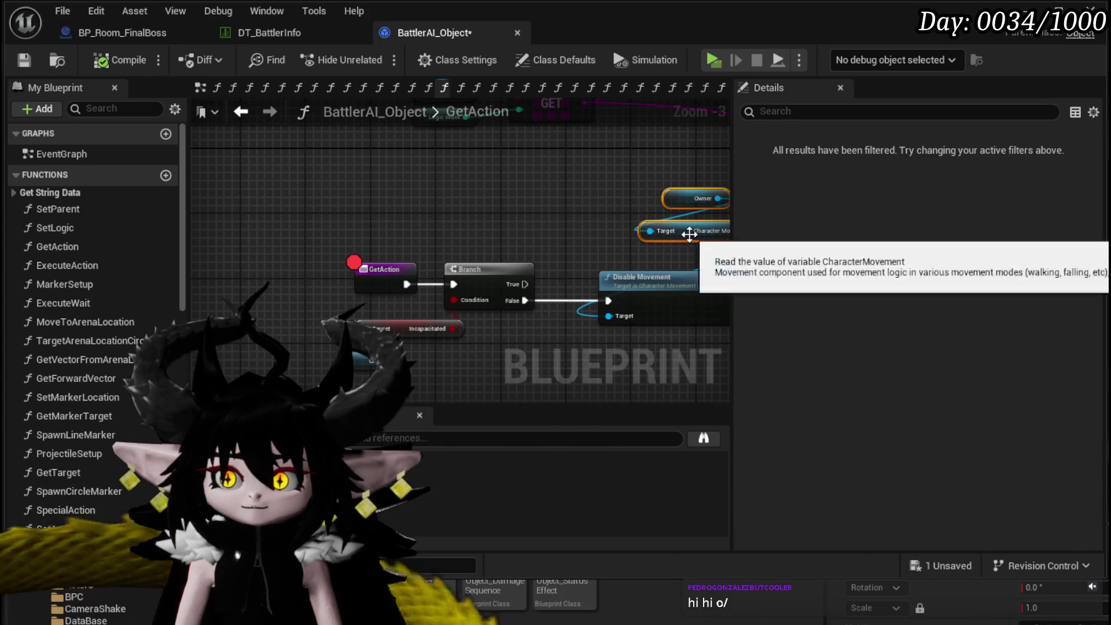
{"action": "scroll", "coordinate": [579, 214], "scroll_direction": "down", "scroll_amount": 2}
{"action": "mouse_move", "coordinate": [579, 214]}
{"action": "left_mouse_down"}
{"action": "mouse_move", "coordinate": [488, 237]}
{"action": "mouse_move", "coordinate": [556, 272]}
{"action": "left_mouse_up"}
{"action": "left_click_drag", "start_coordinate": [452, 191], "coordinate": [301, 279]}
{"action": "left_click", "coordinate": [291, 224]}
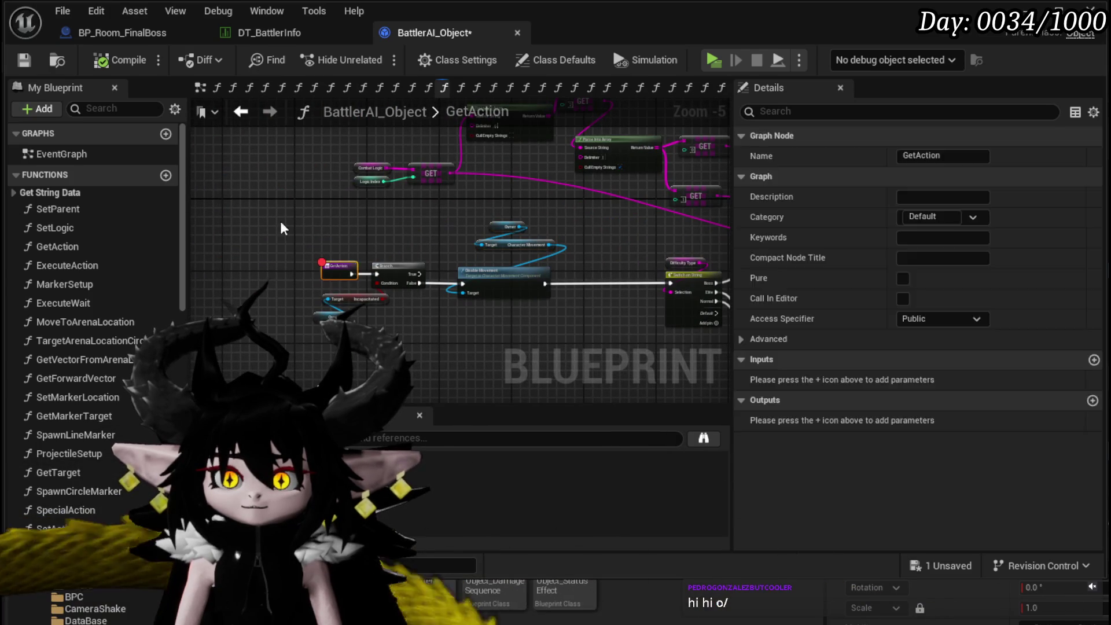
{"action": "left_click", "coordinate": [28, 60]}
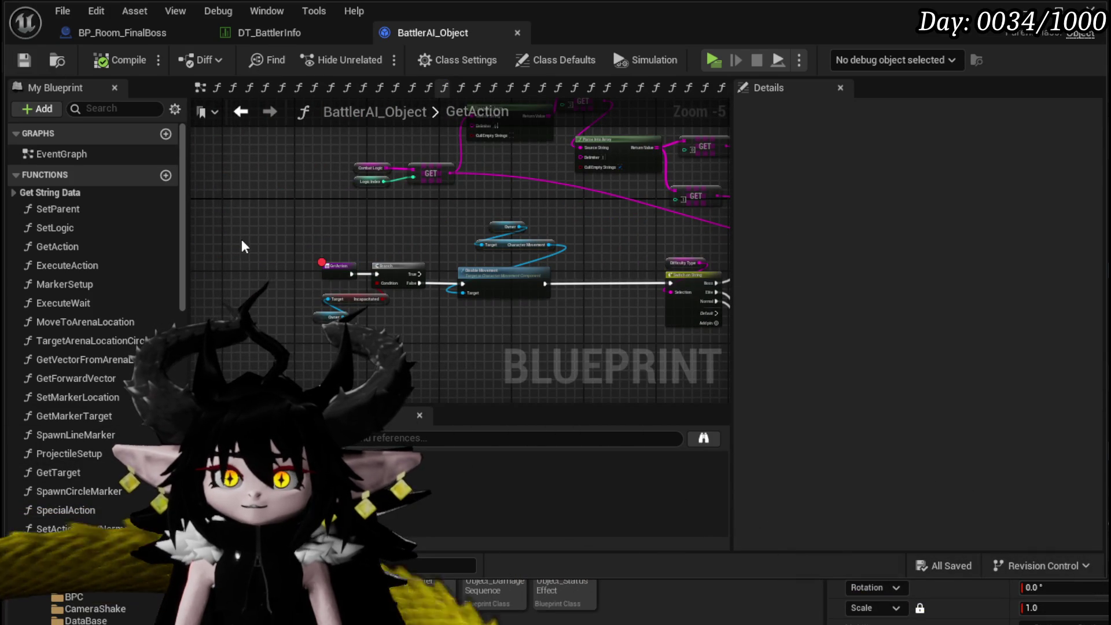
{"action": "key", "text": "alt+Tab"}
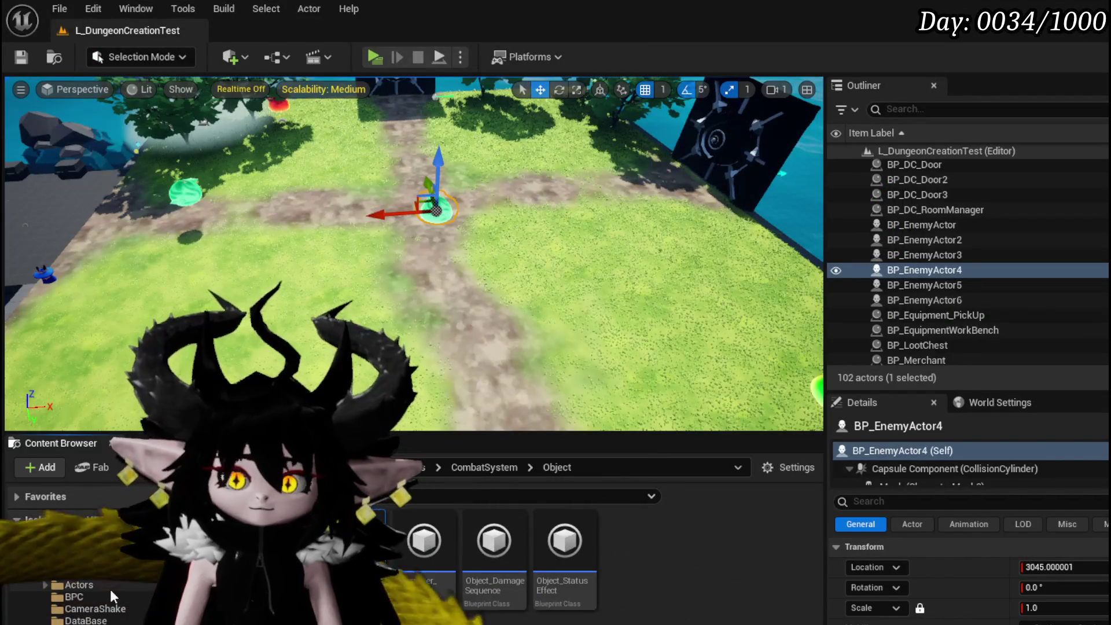
{"action": "left_click", "coordinate": [79, 585]}
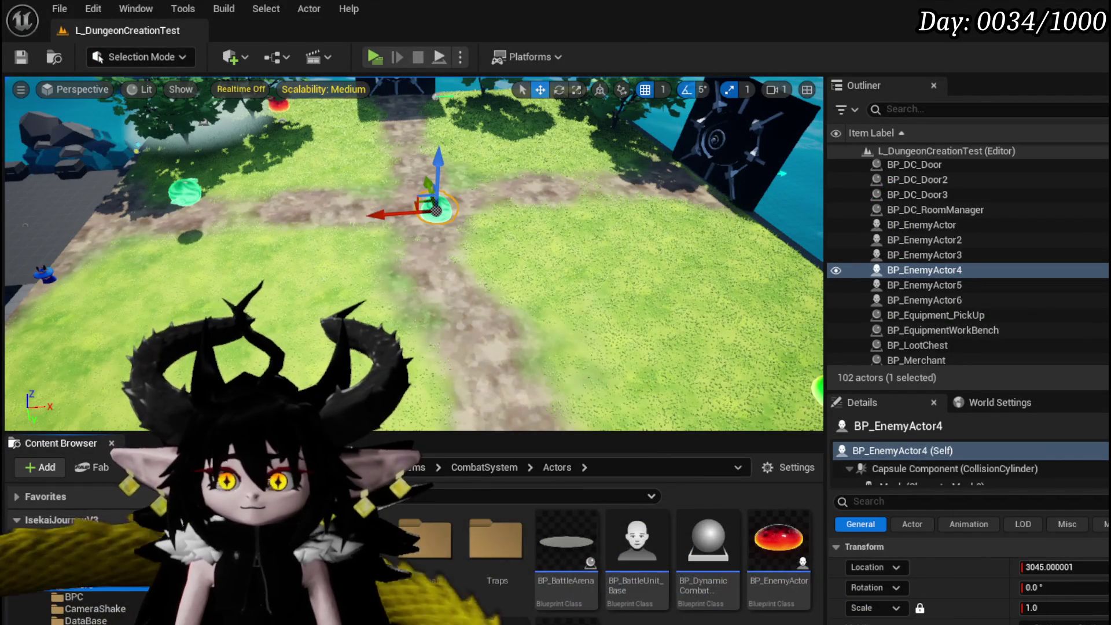
Open BP_BattleUnit_Base and inspect its SetTargetDisplayInformation event.
{"action": "double_click", "coordinate": [637, 544]}
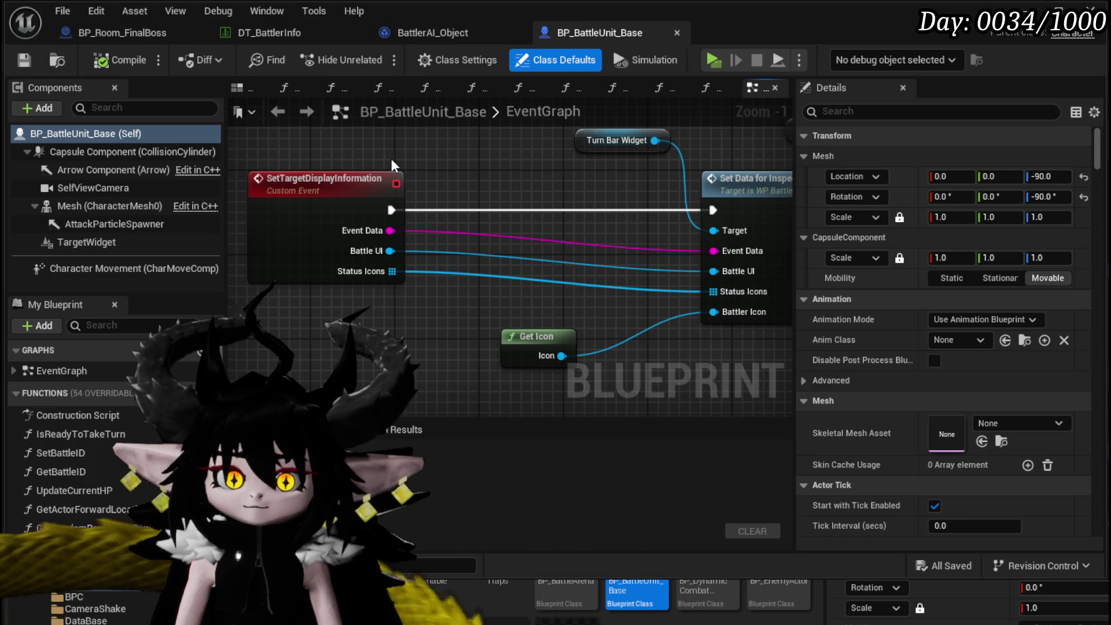
{"action": "scroll", "coordinate": [392, 163], "scroll_direction": "down", "scroll_amount": 1}
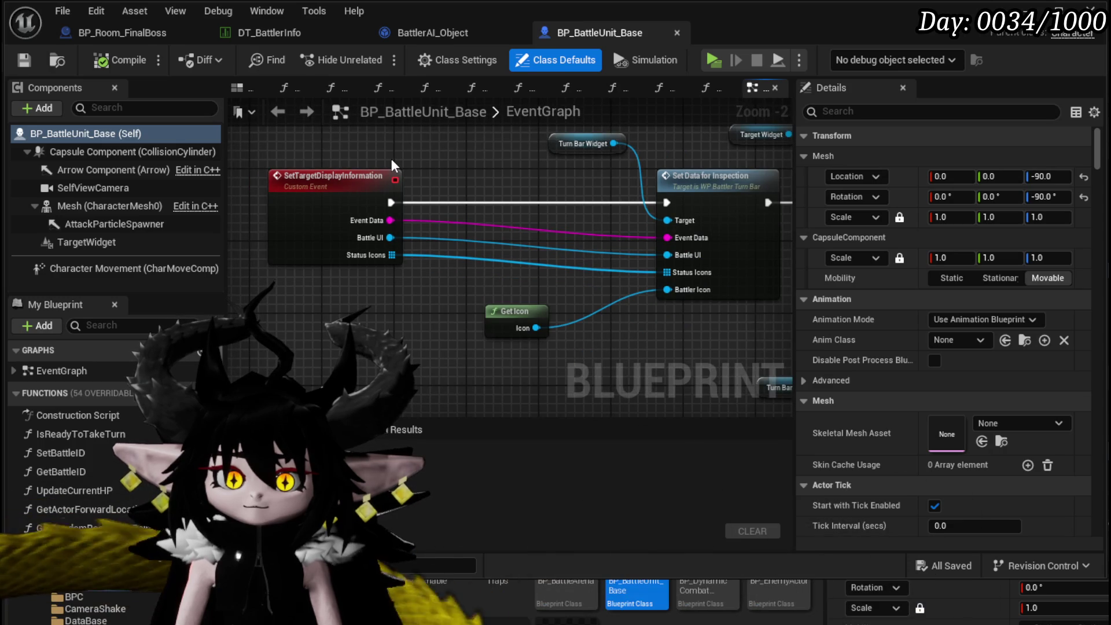
{"action": "scroll", "coordinate": [391, 159], "scroll_direction": "down", "scroll_amount": 2}
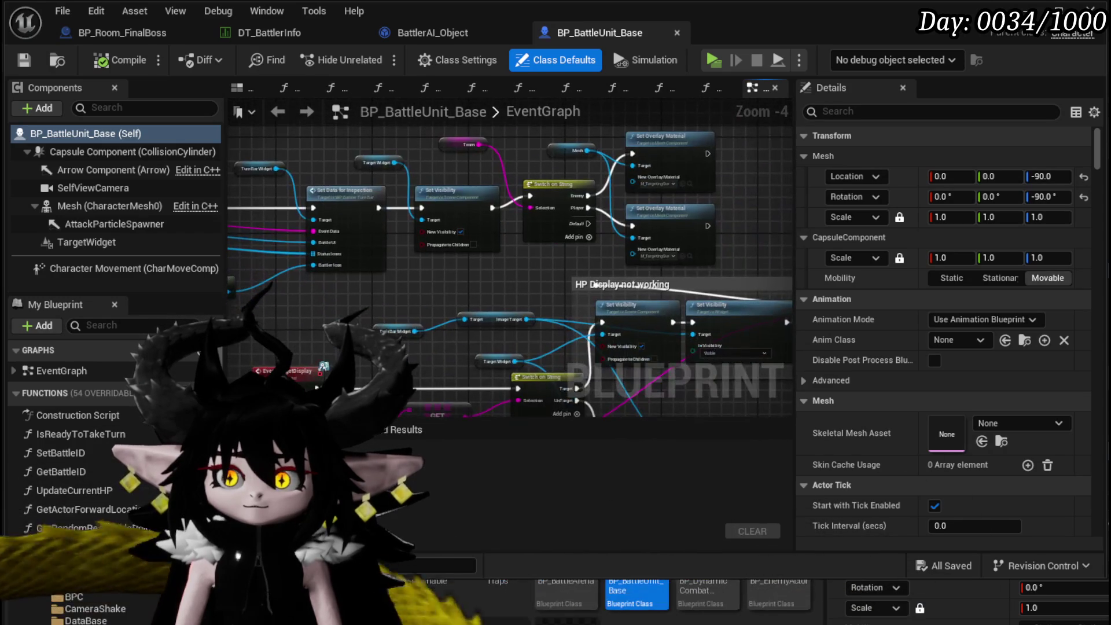
{"action": "mouse_move", "coordinate": [278, 231]}
{"action": "left_mouse_down"}
{"action": "mouse_move", "coordinate": [433, 213]}
{"action": "mouse_move", "coordinate": [454, 196]}
{"action": "left_mouse_up"}
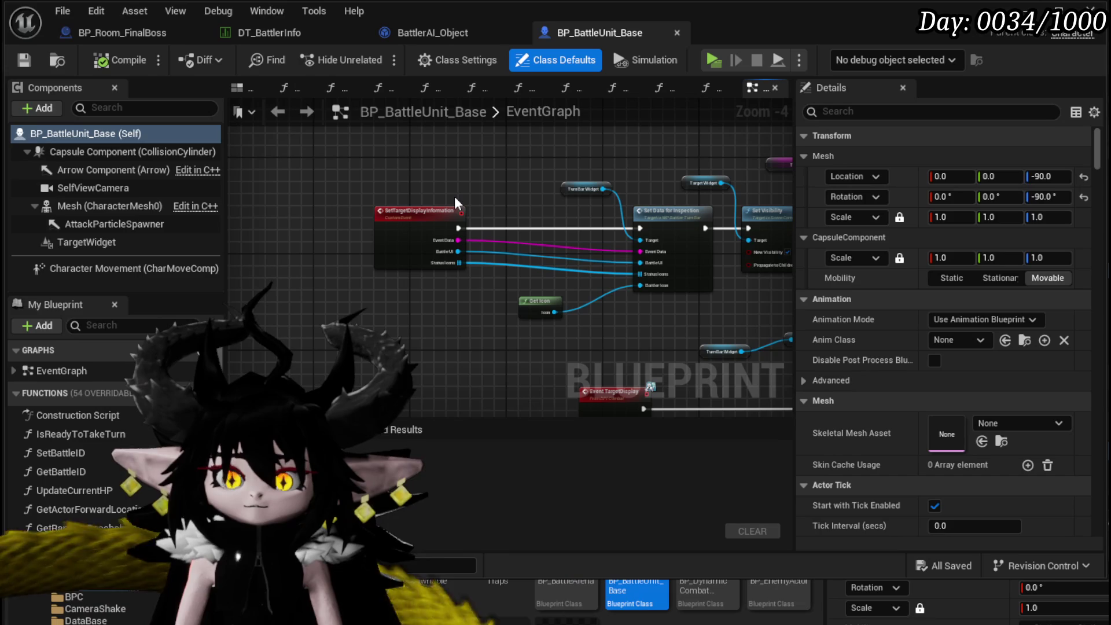
{"action": "left_click", "coordinate": [434, 30]}
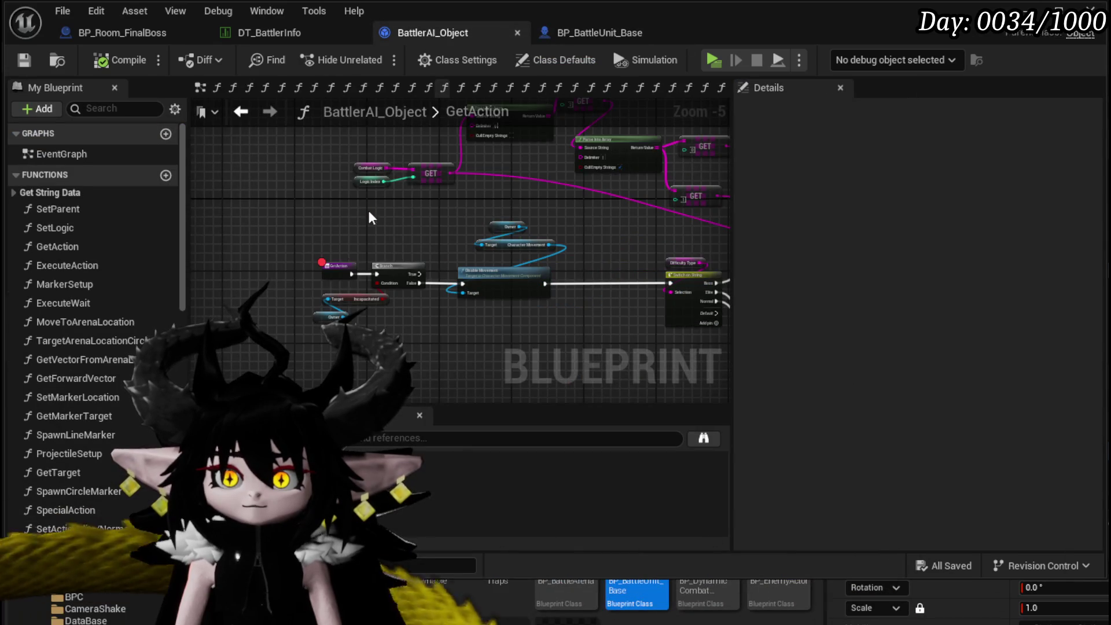
{"action": "scroll", "coordinate": [430, 189], "scroll_direction": "up", "scroll_amount": 4}
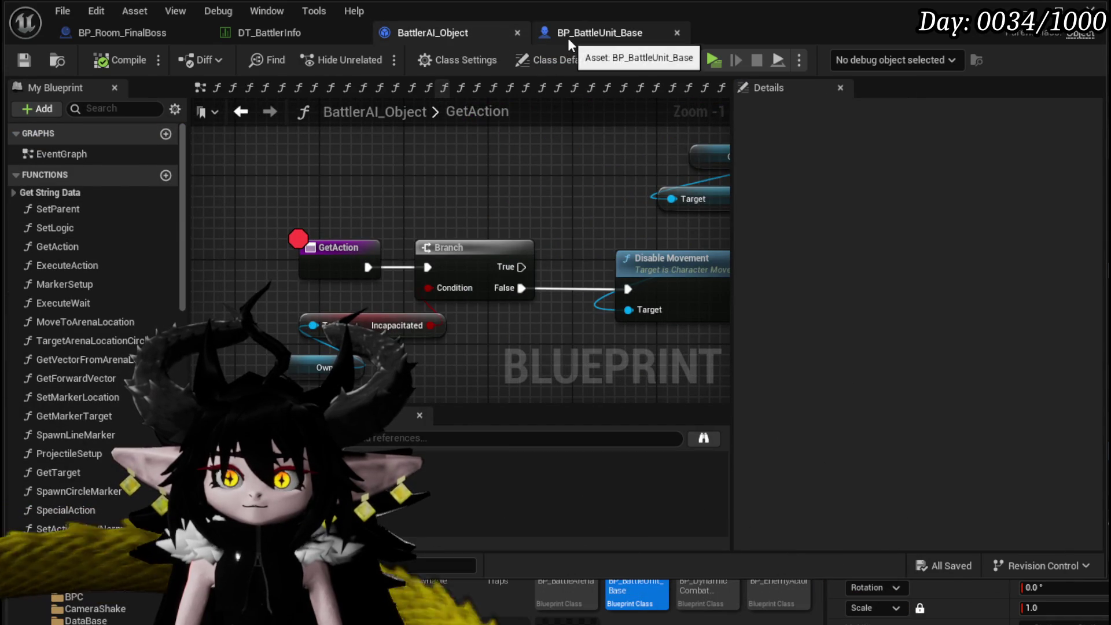
{"action": "left_click", "coordinate": [568, 34]}
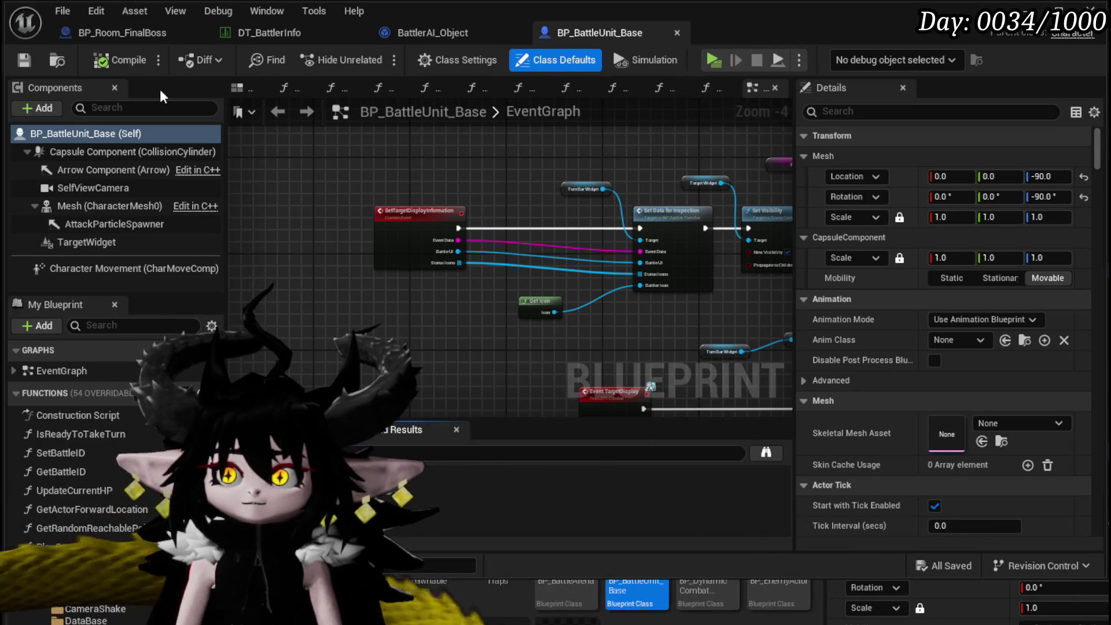
Close BP_BattleUnit_Base, open and close BP_EnemyActor, then open BP_EnemyBattler.
{"action": "left_click", "coordinate": [677, 33]}
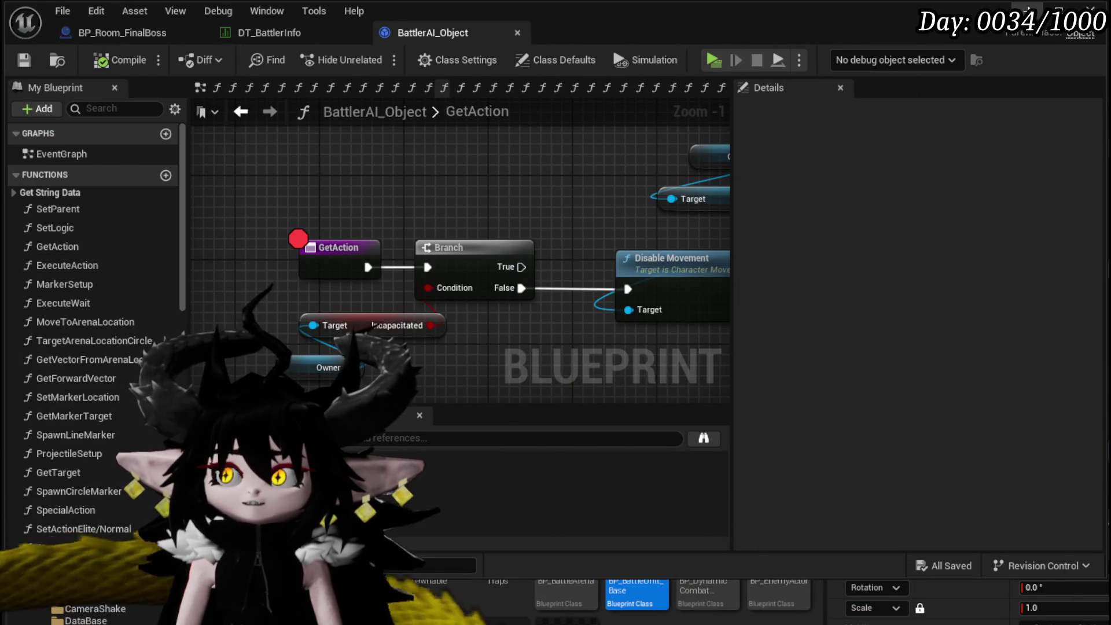
{"action": "left_click", "coordinate": [1032, 7]}
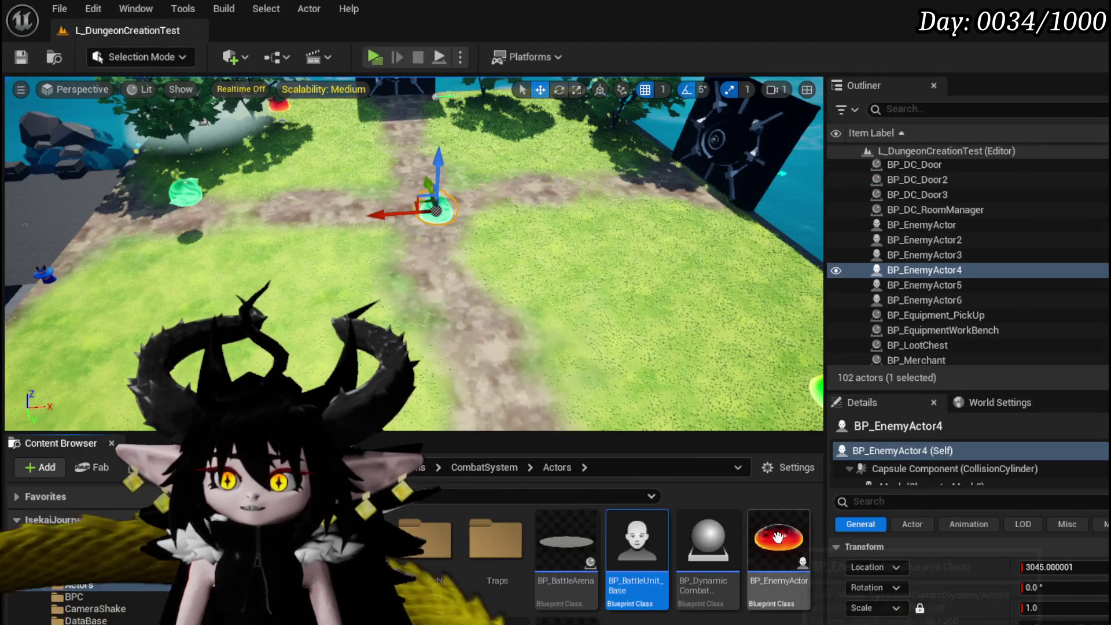
{"action": "double_click", "coordinate": [780, 539]}
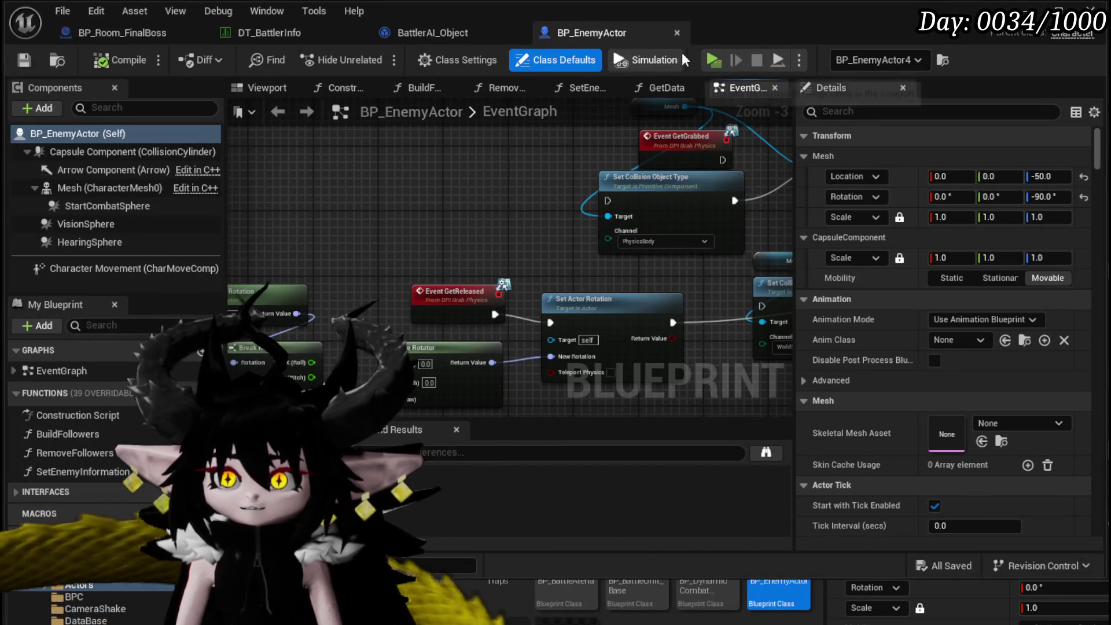
{"action": "left_click", "coordinate": [681, 32]}
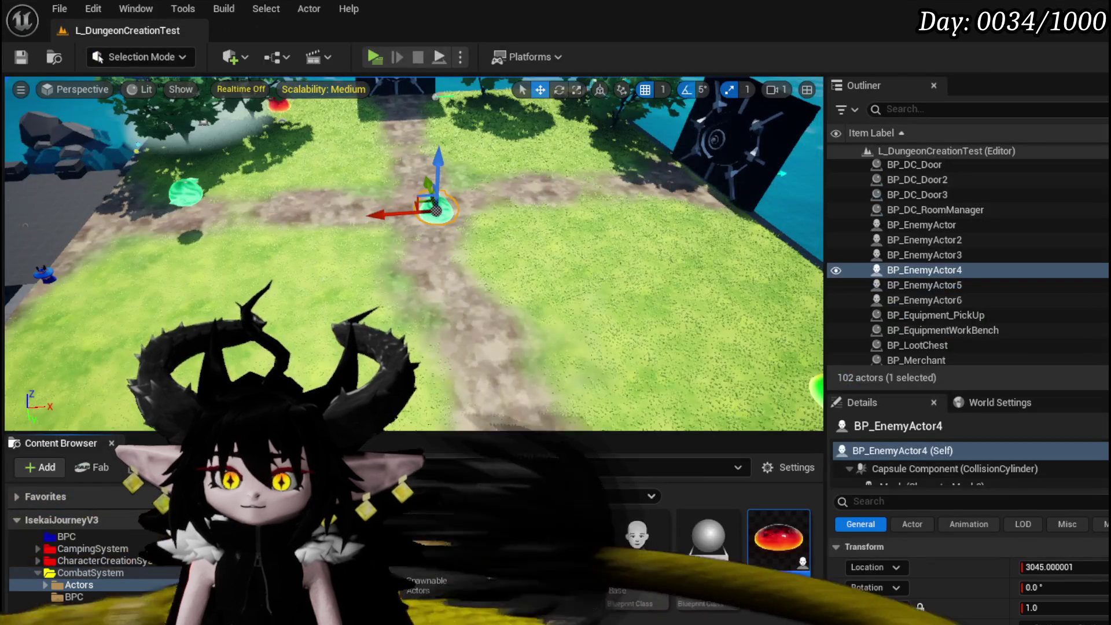
{"action": "double_click", "coordinate": [631, 539]}
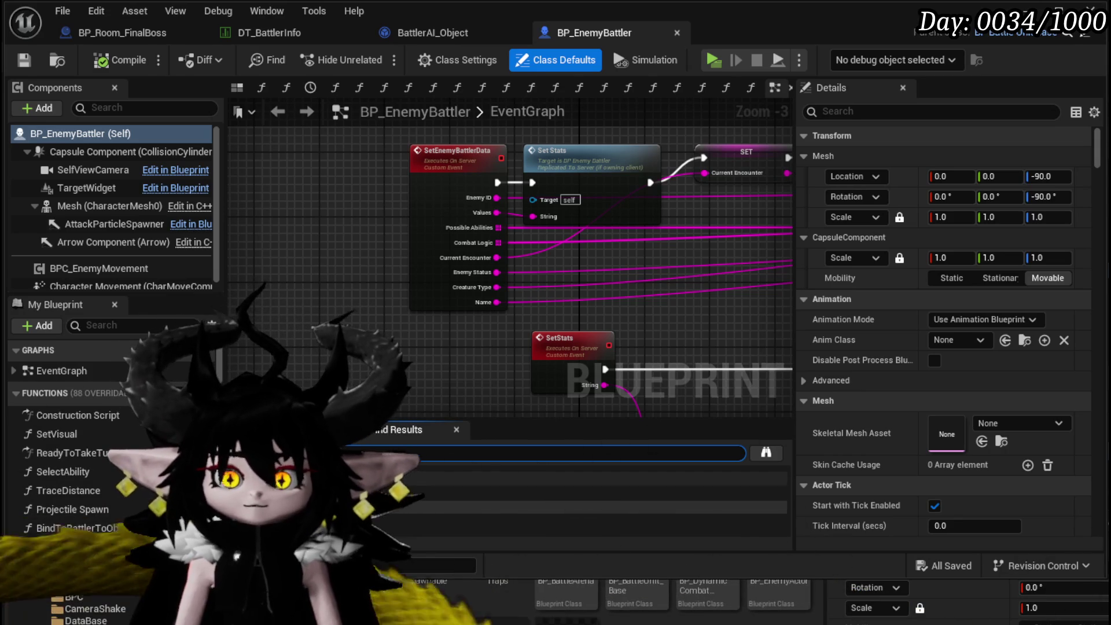
Jump from Find Results to the Get Action node and inspect the Do Once and Get Action nodes.
{"action": "left_click", "coordinate": [509, 493]}
{"action": "scroll", "coordinate": [631, 283], "scroll_direction": "down", "scroll_amount": 2}
{"action": "scroll", "coordinate": [583, 279], "scroll_direction": "up", "scroll_amount": 3}
{"action": "scroll", "coordinate": [715, 290], "scroll_direction": "down", "scroll_amount": 2}
{"action": "left_click", "coordinate": [554, 207]}
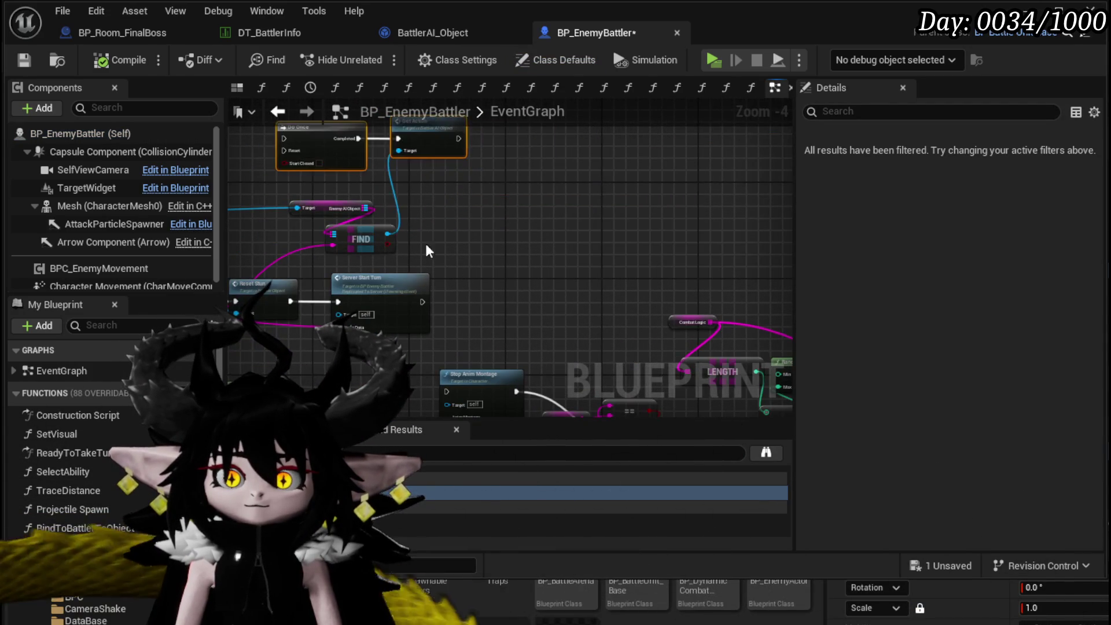
{"action": "scroll", "coordinate": [643, 207], "scroll_direction": "up", "scroll_amount": 2}
{"action": "left_click", "coordinate": [643, 212]}
{"action": "scroll", "coordinate": [642, 212], "scroll_direction": "down", "scroll_amount": 2}
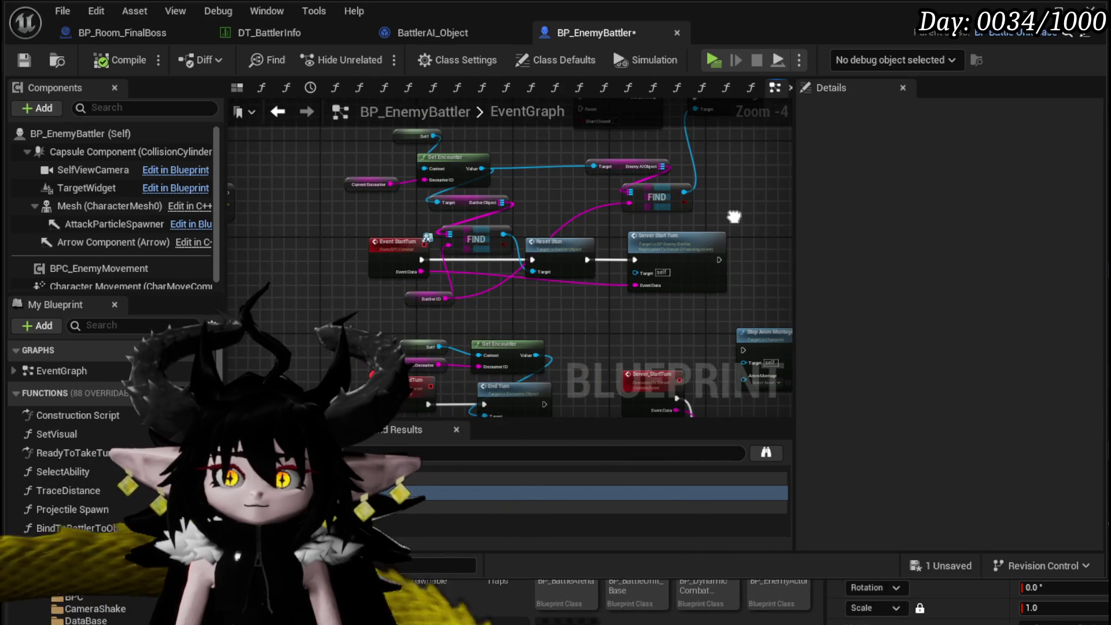
Inspect the Server_StartTurn event and follow its combat-logic chain to Server End Turn Check.
{"action": "left_click", "coordinate": [637, 241]}
{"action": "scroll", "coordinate": [581, 210], "scroll_direction": "up", "scroll_amount": 2}
{"action": "mouse_move", "coordinate": [604, 237]}
{"action": "left_mouse_down"}
{"action": "mouse_move", "coordinate": [452, 175]}
{"action": "mouse_move", "coordinate": [636, 213]}
{"action": "mouse_move", "coordinate": [250, 247]}
{"action": "left_mouse_up"}
{"action": "scroll", "coordinate": [651, 211], "scroll_direction": "down", "scroll_amount": 2}
{"action": "mouse_move", "coordinate": [646, 216]}
{"action": "left_mouse_down"}
{"action": "mouse_move", "coordinate": [234, 178]}
{"action": "mouse_move", "coordinate": [405, 191]}
{"action": "mouse_move", "coordinate": [562, 182]}
{"action": "mouse_move", "coordinate": [639, 222]}
{"action": "left_mouse_up"}
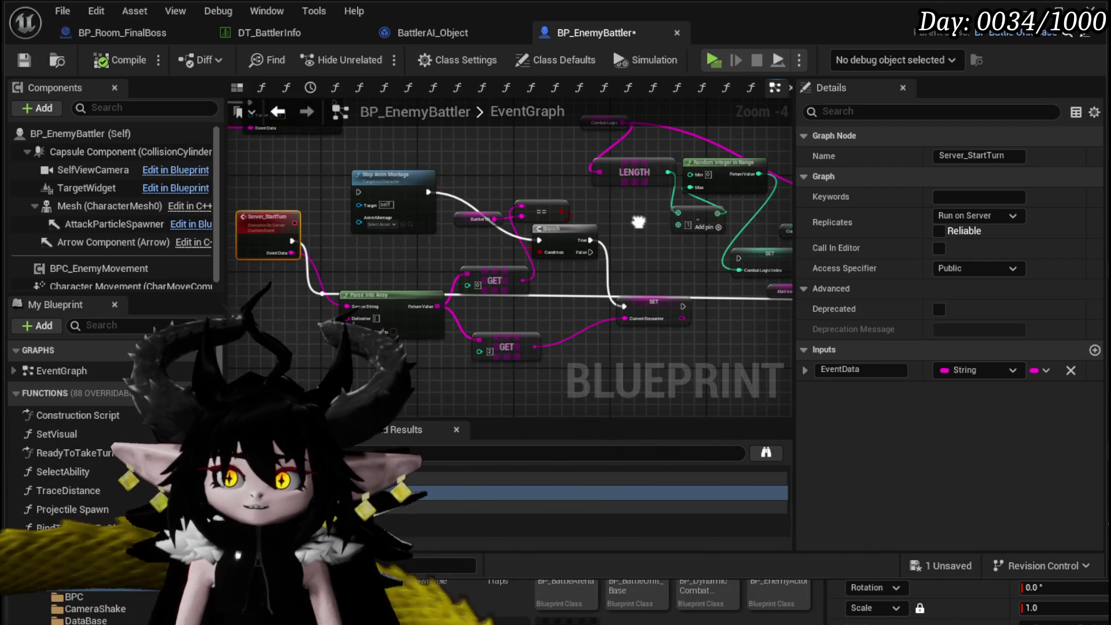
{"action": "mouse_move", "coordinate": [703, 266]}
{"action": "left_mouse_down"}
{"action": "mouse_move", "coordinate": [572, 283]}
{"action": "mouse_move", "coordinate": [378, 261]}
{"action": "mouse_move", "coordinate": [702, 281]}
{"action": "mouse_move", "coordinate": [310, 262]}
{"action": "left_mouse_up"}
{"action": "scroll", "coordinate": [627, 277], "scroll_direction": "down", "scroll_amount": 2}
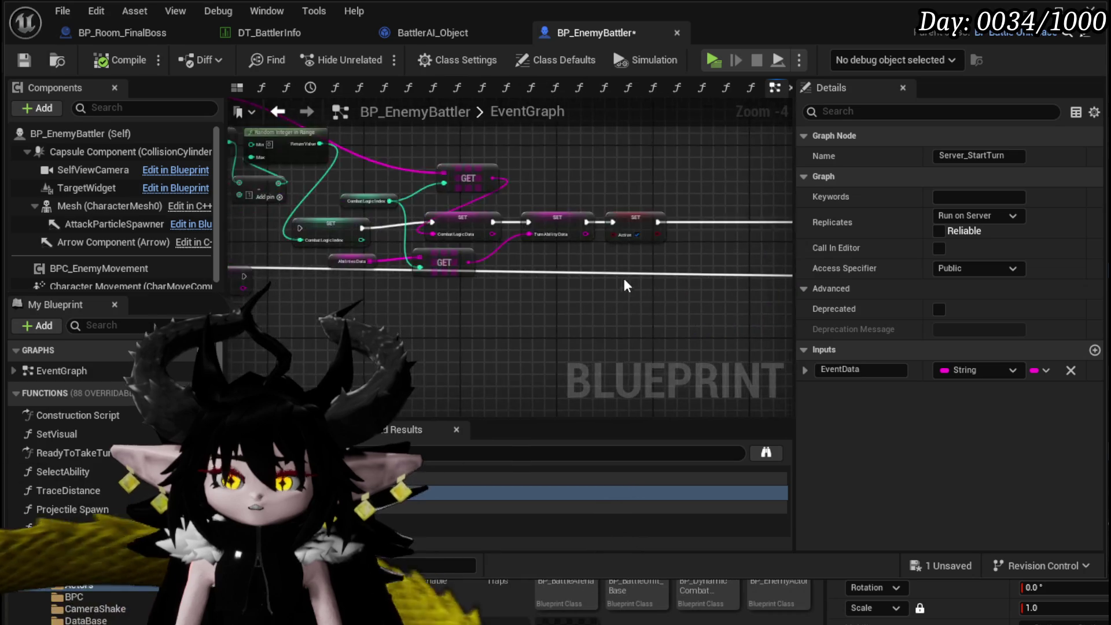
{"action": "scroll", "coordinate": [407, 235], "scroll_direction": "up", "scroll_amount": 3}
{"action": "scroll", "coordinate": [407, 235], "scroll_direction": "down", "scroll_amount": 2}
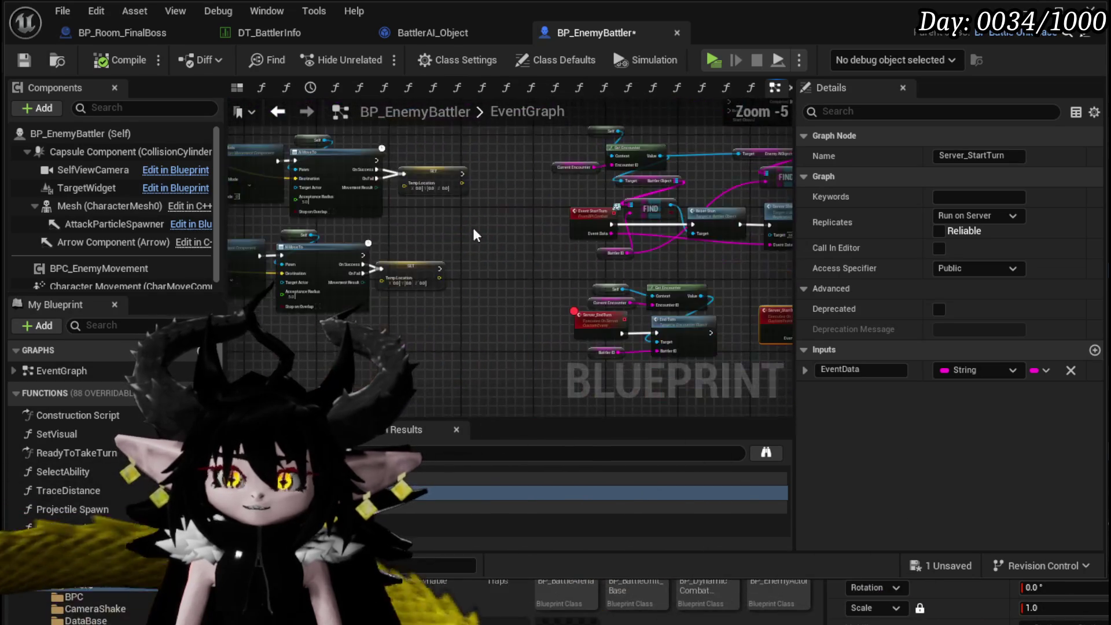
{"action": "scroll", "coordinate": [428, 275], "scroll_direction": "up", "scroll_amount": 3}
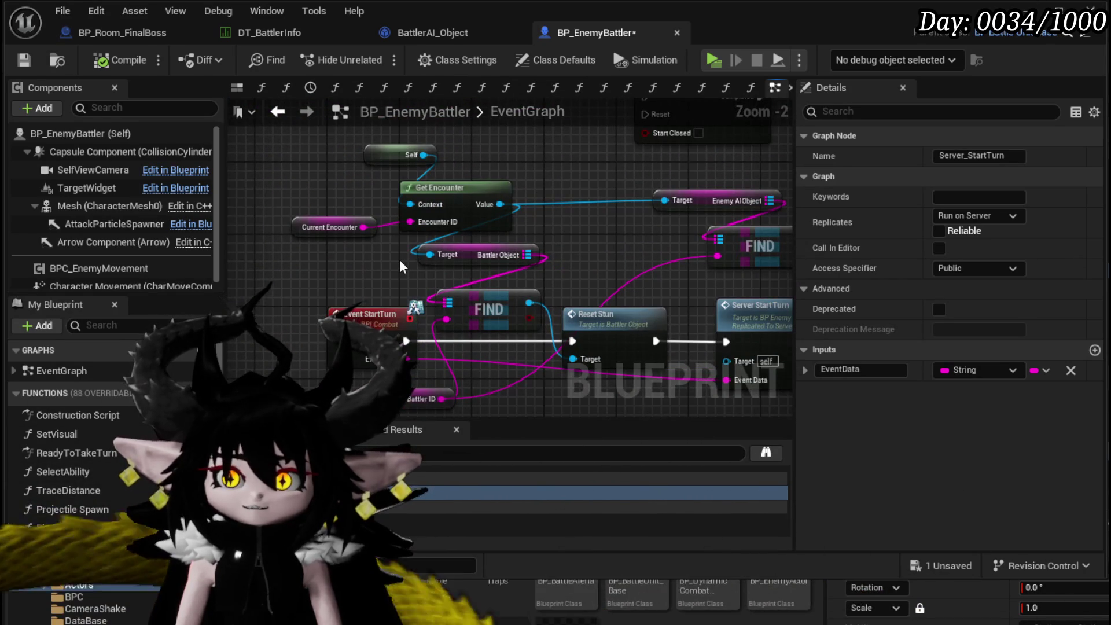
{"action": "scroll", "coordinate": [398, 260], "scroll_direction": "down", "scroll_amount": 8}
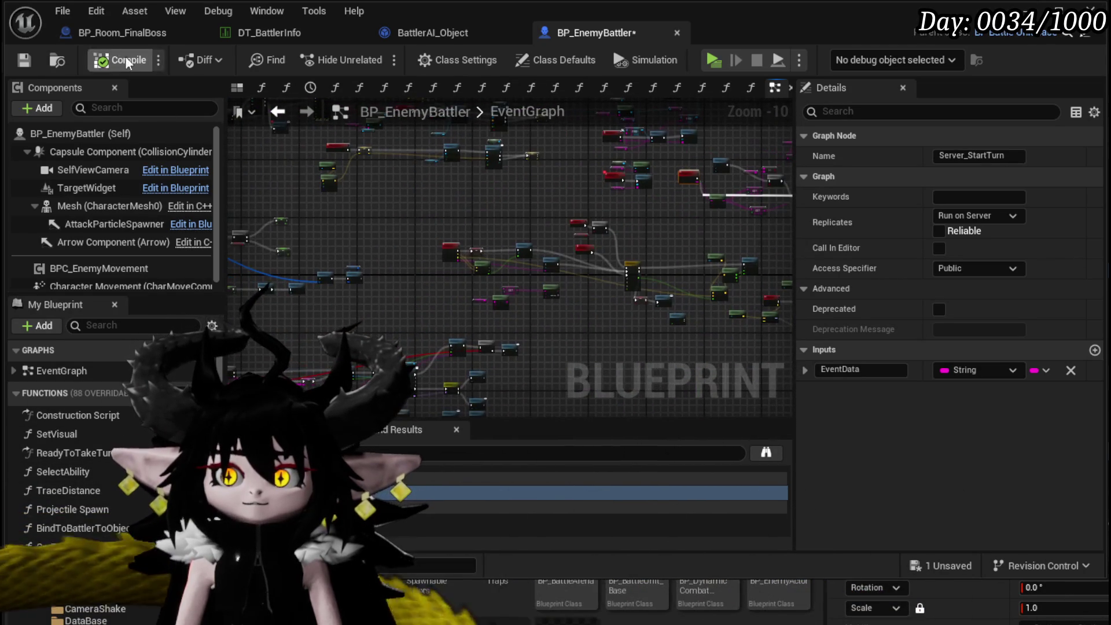
Look over BP_EnemyBattler's EventGraph around the Get Encounter nodes and the neighbouring event setup.
{"action": "scroll", "coordinate": [457, 216], "scroll_direction": "up", "scroll_amount": 7}
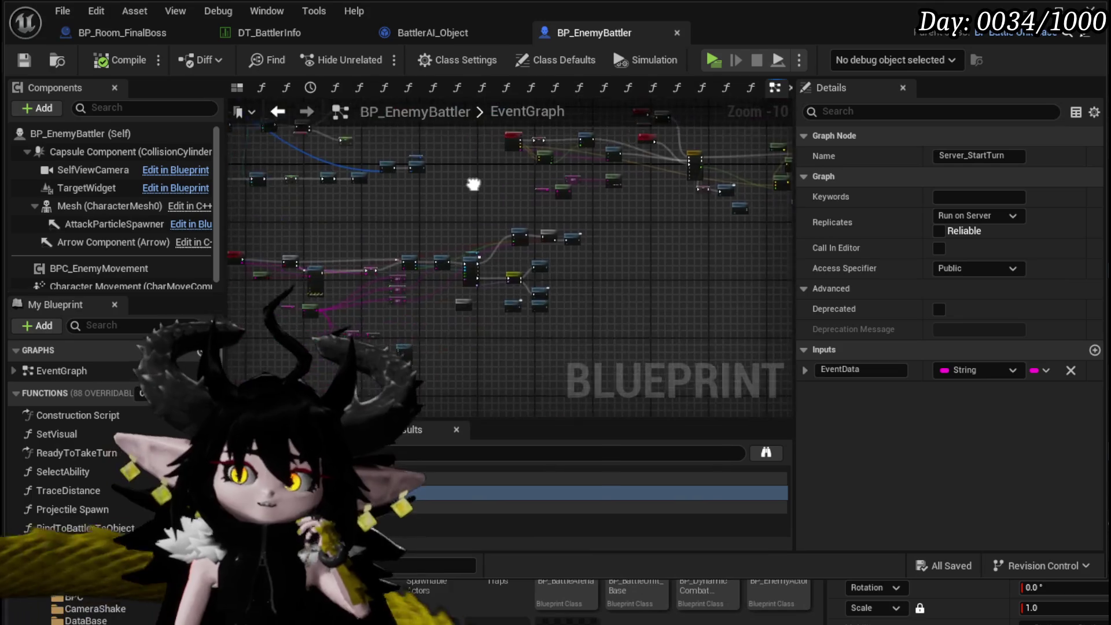
{"action": "scroll", "coordinate": [521, 197], "scroll_direction": "down", "scroll_amount": 1}
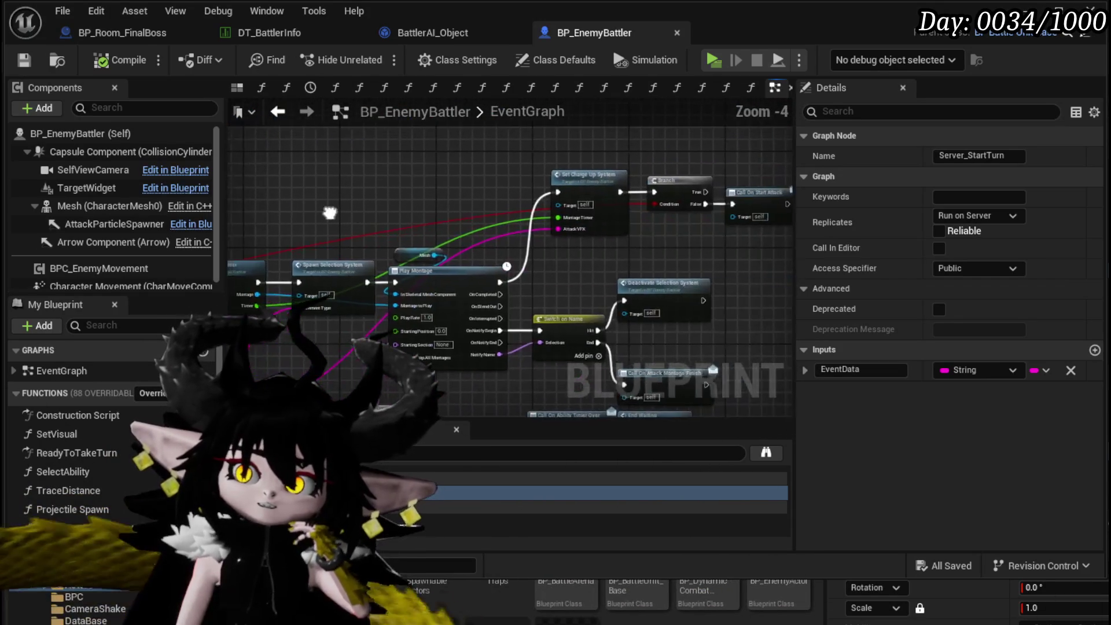
{"action": "scroll", "coordinate": [427, 202], "scroll_direction": "up", "scroll_amount": 2}
{"action": "scroll", "coordinate": [292, 214], "scroll_direction": "down", "scroll_amount": 3}
{"action": "scroll", "coordinate": [439, 214], "scroll_direction": "up", "scroll_amount": 2}
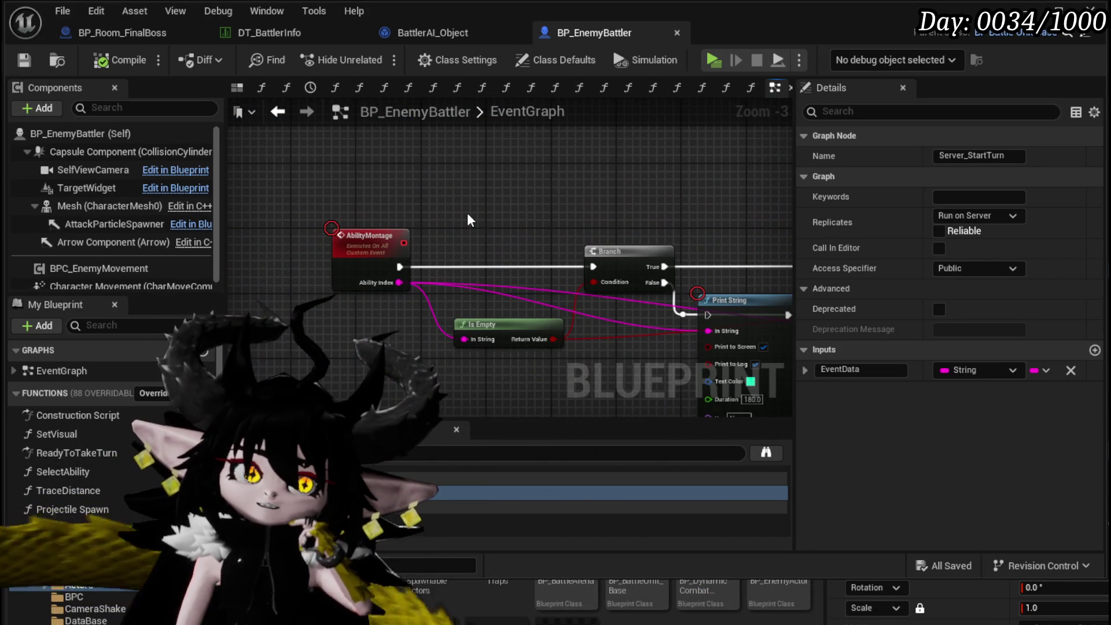
{"action": "scroll", "coordinate": [467, 213], "scroll_direction": "down", "scroll_amount": 7}
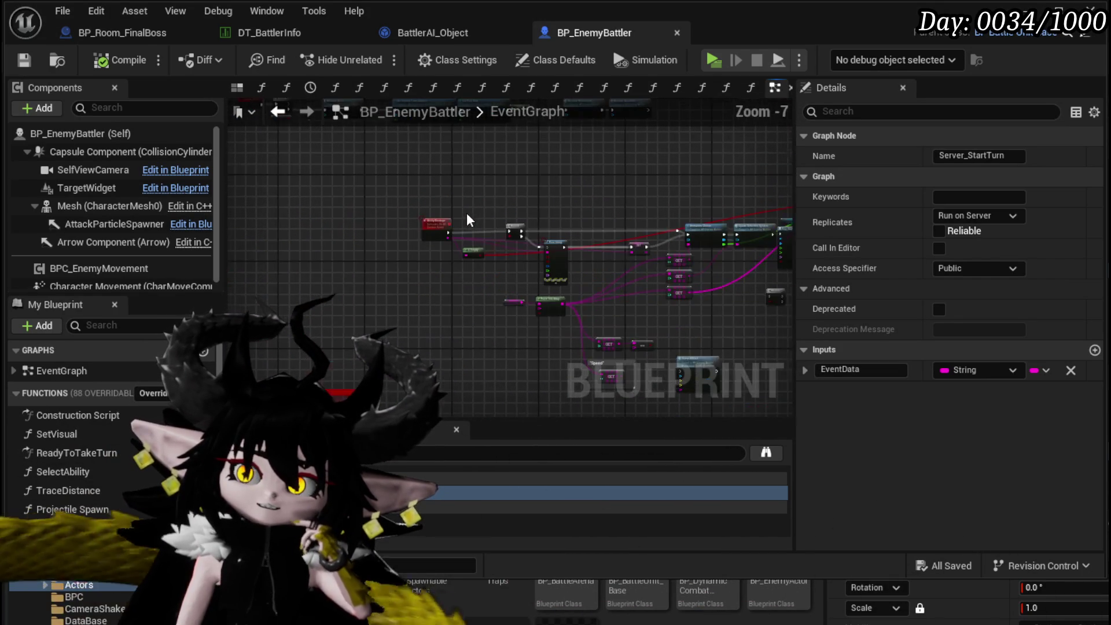
{"action": "scroll", "coordinate": [306, 324], "scroll_direction": "up", "scroll_amount": 2}
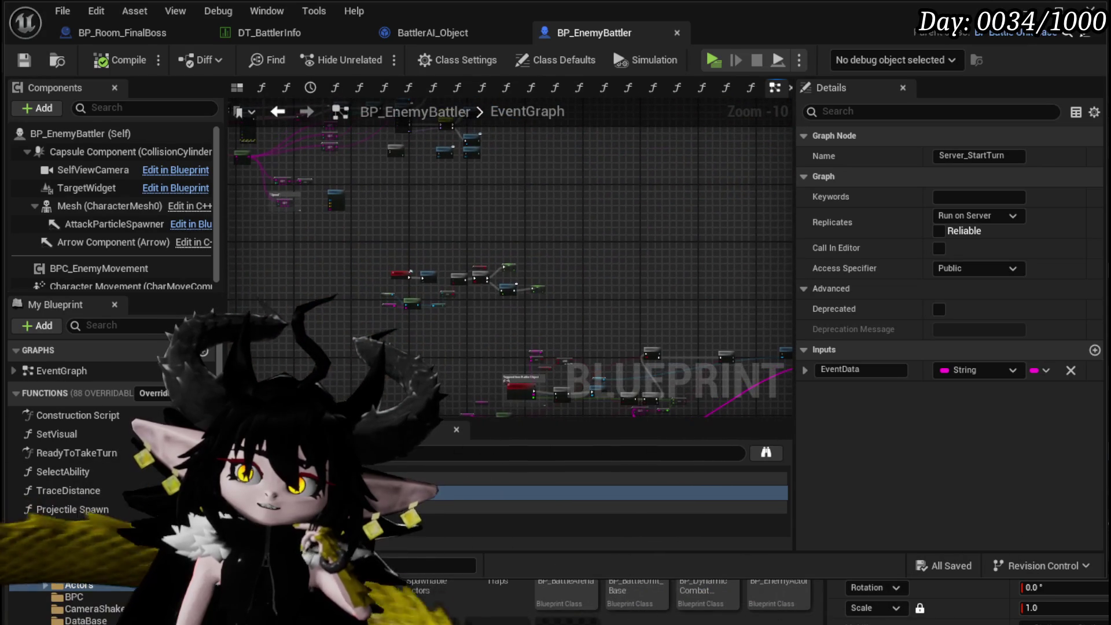
{"action": "scroll", "coordinate": [453, 216], "scroll_direction": "up", "scroll_amount": 6}
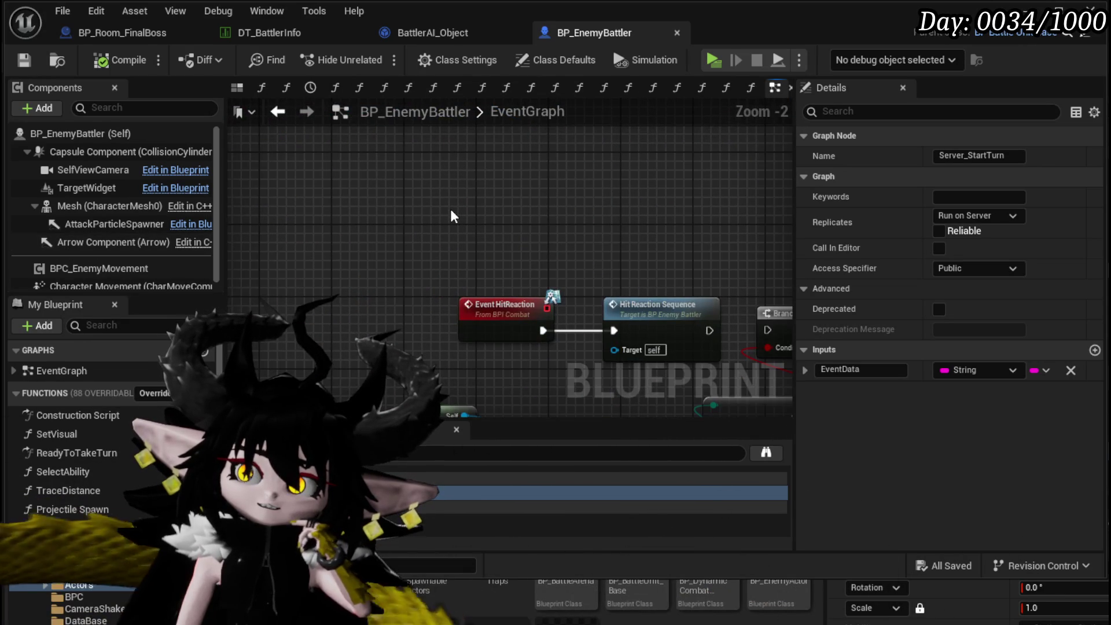
{"action": "scroll", "coordinate": [450, 209], "scroll_direction": "down", "scroll_amount": 10}
{"action": "scroll", "coordinate": [376, 313], "scroll_direction": "up", "scroll_amount": 9}
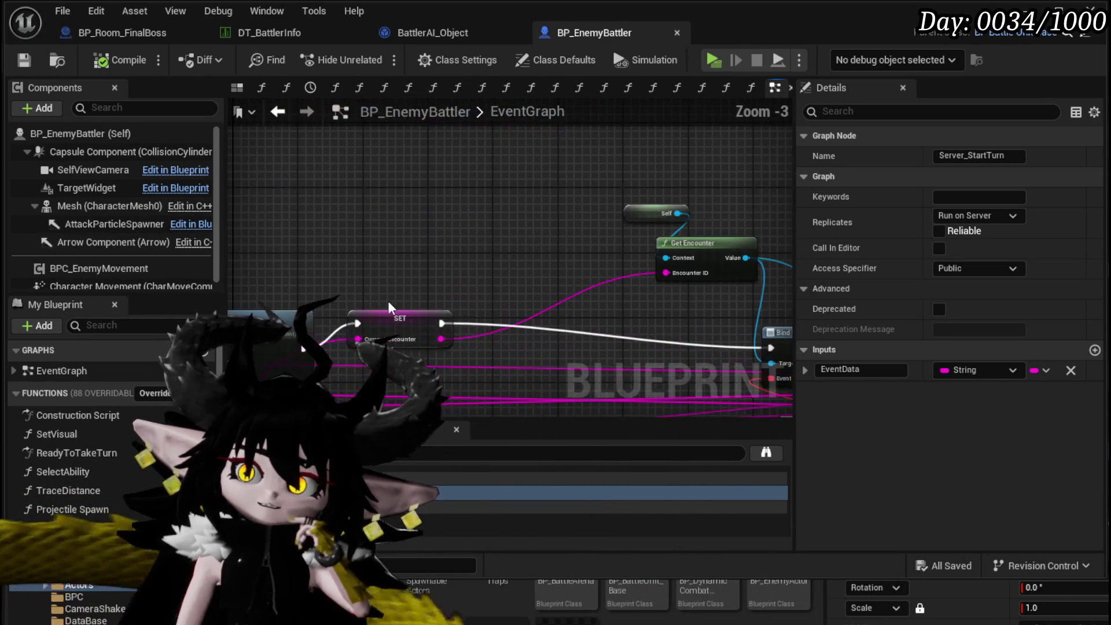
{"action": "left_click_drag", "start_coordinate": [399, 319], "coordinate": [421, 249]}
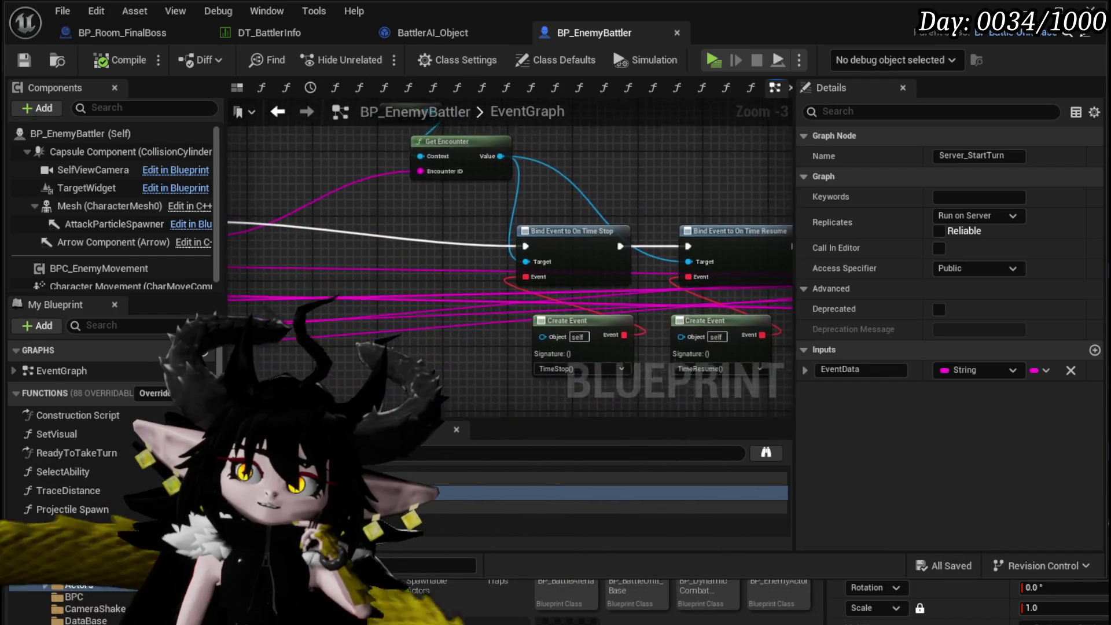
{"action": "left_click_drag", "start_coordinate": [324, 196], "coordinate": [639, 206]}
Inspect the Bind Event, MC Spawn System and On Turn Action/On Incapacitated bindings, then show DT_BattlerInfo.
{"action": "scroll", "coordinate": [573, 219], "scroll_direction": "down", "scroll_amount": 5}
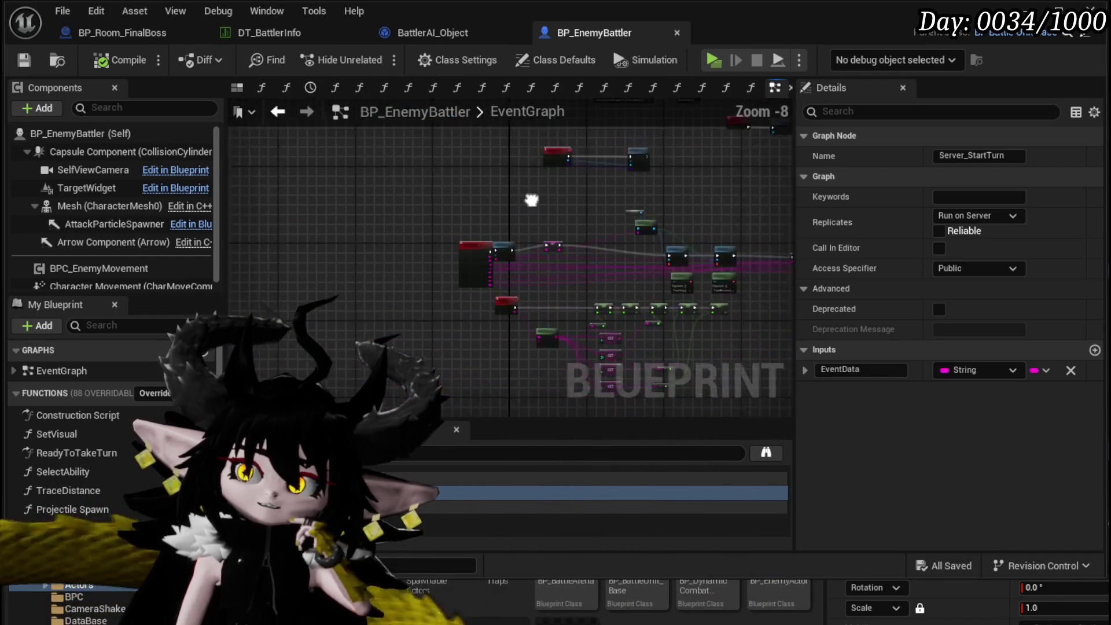
{"action": "scroll", "coordinate": [523, 290], "scroll_direction": "up", "scroll_amount": 5}
{"action": "mouse_move", "coordinate": [522, 307]}
{"action": "left_mouse_down"}
{"action": "mouse_move", "coordinate": [509, 371]}
{"action": "mouse_move", "coordinate": [432, 391]}
{"action": "left_mouse_up"}
{"action": "mouse_move", "coordinate": [799, 347]}
{"action": "left_mouse_down"}
{"action": "mouse_move", "coordinate": [475, 329]}
{"action": "mouse_move", "coordinate": [293, 302]}
{"action": "left_mouse_up"}
{"action": "scroll", "coordinate": [293, 303], "scroll_direction": "down", "scroll_amount": 3}
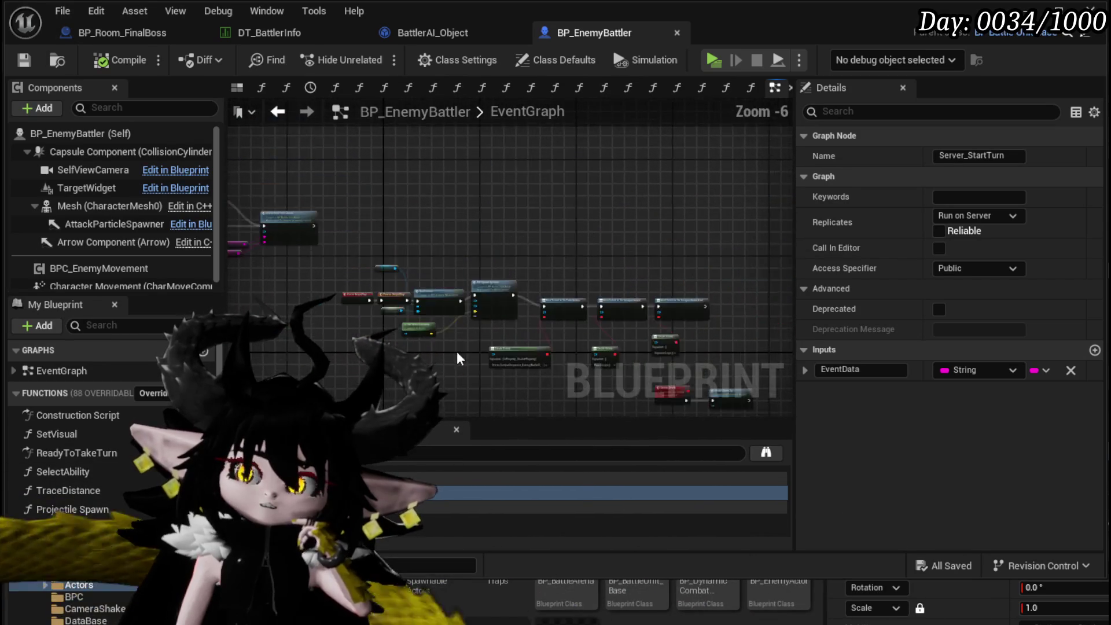
{"action": "left_click_drag", "start_coordinate": [547, 322], "coordinate": [758, 299]}
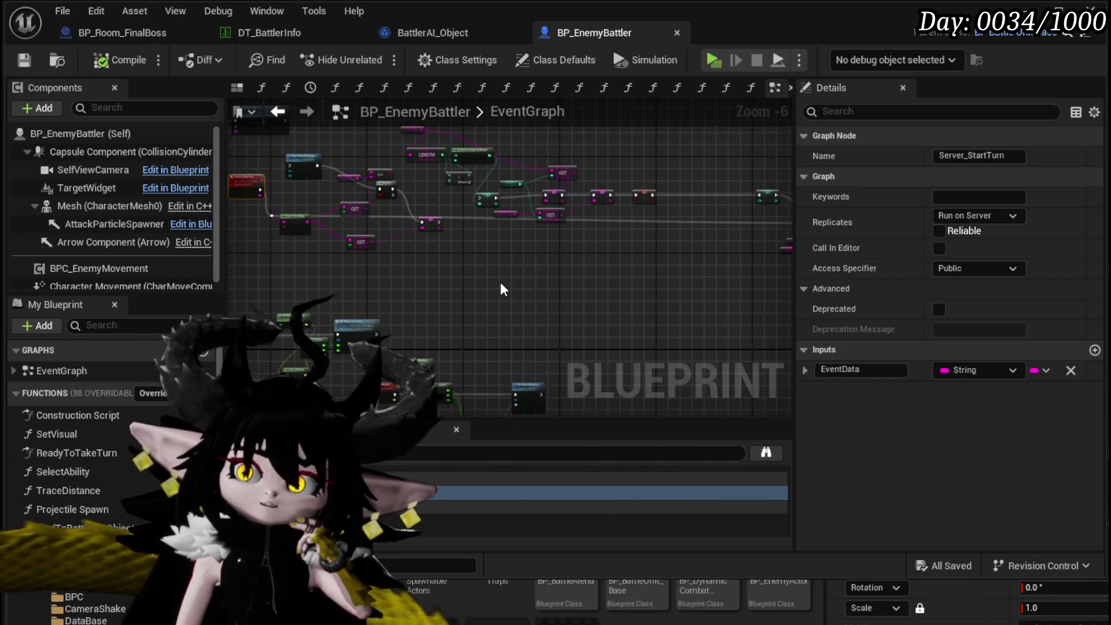
{"action": "left_click", "coordinate": [299, 34]}
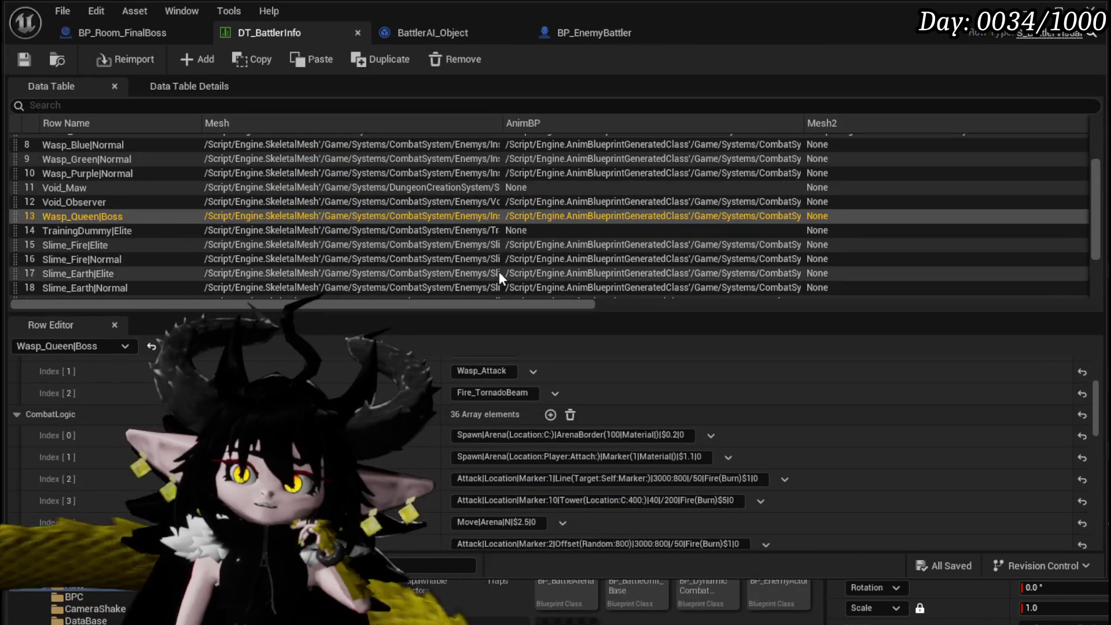
Review the Slime_Fire|Elite and Slime_Earth|Elite abilities and copy Slime_Earth's Idle|MoveRandom entry.
{"action": "left_click", "coordinate": [99, 247]}
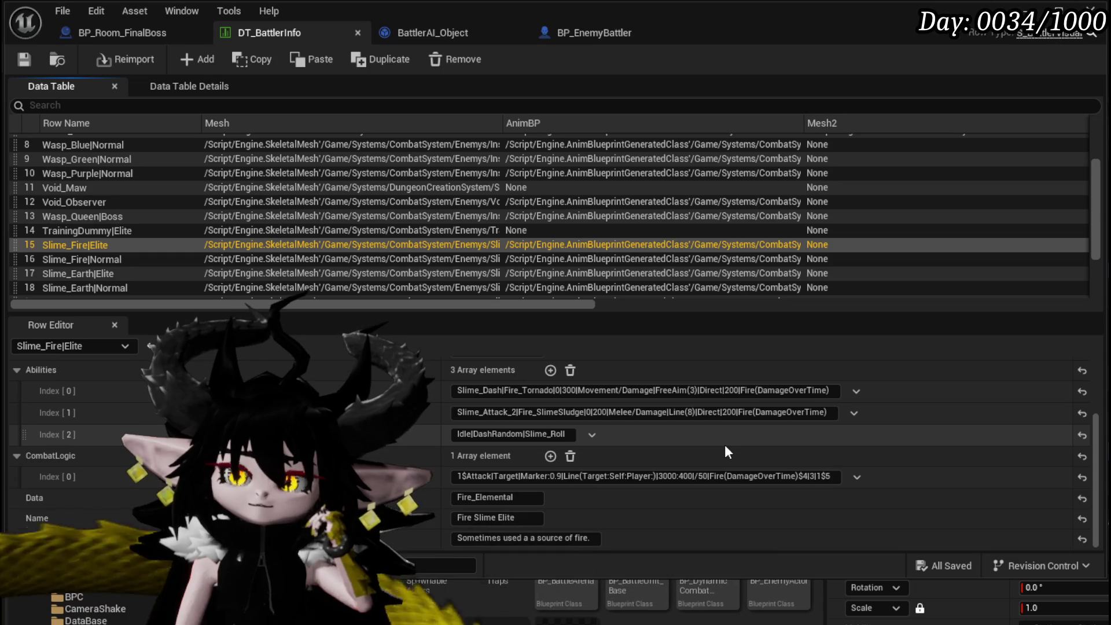
{"action": "scroll", "coordinate": [725, 444], "scroll_direction": "up", "scroll_amount": 2}
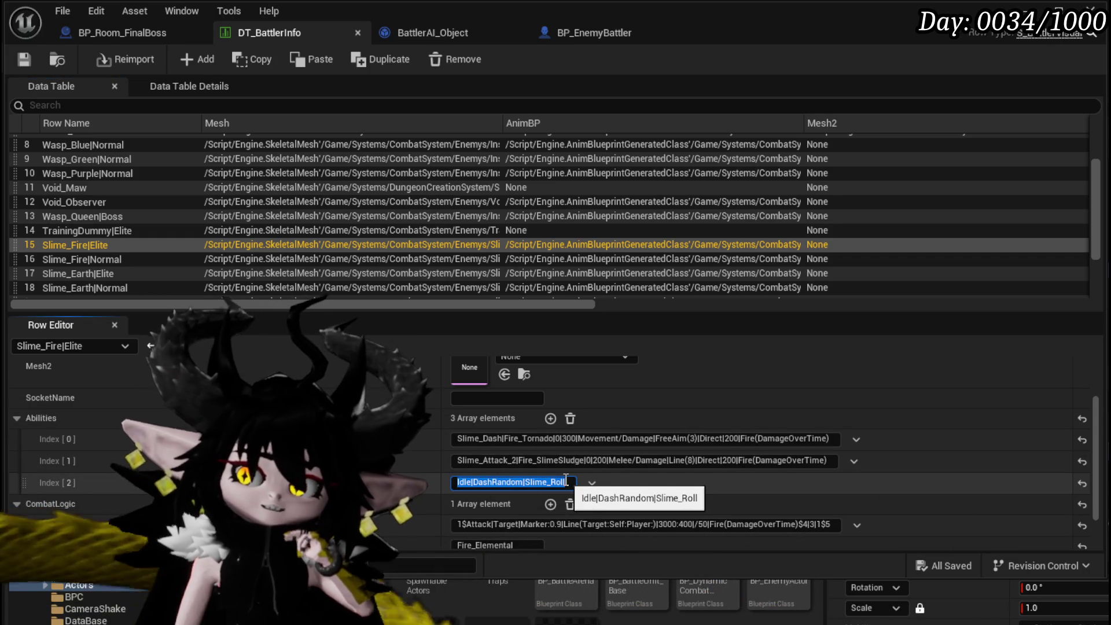
{"action": "key", "text": "Home"}
{"action": "key", "text": "ctrl+shift+Right"}
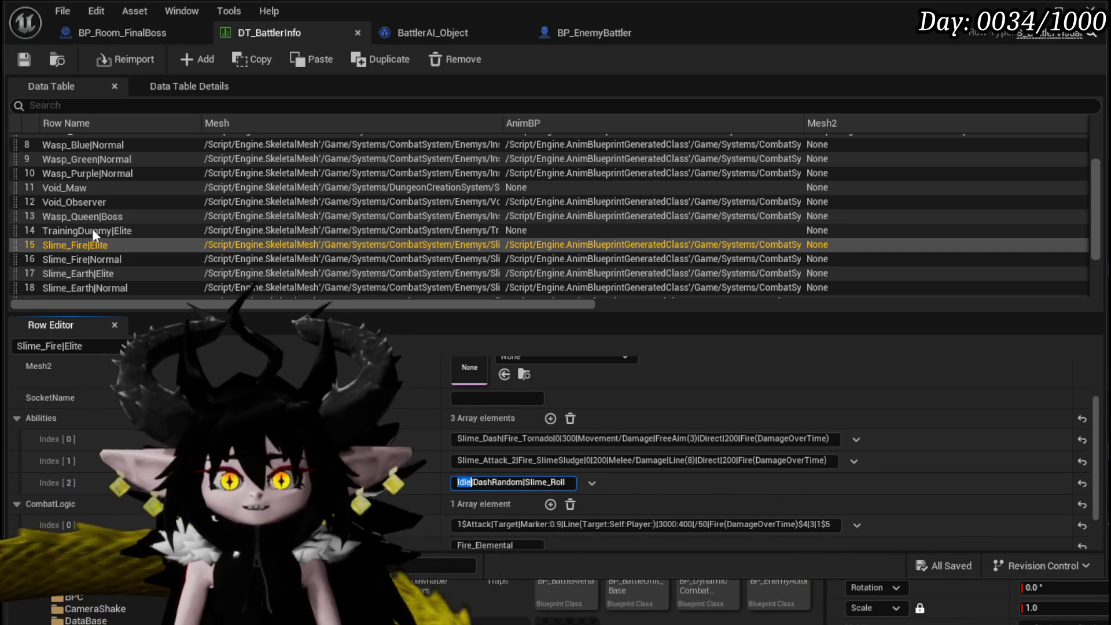
{"action": "left_click", "coordinate": [101, 275]}
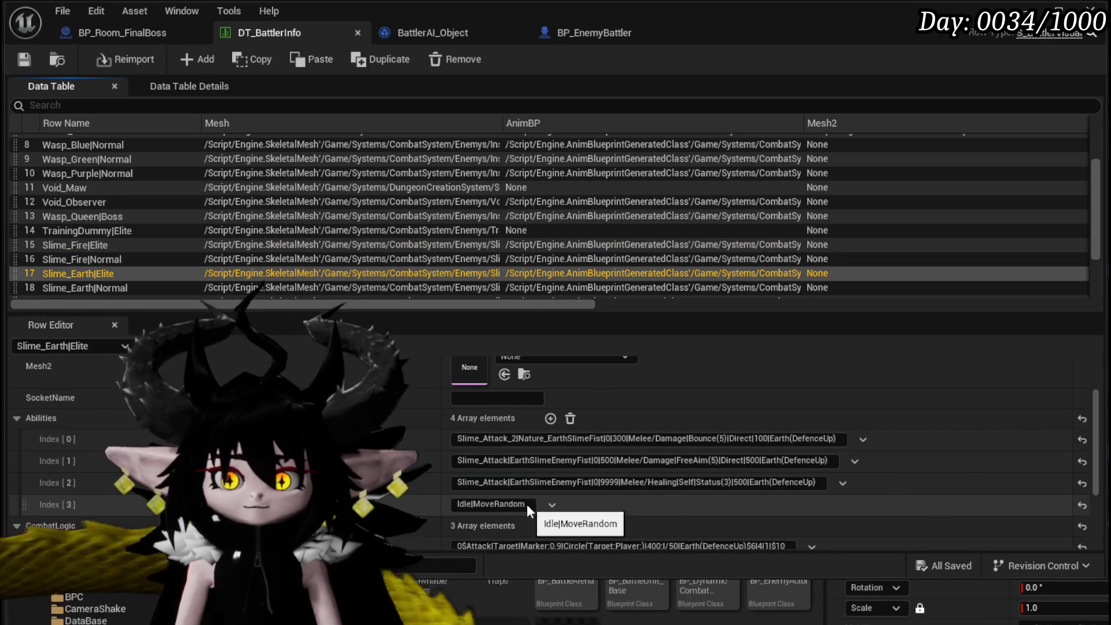
{"action": "left_click", "coordinate": [527, 505]}
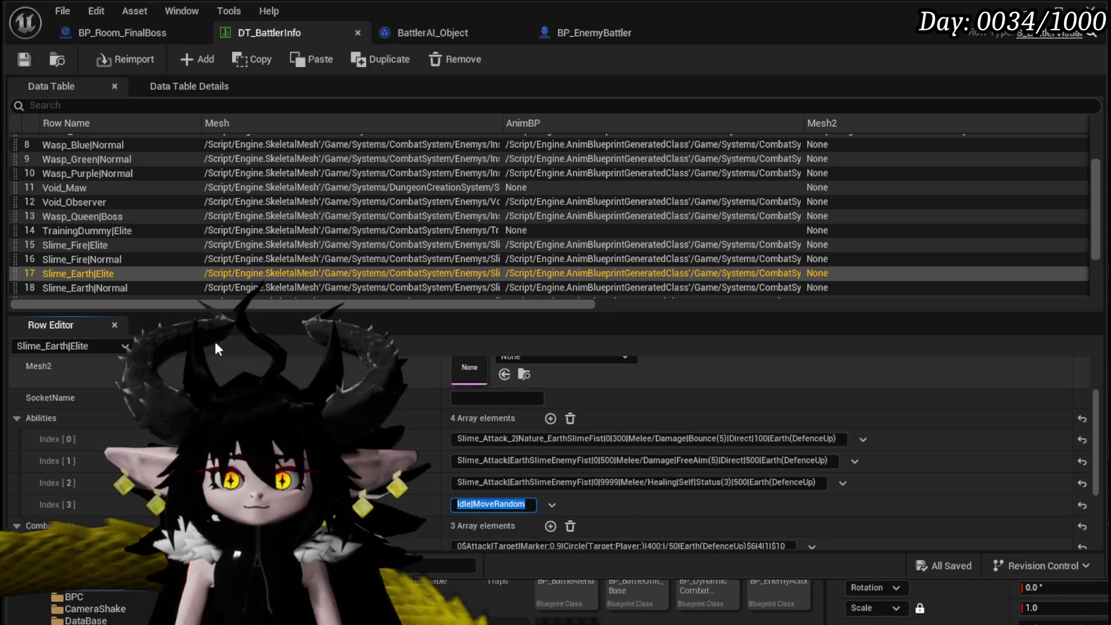
Paste Idle|MoveRandom as Wasp_Queen|Boss's new fourth ability, save the table, and launch a play test.
{"action": "left_click", "coordinate": [116, 216]}
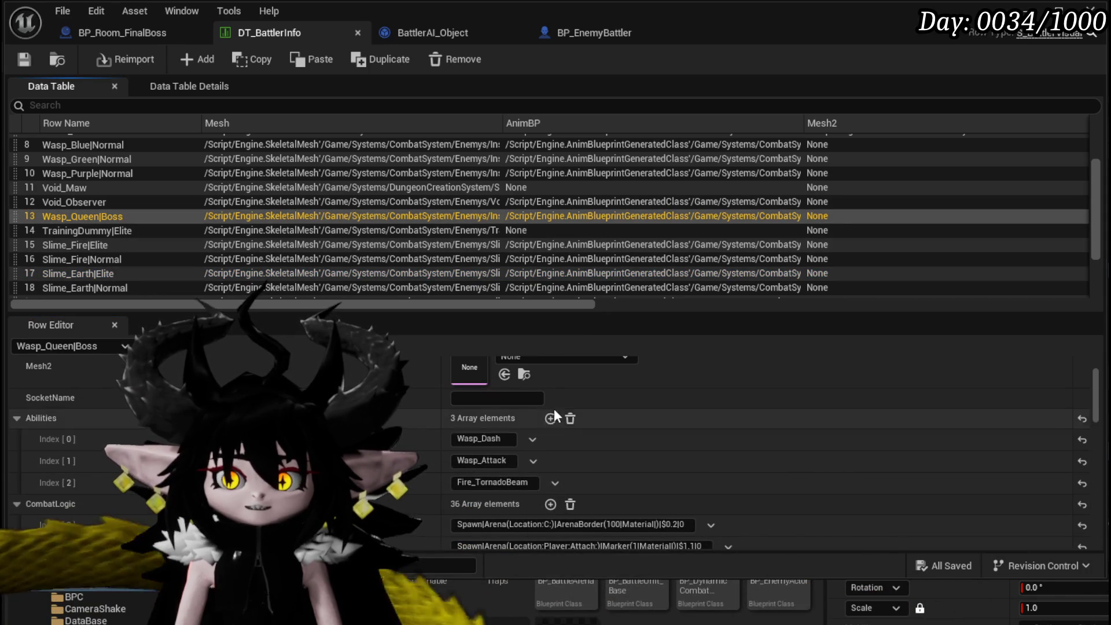
{"action": "left_click", "coordinate": [551, 418]}
{"action": "type", "text": "Idle|MoveRandom"}
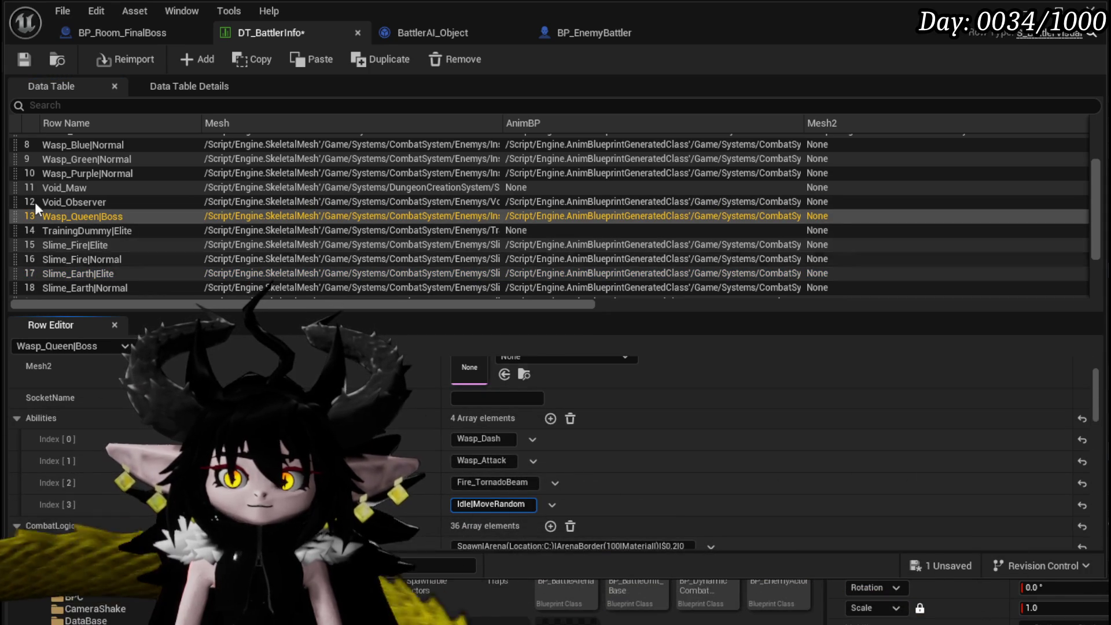
{"action": "left_click", "coordinate": [24, 59]}
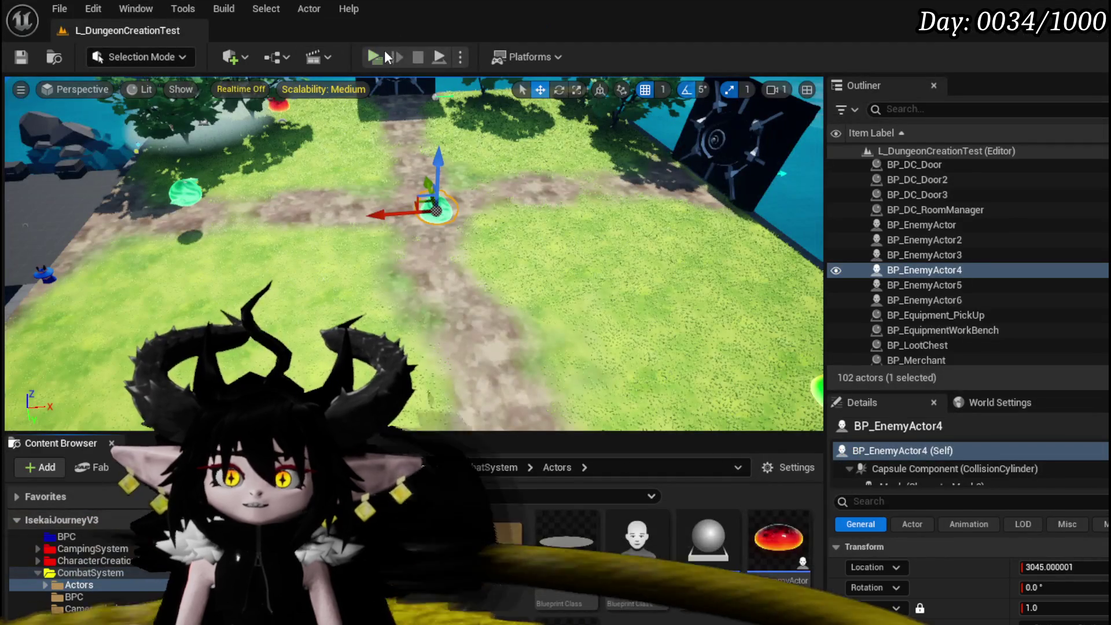
{"action": "left_click", "coordinate": [385, 50]}
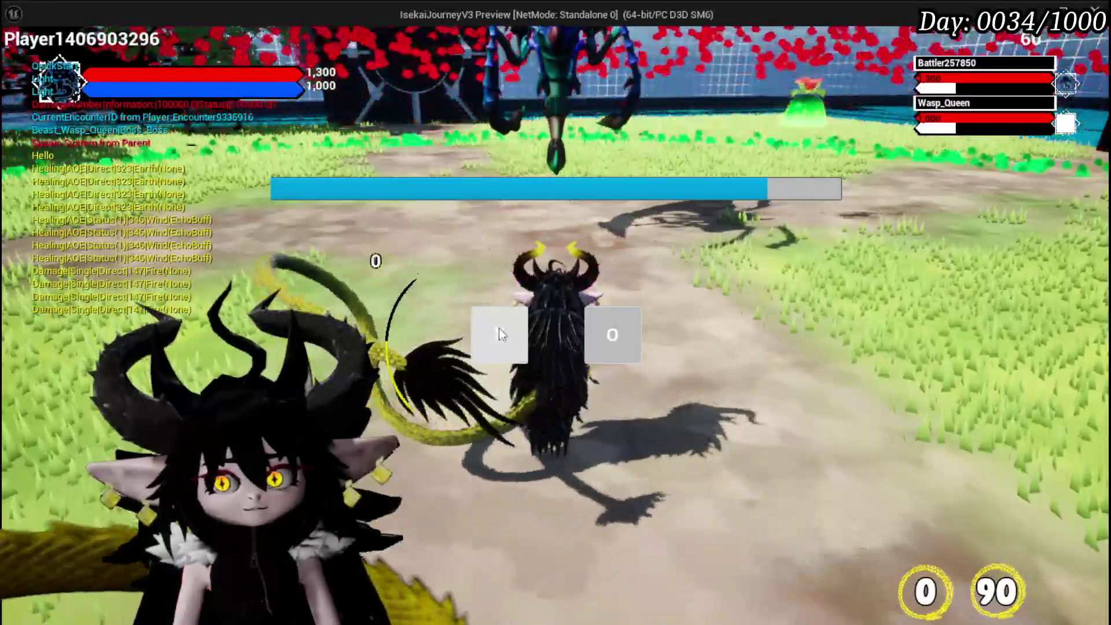
Advance the Wasp_Queen battle to the boss's turn, stopping at the GetAction breakpoint.
{"action": "left_click", "coordinate": [499, 329]}
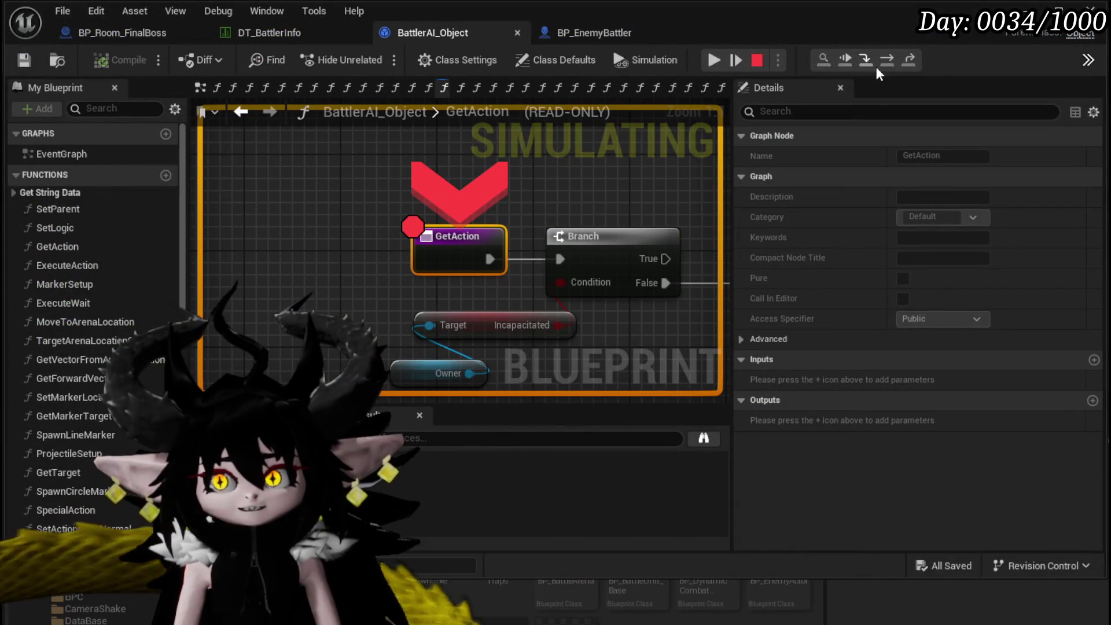
Resume past the GetAction breakpoint, look at BP_EnemyBattler and DT_BattlerInfo, then return to BattlerAI_Object's GetAction.
{"action": "left_click", "coordinate": [714, 60]}
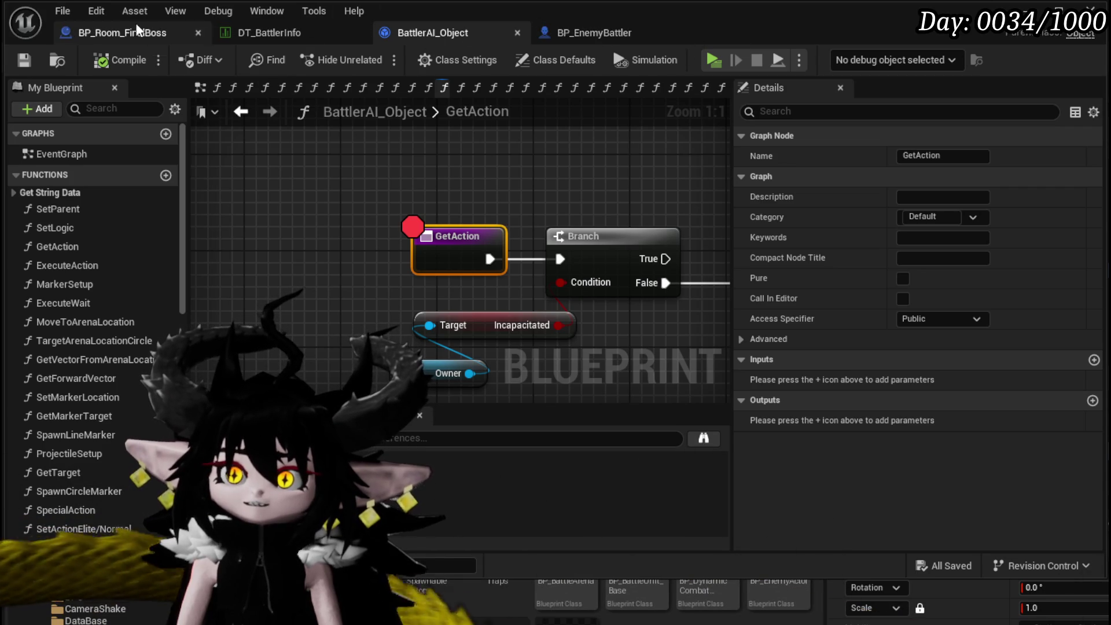
{"action": "left_click", "coordinate": [611, 29]}
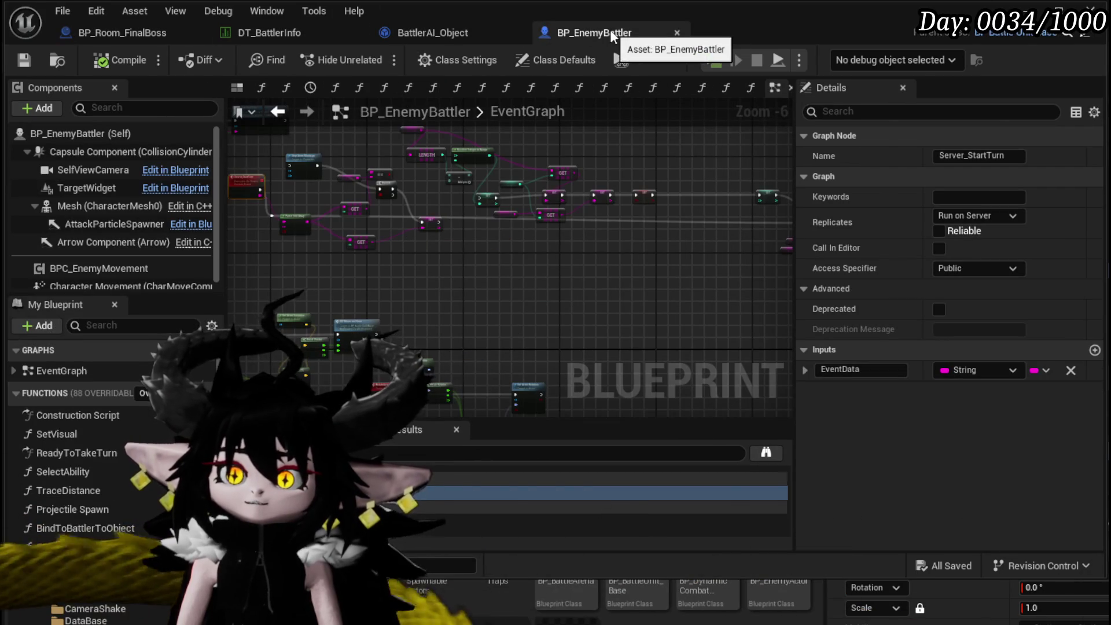
{"action": "left_click", "coordinate": [402, 32]}
{"action": "left_click", "coordinate": [255, 30]}
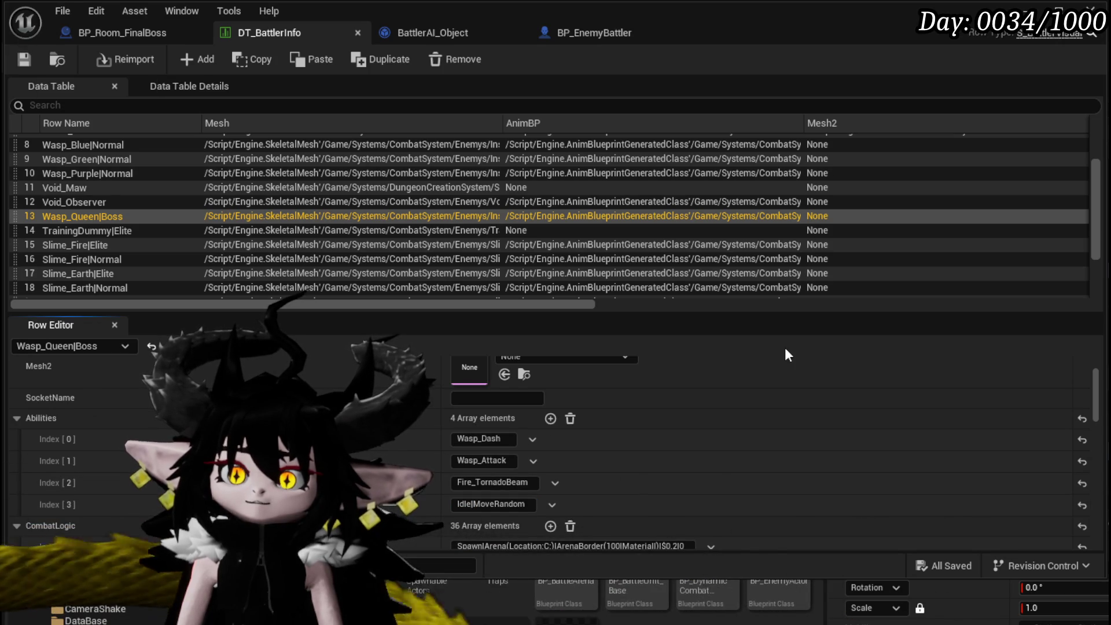
{"action": "left_click", "coordinate": [439, 33]}
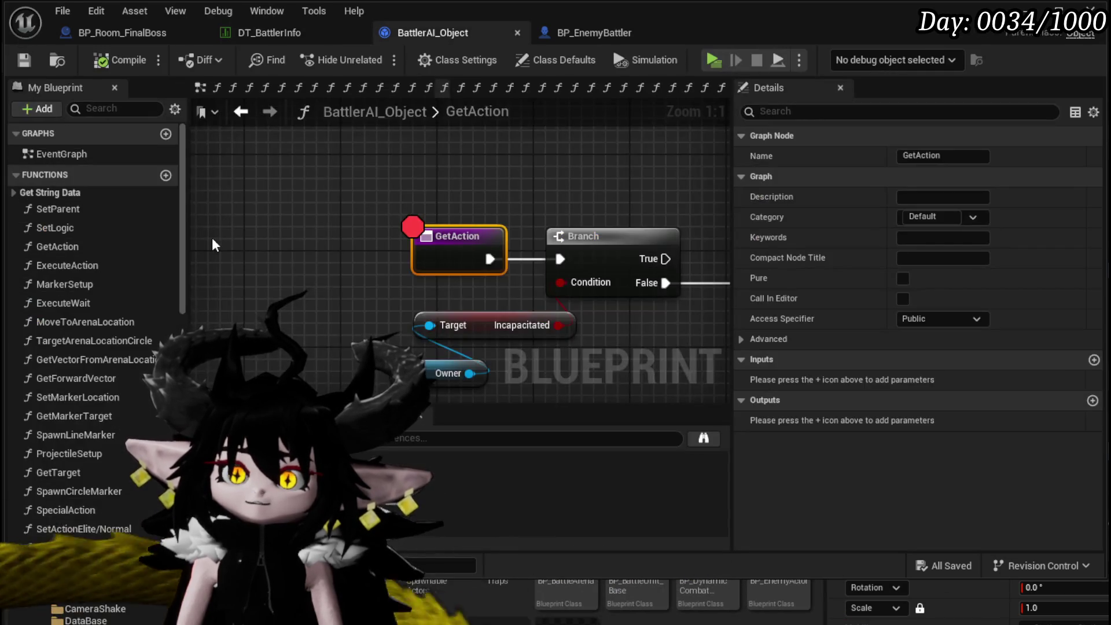
Open BattlerAI_Object's ExecuteAction function from its Execute Action node.
{"action": "scroll", "coordinate": [434, 238], "scroll_direction": "down", "scroll_amount": 3}
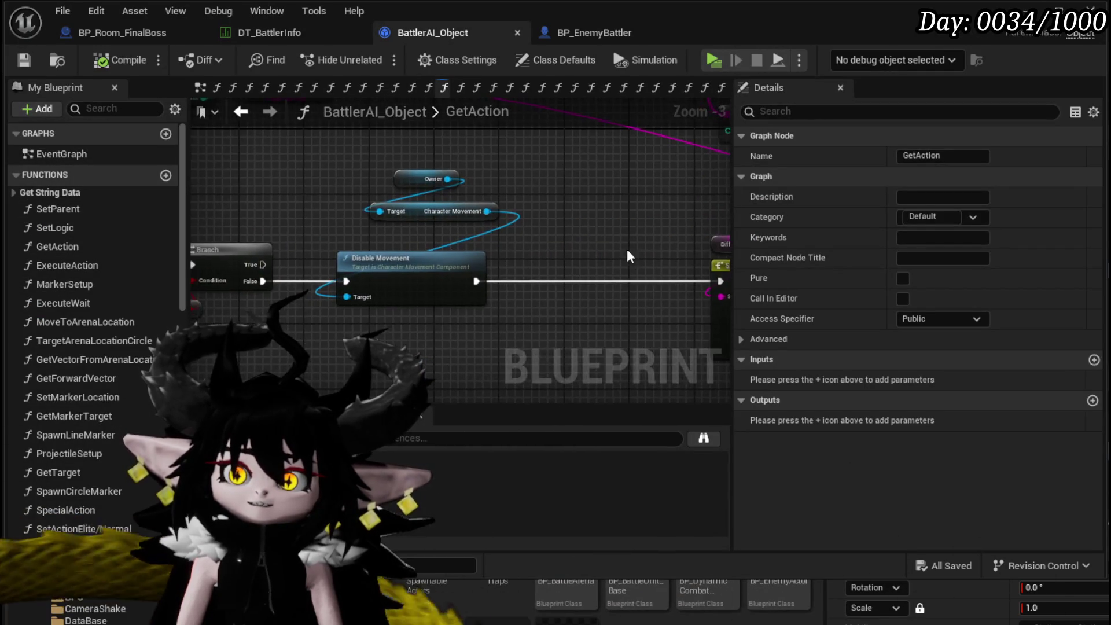
{"action": "scroll", "coordinate": [575, 249], "scroll_direction": "down", "scroll_amount": 2}
{"action": "scroll", "coordinate": [474, 267], "scroll_direction": "up", "scroll_amount": 2}
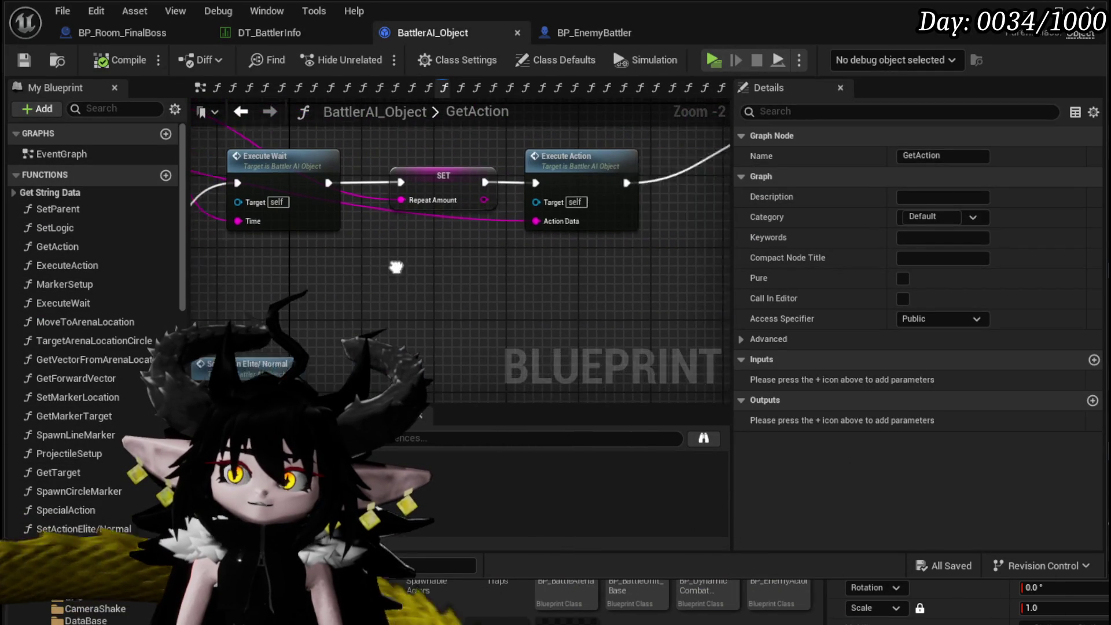
{"action": "double_click", "coordinate": [545, 171]}
Survey ExecuteAction's Switch on String branches, Move to Random Location and Spawn Spawnable Object nodes.
{"action": "scroll", "coordinate": [512, 172], "scroll_direction": "down", "scroll_amount": 5}
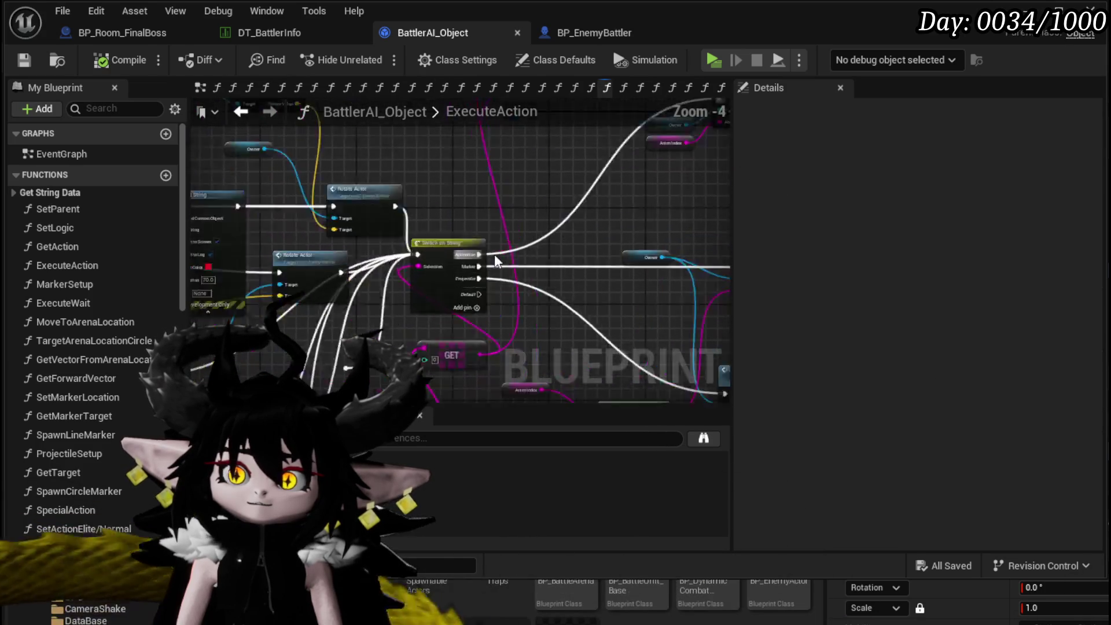
{"action": "scroll", "coordinate": [387, 277], "scroll_direction": "up", "scroll_amount": 5}
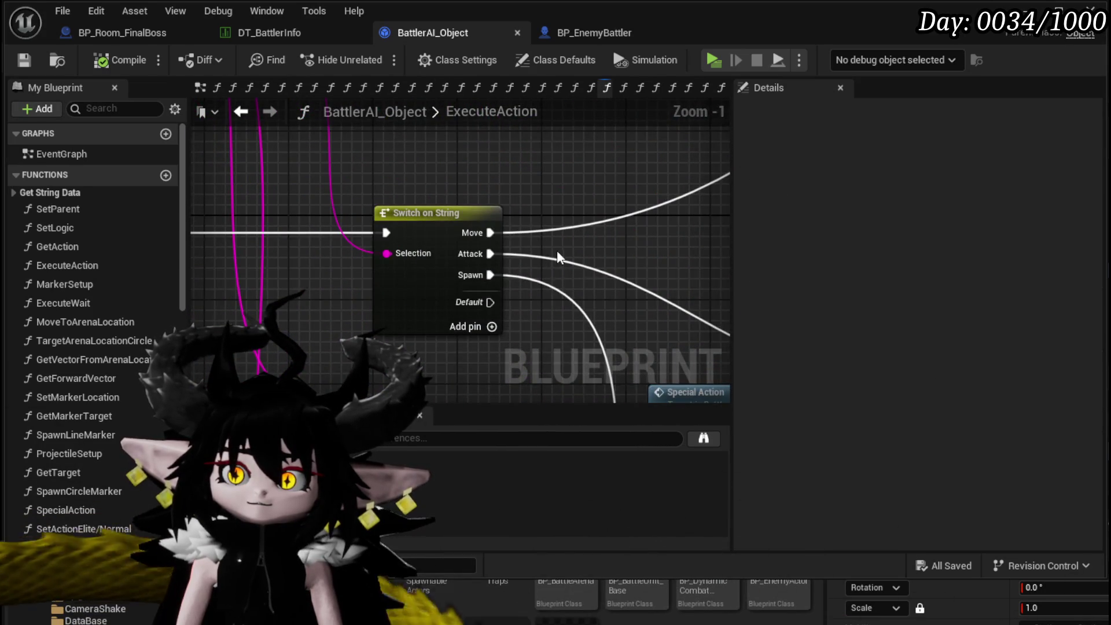
{"action": "scroll", "coordinate": [557, 250], "scroll_direction": "down", "scroll_amount": 3}
{"action": "mouse_move", "coordinate": [397, 292]}
{"action": "left_mouse_down"}
{"action": "mouse_move", "coordinate": [519, 212]}
{"action": "mouse_move", "coordinate": [410, 235]}
{"action": "mouse_move", "coordinate": [214, 307]}
{"action": "mouse_move", "coordinate": [197, 324]}
{"action": "left_mouse_up"}
{"action": "scroll", "coordinate": [378, 214], "scroll_direction": "up", "scroll_amount": 3}
{"action": "scroll", "coordinate": [457, 205], "scroll_direction": "down", "scroll_amount": 1}
{"action": "mouse_move", "coordinate": [456, 205]}
{"action": "left_mouse_down"}
{"action": "mouse_move", "coordinate": [377, 290]}
{"action": "mouse_move", "coordinate": [323, 378]}
{"action": "mouse_move", "coordinate": [336, 411]}
{"action": "mouse_move", "coordinate": [406, 393]}
{"action": "mouse_move", "coordinate": [598, 199]}
{"action": "left_mouse_up"}
{"action": "scroll", "coordinate": [585, 214], "scroll_direction": "down", "scroll_amount": 3}
{"action": "mouse_move", "coordinate": [380, 310]}
{"action": "left_mouse_down"}
{"action": "mouse_move", "coordinate": [347, 297]}
{"action": "mouse_move", "coordinate": [374, 240]}
{"action": "mouse_move", "coordinate": [484, 336]}
{"action": "mouse_move", "coordinate": [538, 335]}
{"action": "mouse_move", "coordinate": [675, 166]}
{"action": "mouse_move", "coordinate": [491, 274]}
{"action": "mouse_move", "coordinate": [214, 186]}
{"action": "mouse_move", "coordinate": [251, 209]}
{"action": "mouse_move", "coordinate": [632, 297]}
{"action": "mouse_move", "coordinate": [488, 355]}
{"action": "mouse_move", "coordinate": [498, 388]}
{"action": "mouse_move", "coordinate": [521, 388]}
{"action": "left_mouse_up"}
{"action": "scroll", "coordinate": [374, 241], "scroll_direction": "up", "scroll_amount": 1}
{"action": "scroll", "coordinate": [428, 332], "scroll_direction": "up", "scroll_amount": 3}
{"action": "scroll", "coordinate": [427, 332], "scroll_direction": "down", "scroll_amount": 3}
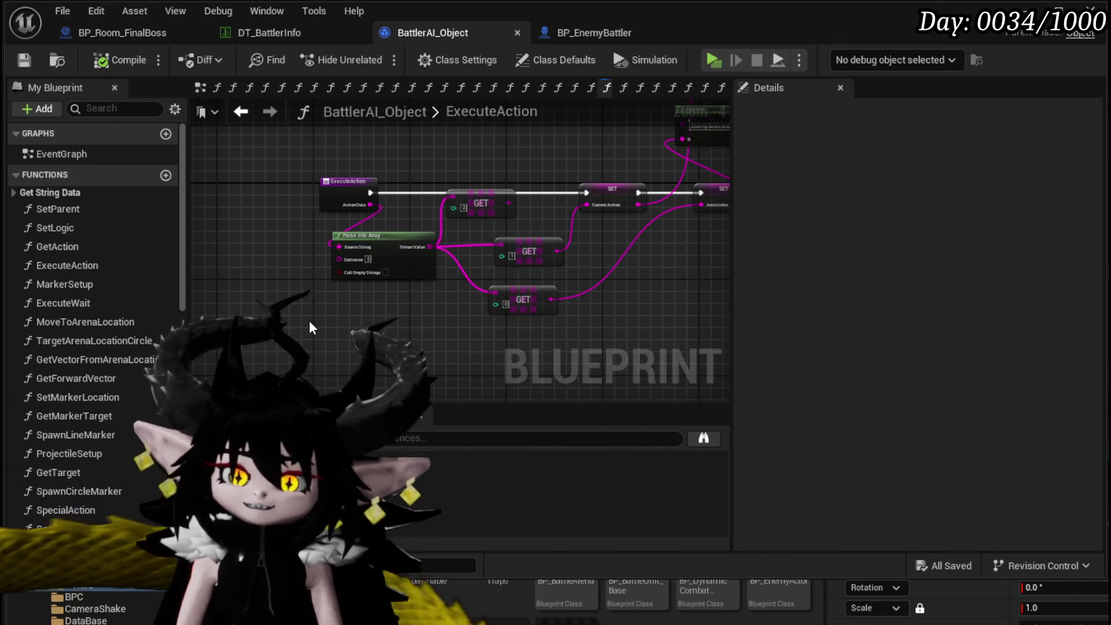
{"action": "scroll", "coordinate": [104, 327], "scroll_direction": "down", "scroll_amount": 3}
{"action": "scroll", "coordinate": [104, 326], "scroll_direction": "down", "scroll_amount": 3}
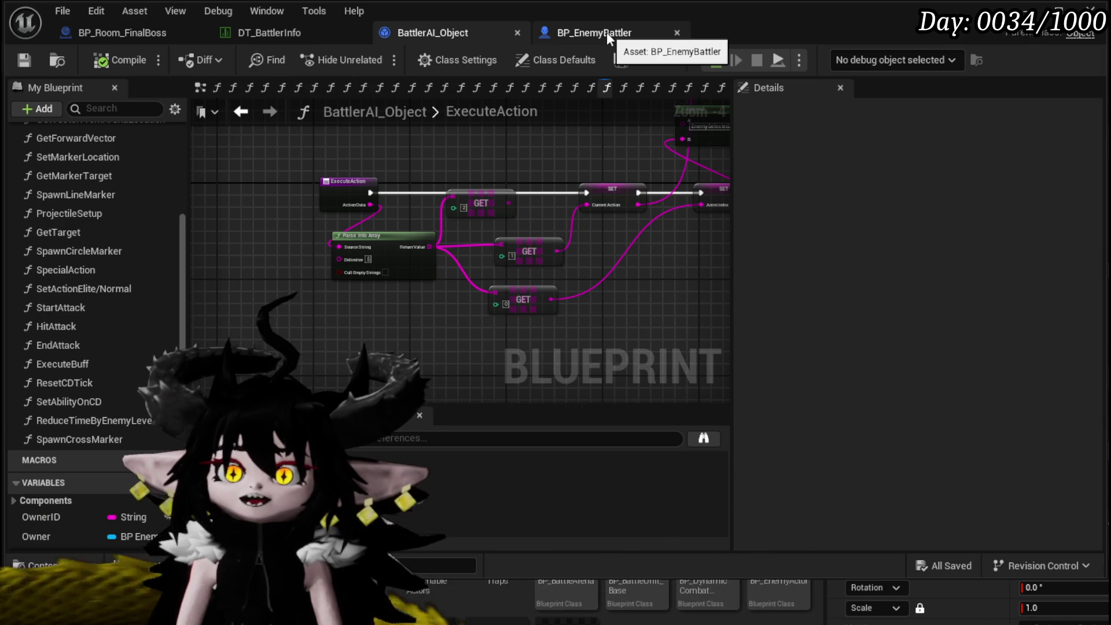
Search BP_EnemyBattler for 'idle' and locate the Start Idle and Start Combat Movement nodes.
{"action": "left_click", "coordinate": [607, 32]}
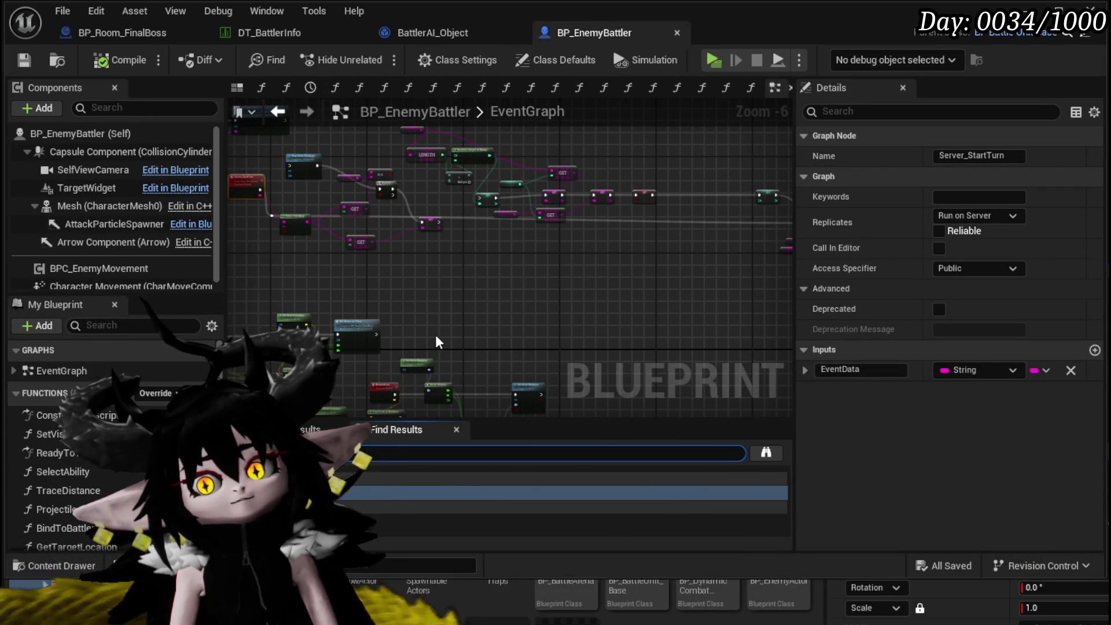
{"action": "key", "text": "ctrl+f"}
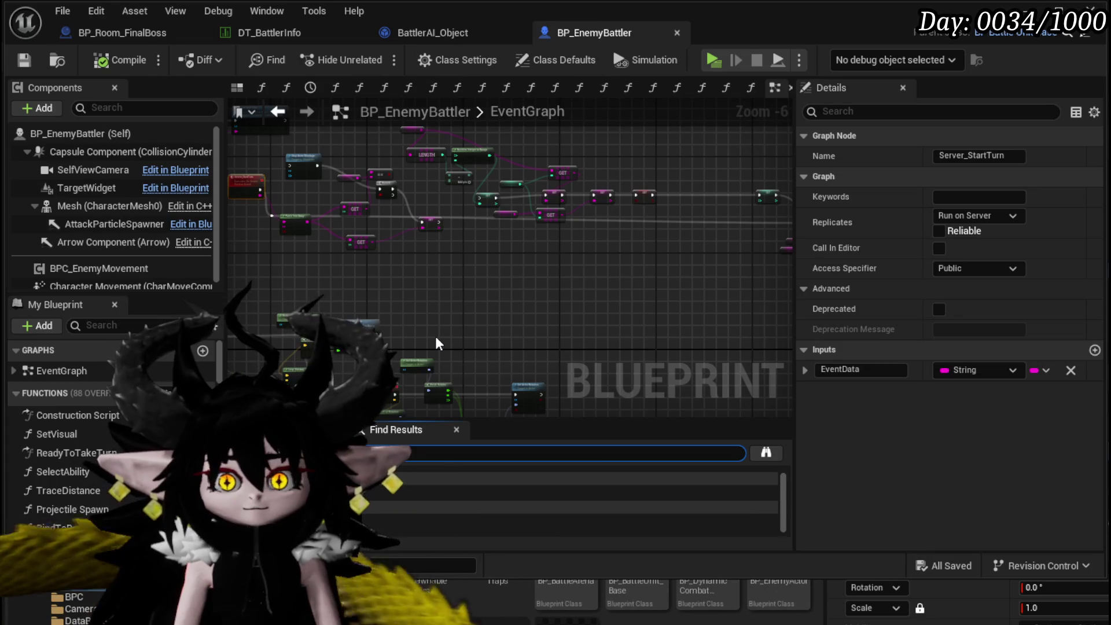
{"action": "type", "text": "idle"}
{"action": "double_click", "coordinate": [405, 493]}
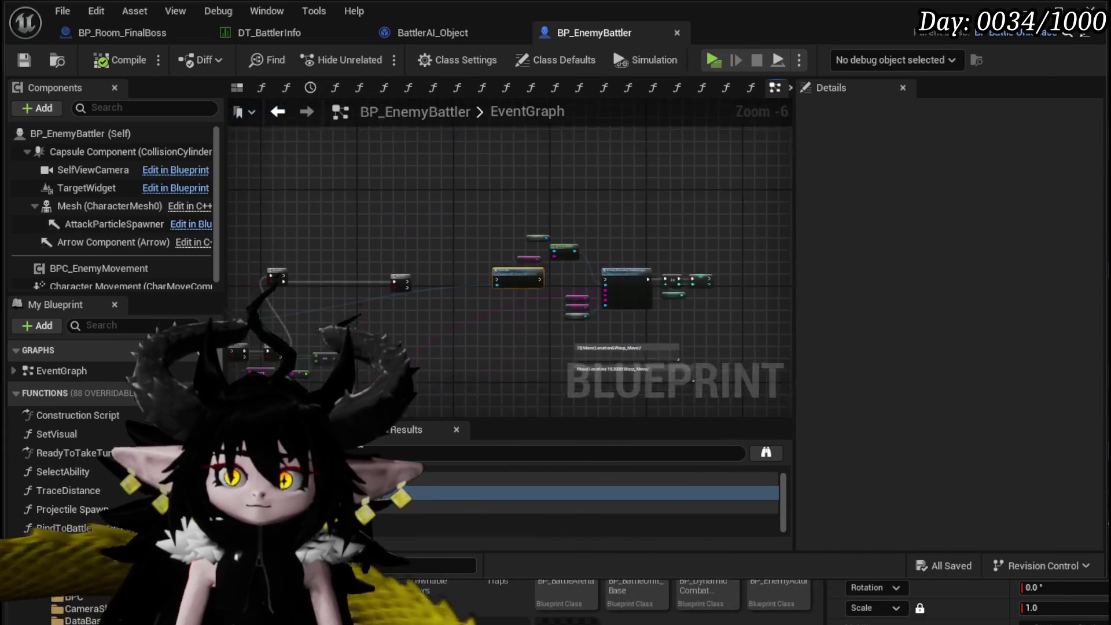
{"action": "scroll", "coordinate": [456, 335], "scroll_direction": "down", "scroll_amount": 2}
{"action": "mouse_move", "coordinate": [422, 341]}
{"action": "left_mouse_down"}
{"action": "mouse_move", "coordinate": [736, 253]}
{"action": "mouse_move", "coordinate": [743, 261]}
{"action": "left_mouse_up"}
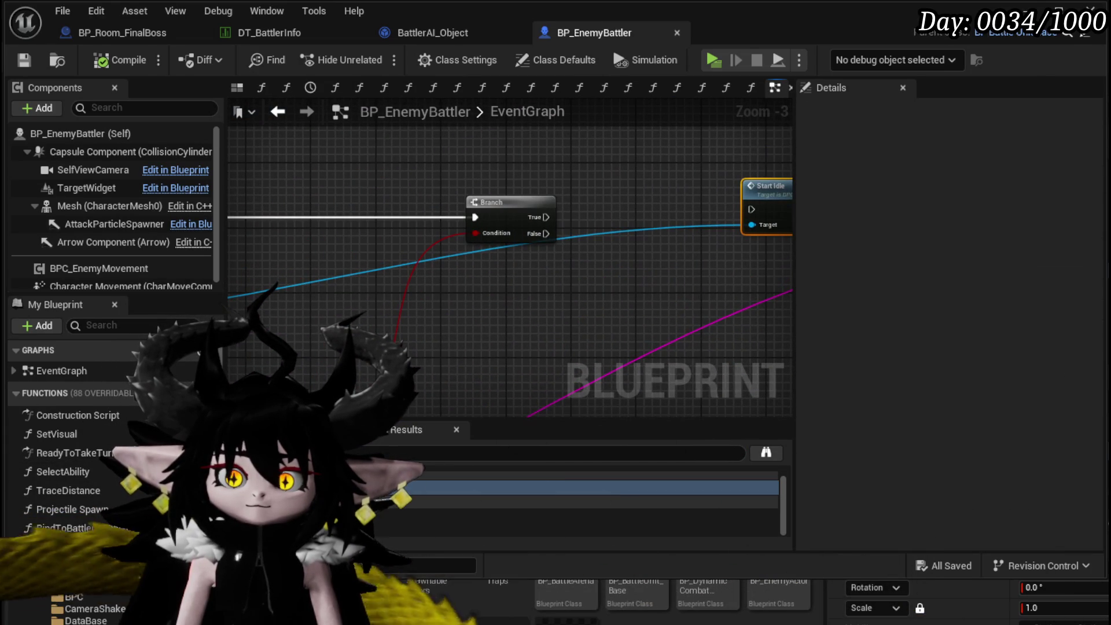
{"action": "mouse_move", "coordinate": [402, 346]}
{"action": "left_mouse_down"}
{"action": "mouse_move", "coordinate": [782, 315]}
{"action": "mouse_move", "coordinate": [739, 169]}
{"action": "mouse_move", "coordinate": [755, 174]}
{"action": "left_mouse_up"}
{"action": "mouse_move", "coordinate": [451, 260]}
{"action": "left_mouse_down"}
{"action": "mouse_move", "coordinate": [498, 266]}
{"action": "mouse_move", "coordinate": [440, 261]}
{"action": "mouse_move", "coordinate": [436, 221]}
{"action": "left_mouse_up"}
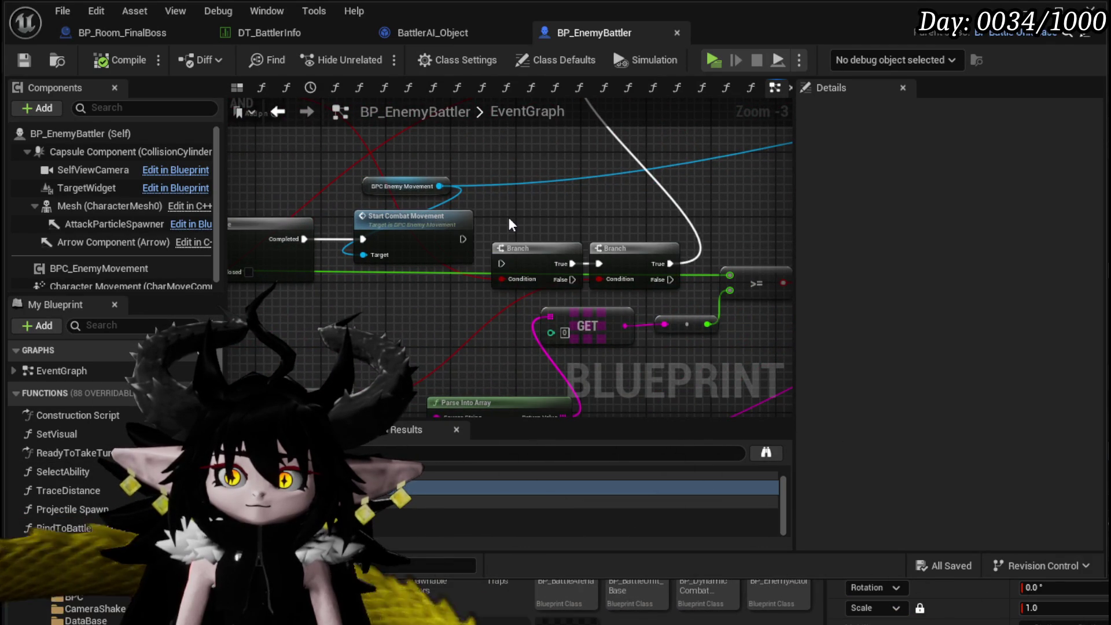
Open the StartCombatMovement function and view its MoveRandom/DashRandom Switch on String.
{"action": "left_click", "coordinate": [400, 218]}
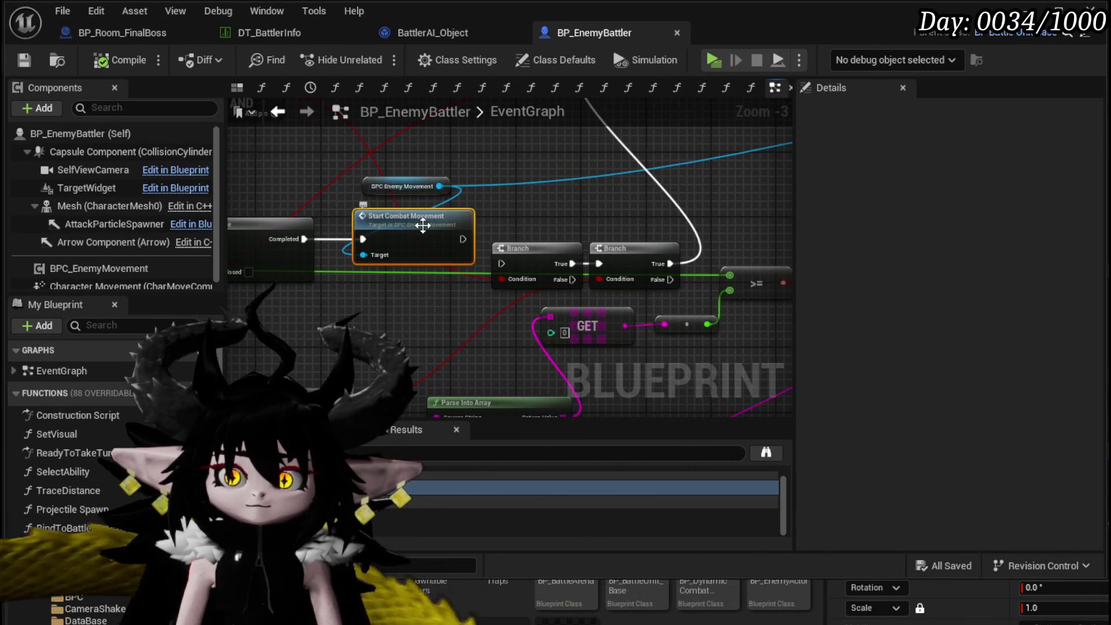
{"action": "double_click", "coordinate": [423, 225]}
{"action": "scroll", "coordinate": [363, 224], "scroll_direction": "up", "scroll_amount": 3}
{"action": "mouse_move", "coordinate": [456, 305]}
{"action": "left_mouse_down"}
{"action": "mouse_move", "coordinate": [407, 322]}
{"action": "mouse_move", "coordinate": [515, 370]}
{"action": "mouse_move", "coordinate": [243, 347]}
{"action": "mouse_move", "coordinate": [266, 353]}
{"action": "left_mouse_up"}
{"action": "scroll", "coordinate": [431, 314], "scroll_direction": "down", "scroll_amount": 1}
{"action": "scroll", "coordinate": [515, 370], "scroll_direction": "down", "scroll_amount": 1}
{"action": "left_click_drag", "start_coordinate": [468, 219], "coordinate": [314, 290]}
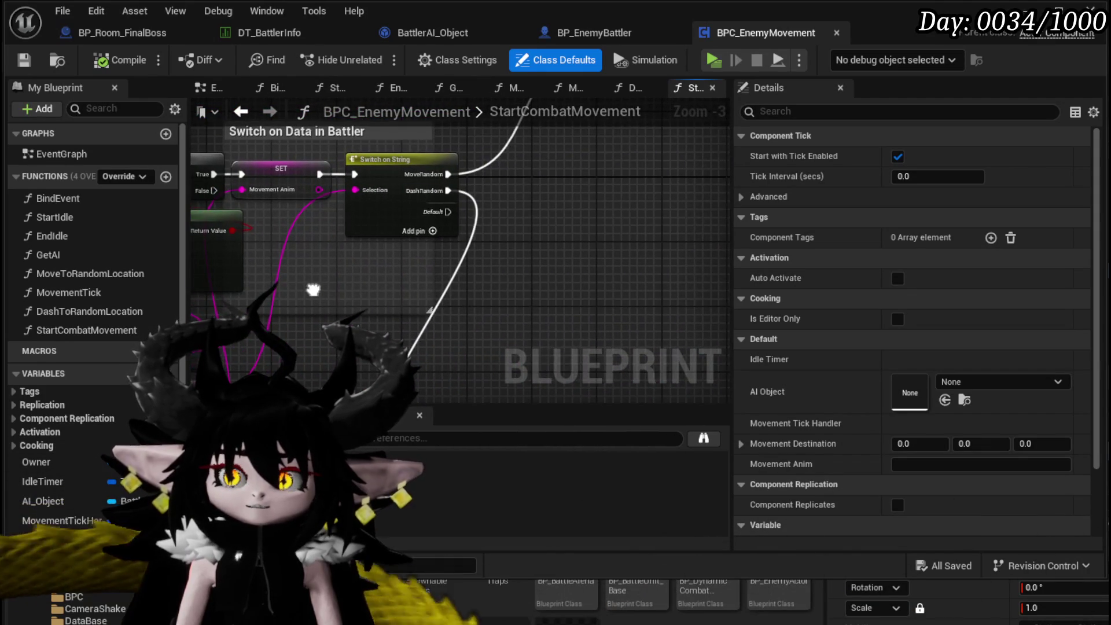
Name the Switch on String's new third case Boss.
{"action": "scroll", "coordinate": [387, 152], "scroll_direction": "up", "scroll_amount": 2}
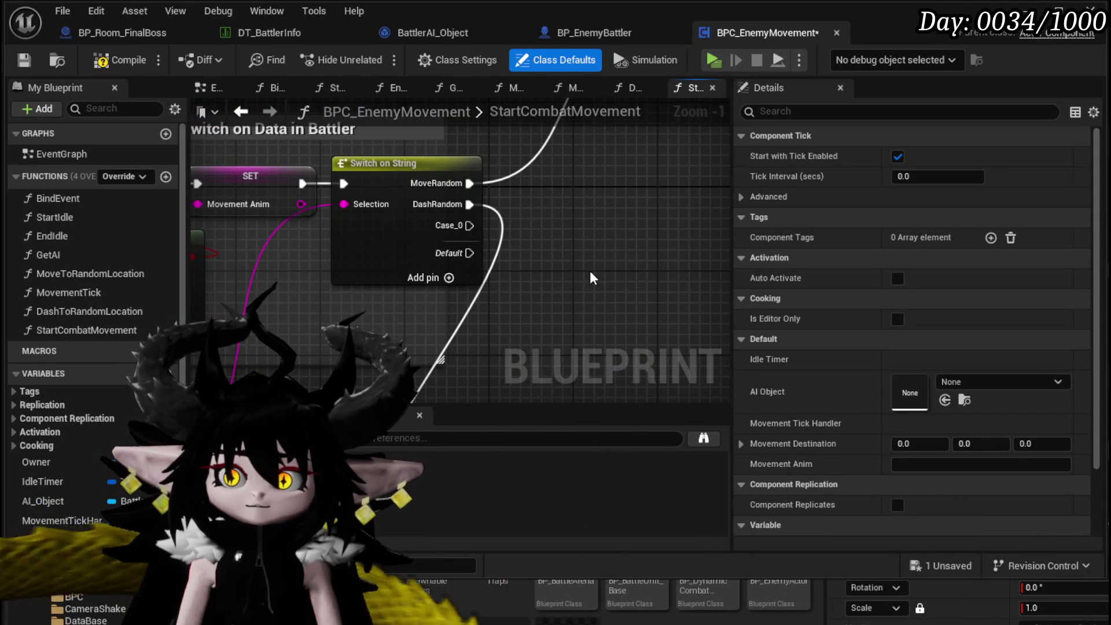
{"action": "left_click", "coordinate": [384, 242]}
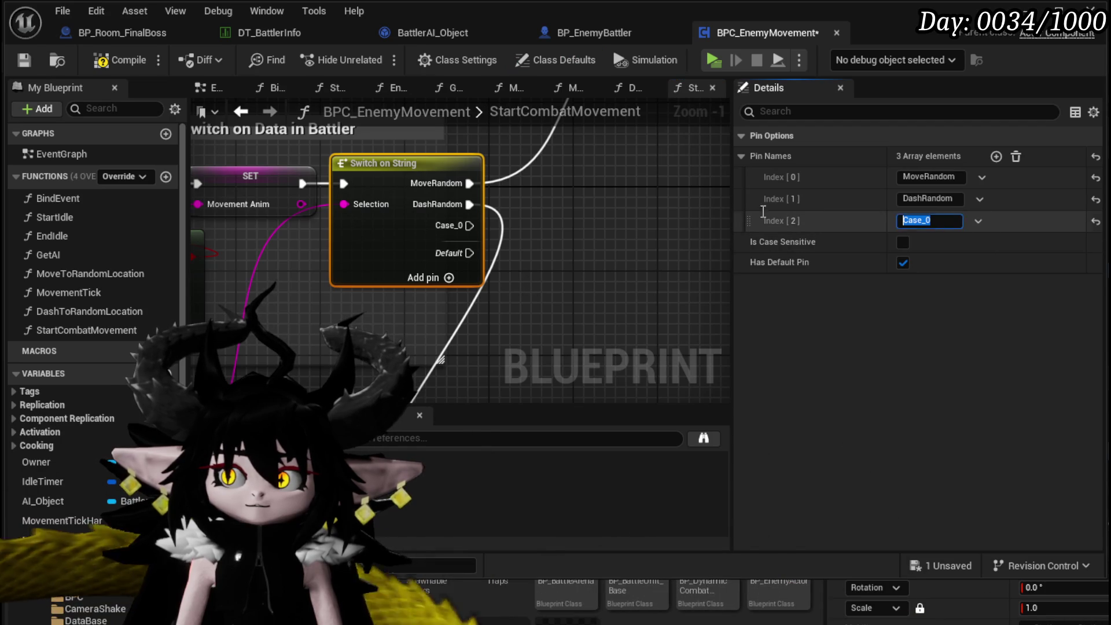
{"action": "type", "text": "Boss"}
{"action": "key", "text": "Return"}
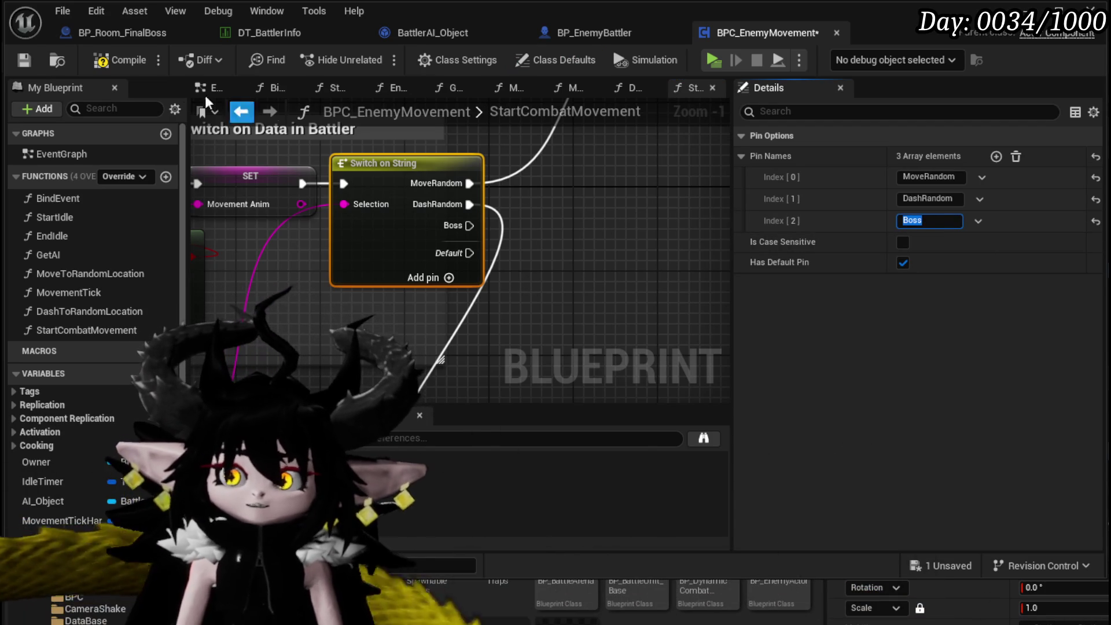
Compile and save BPC_EnemyMovement, then return to DT_BattlerInfo.
{"action": "left_click", "coordinate": [103, 61]}
{"action": "left_click", "coordinate": [24, 60]}
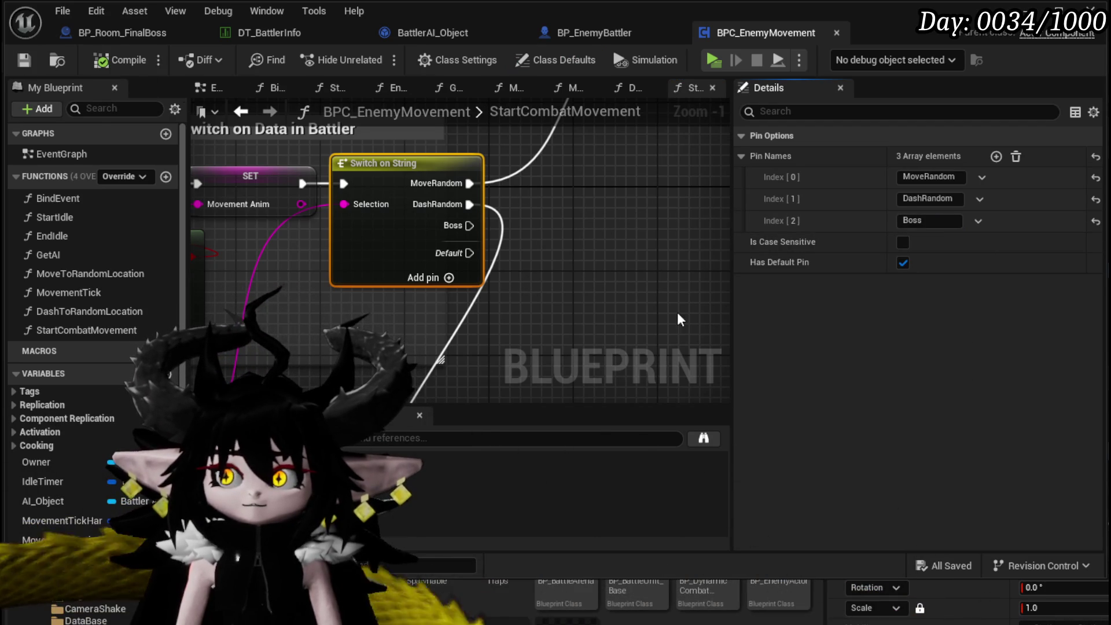
{"action": "scroll", "coordinate": [630, 251], "scroll_direction": "down", "scroll_amount": 3}
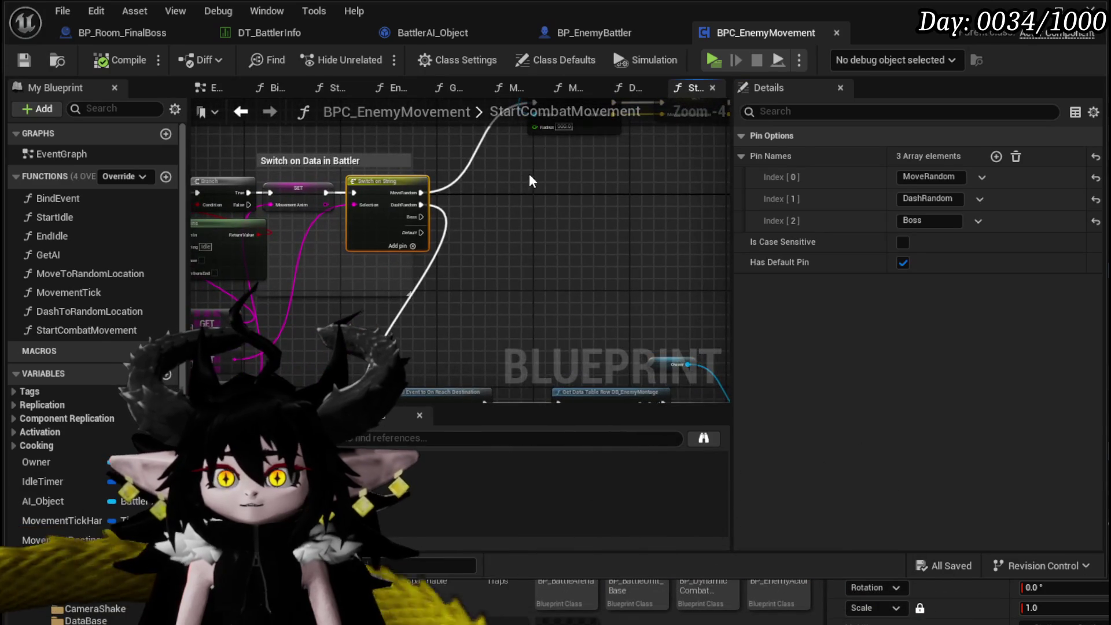
{"action": "left_click", "coordinate": [269, 35]}
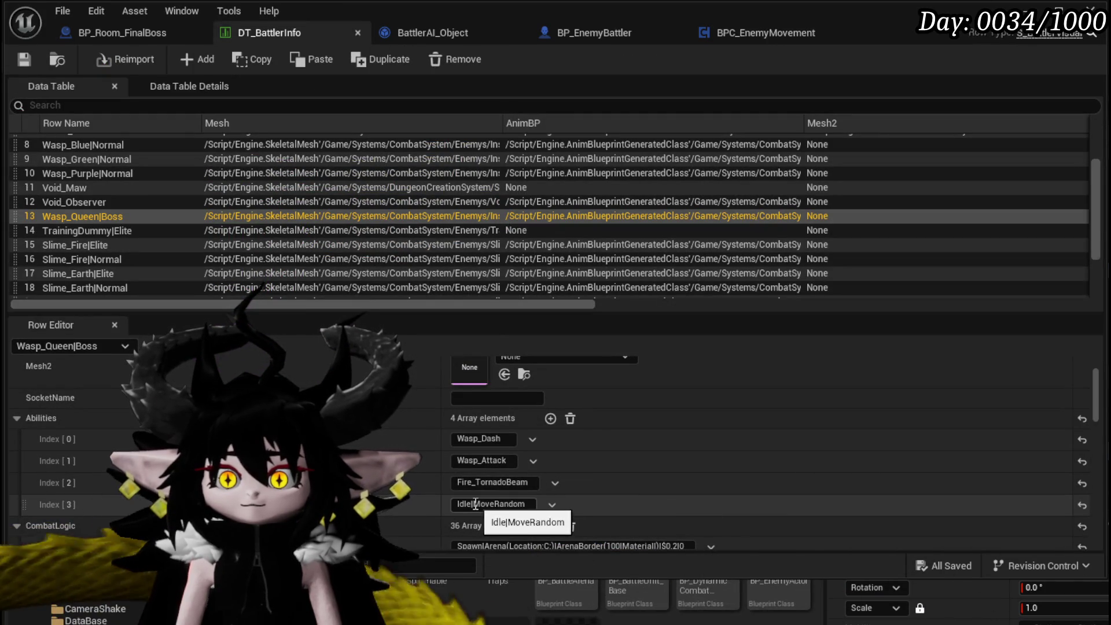
Change Wasp_Queen|Boss's fourth ability from Idle|MoveRandom to Idle|Boss and save DT_BattlerInfo.
{"action": "type", "text": "Boss"}
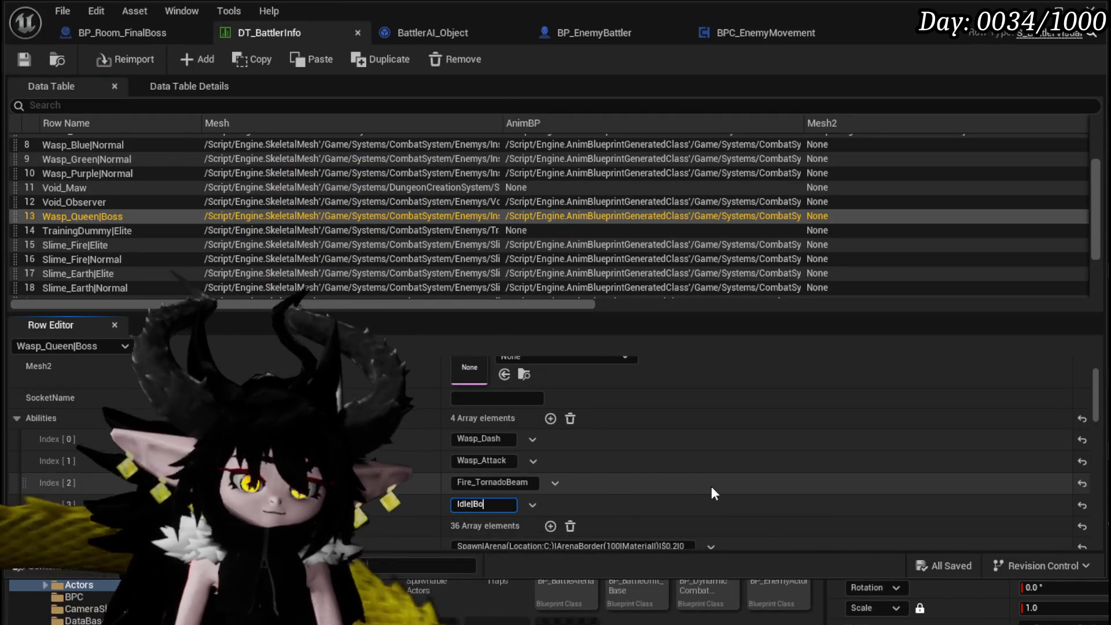
{"action": "key", "text": "Return"}
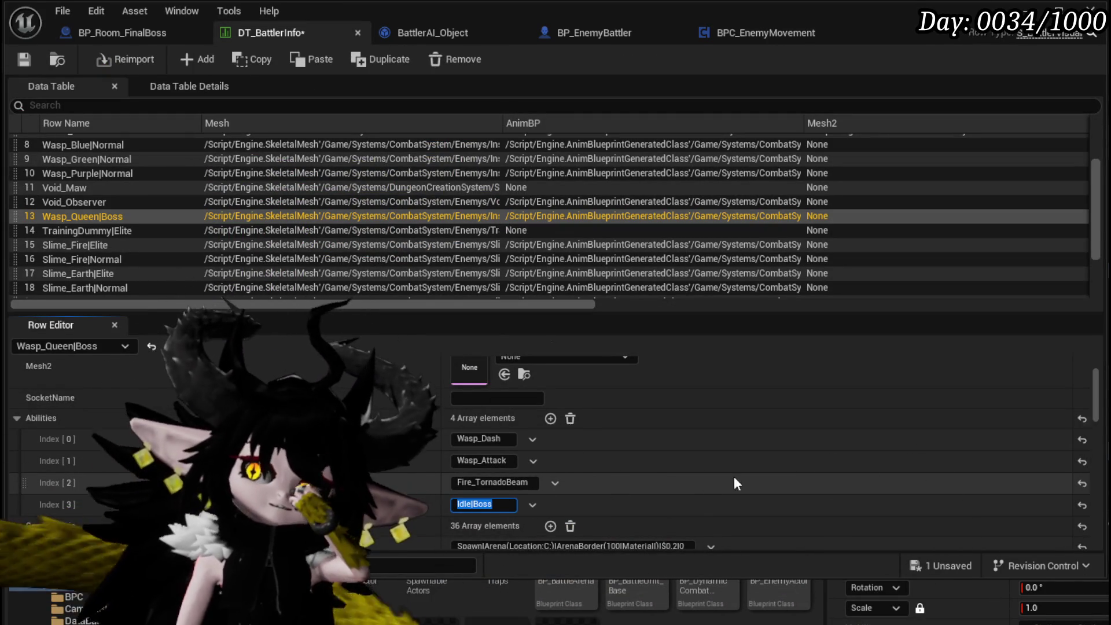
{"action": "left_click", "coordinate": [31, 57]}
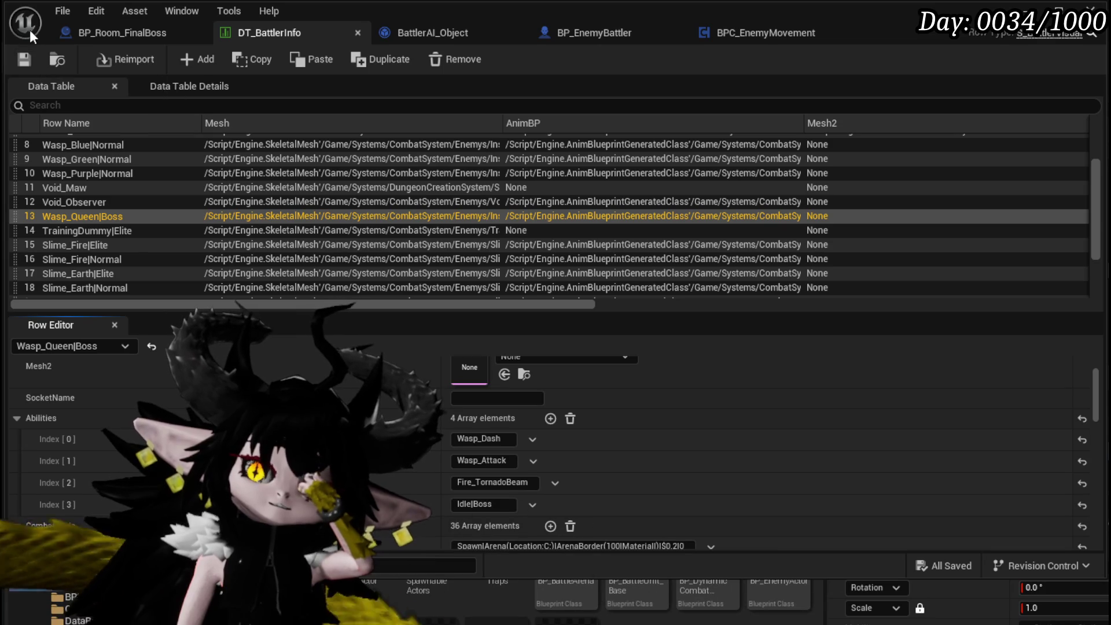
{"action": "scroll", "coordinate": [614, 255], "scroll_direction": "down", "scroll_amount": 3}
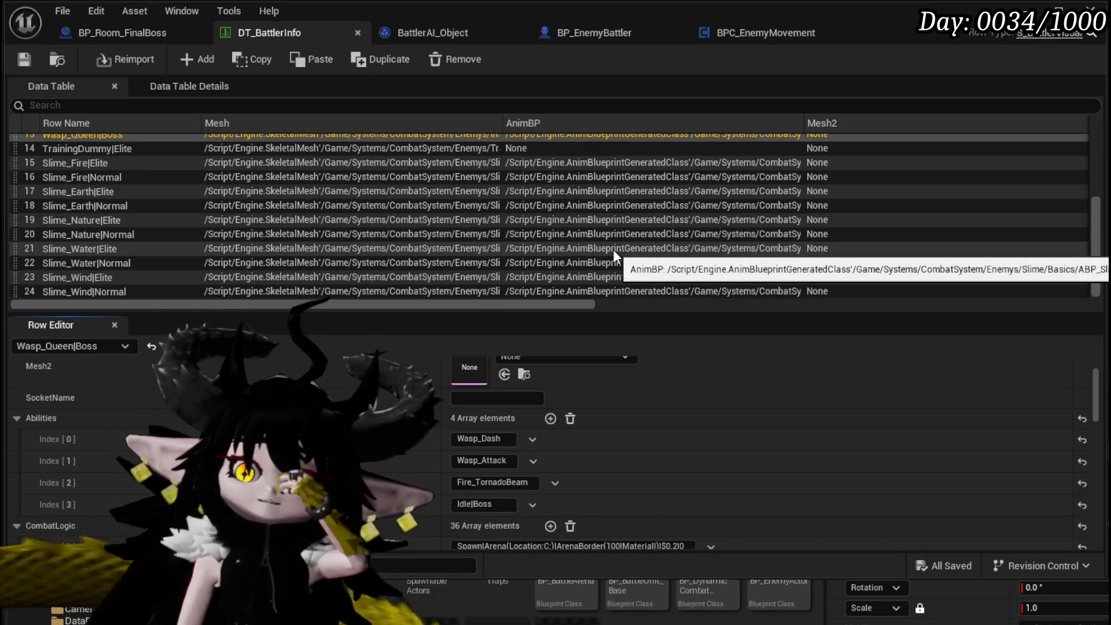
{"action": "scroll", "coordinate": [679, 404], "scroll_direction": "down", "scroll_amount": 2}
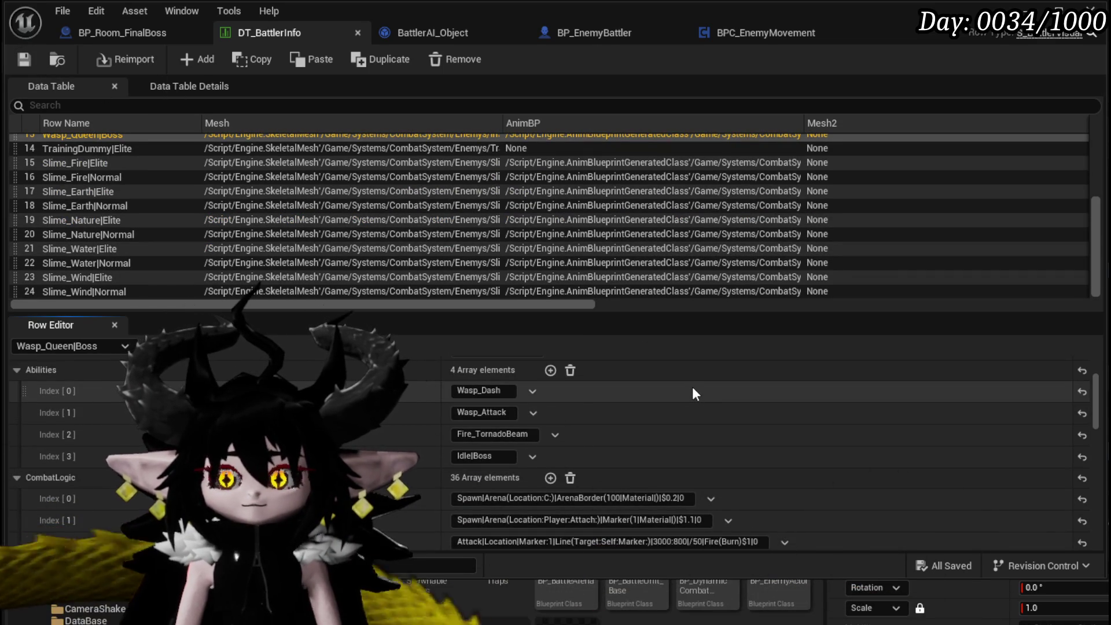
{"action": "scroll", "coordinate": [418, 200], "scroll_direction": "up", "scroll_amount": 3}
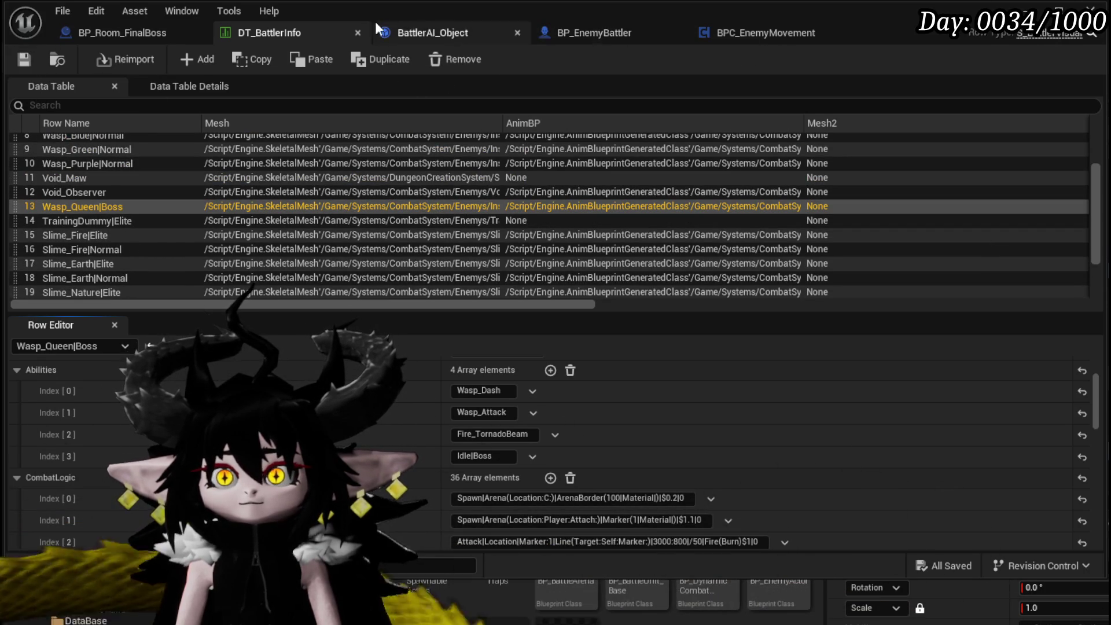
Review BattlerAI_Object and pan through BP_Room_FinalBoss's EventGraph node network.
{"action": "left_click", "coordinate": [460, 32]}
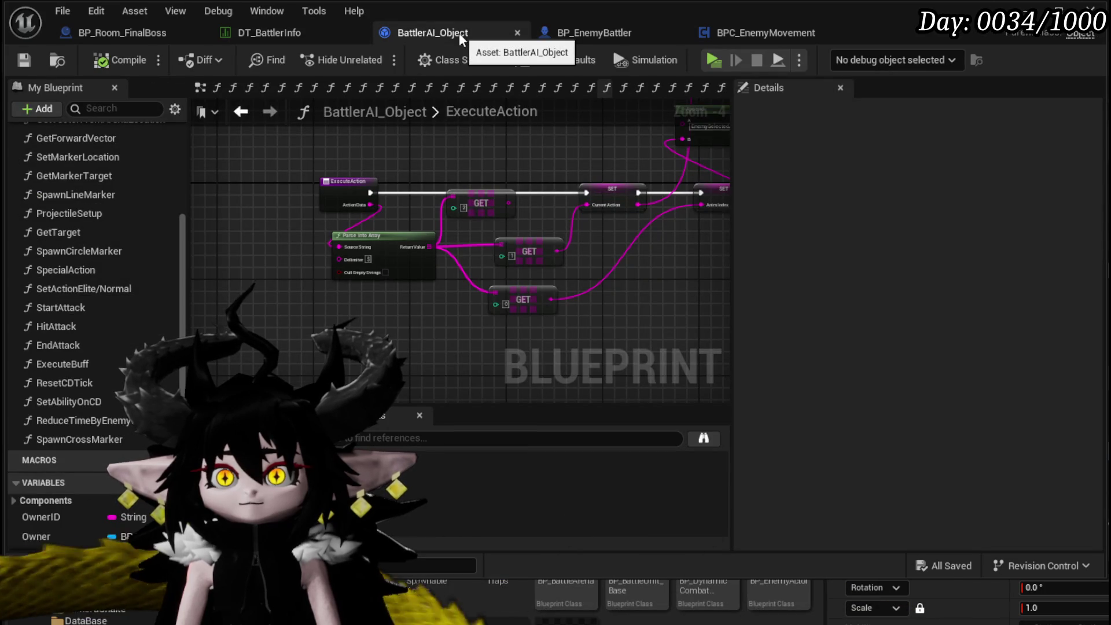
{"action": "left_click", "coordinate": [144, 34]}
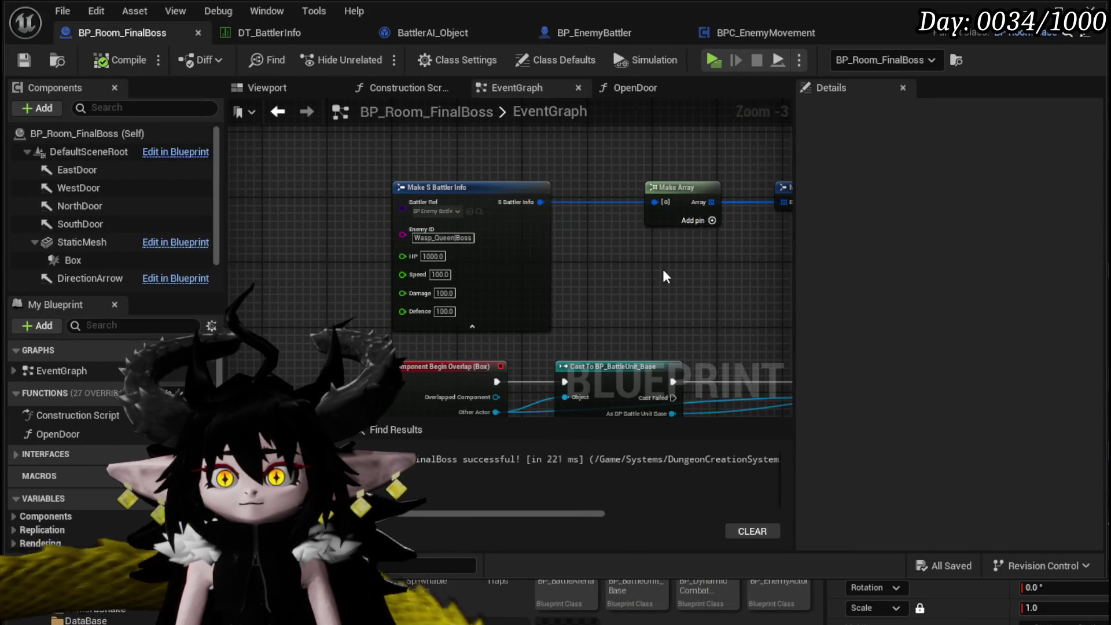
{"action": "scroll", "coordinate": [663, 272], "scroll_direction": "down", "scroll_amount": 3}
{"action": "left_click_drag", "start_coordinate": [335, 224], "coordinate": [451, 247]}
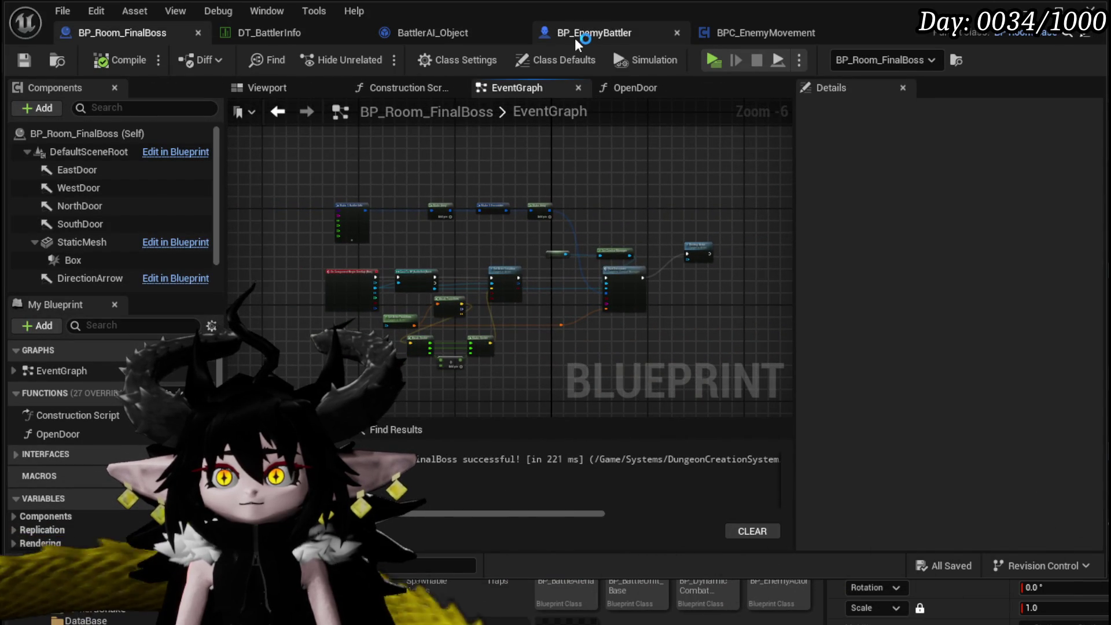
Go back through BattlerAI_Object to DT_BattlerInfo and launch a standalone play test.
{"action": "left_click", "coordinate": [424, 41]}
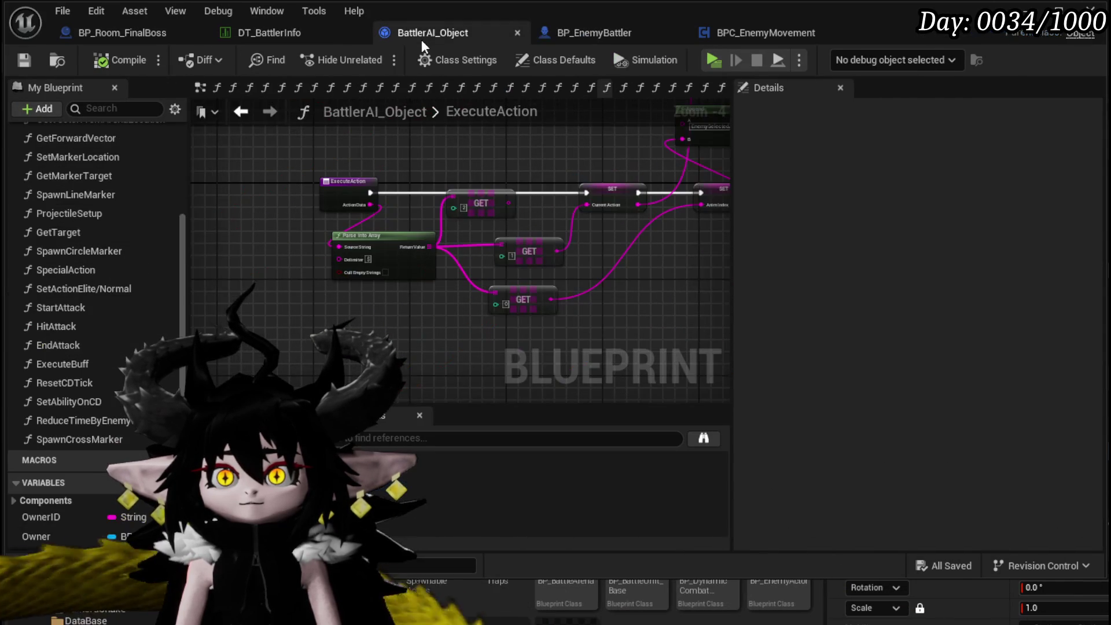
{"action": "left_click", "coordinate": [295, 37]}
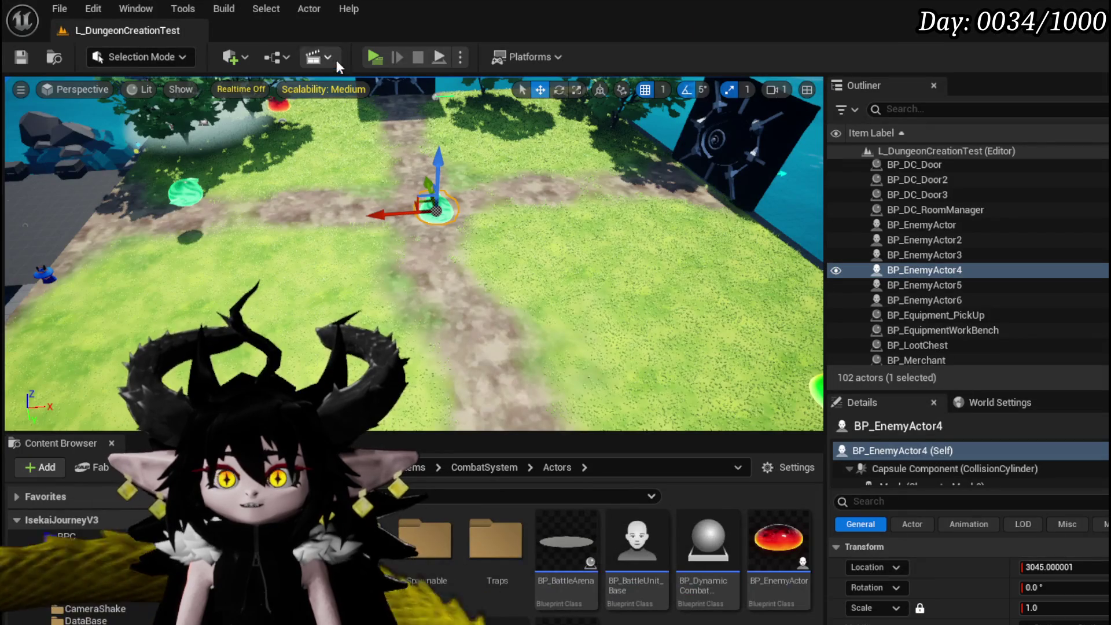
{"action": "left_click", "coordinate": [375, 56]}
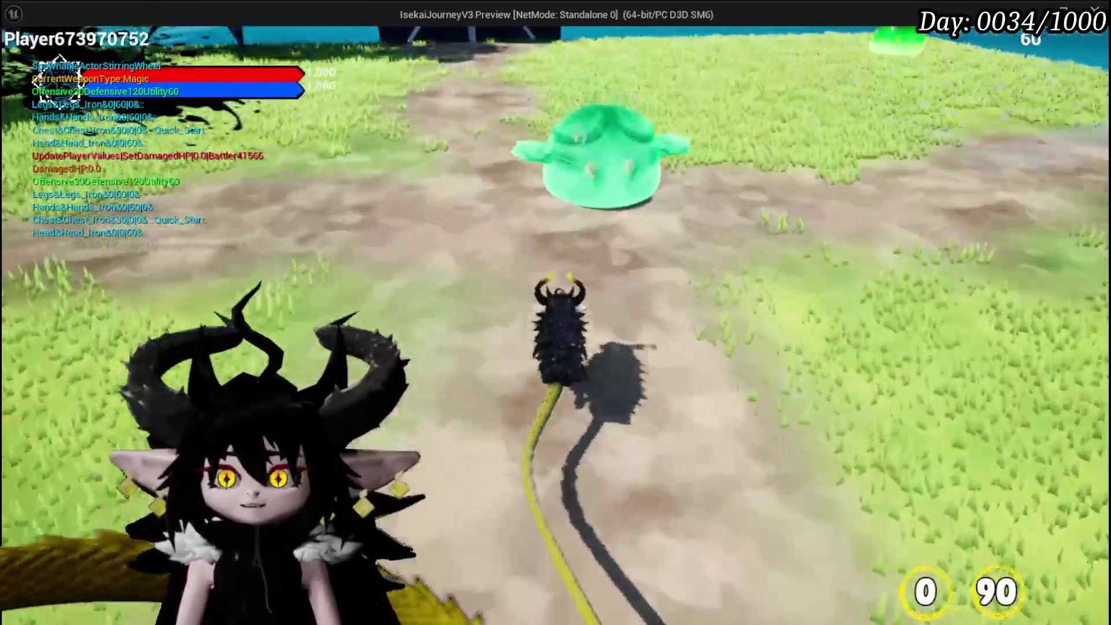
Cast a water spell at the slime, take on the Wasp_Queen encounter, and save the level.
{"action": "key", "text": "1"}
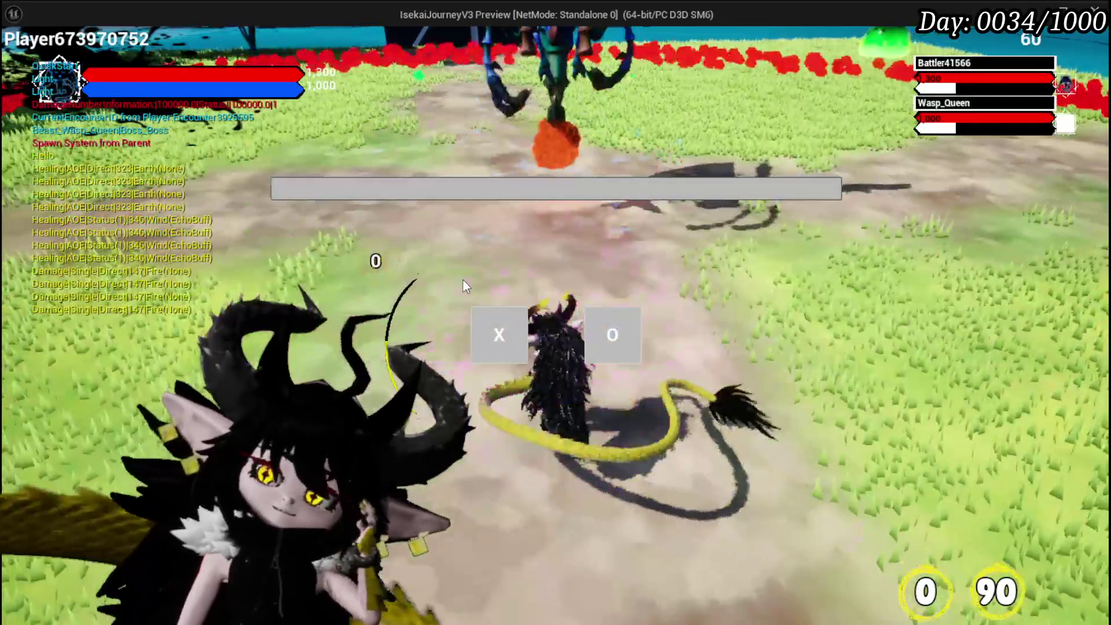
{"action": "left_click", "coordinate": [502, 350]}
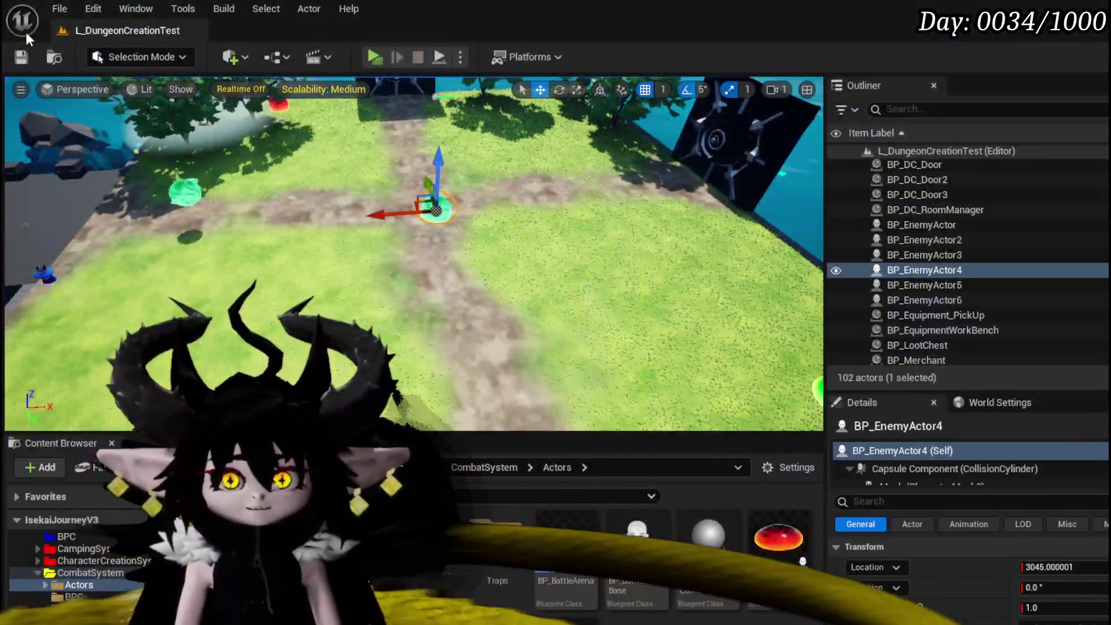
{"action": "key", "text": "ctrl+s"}
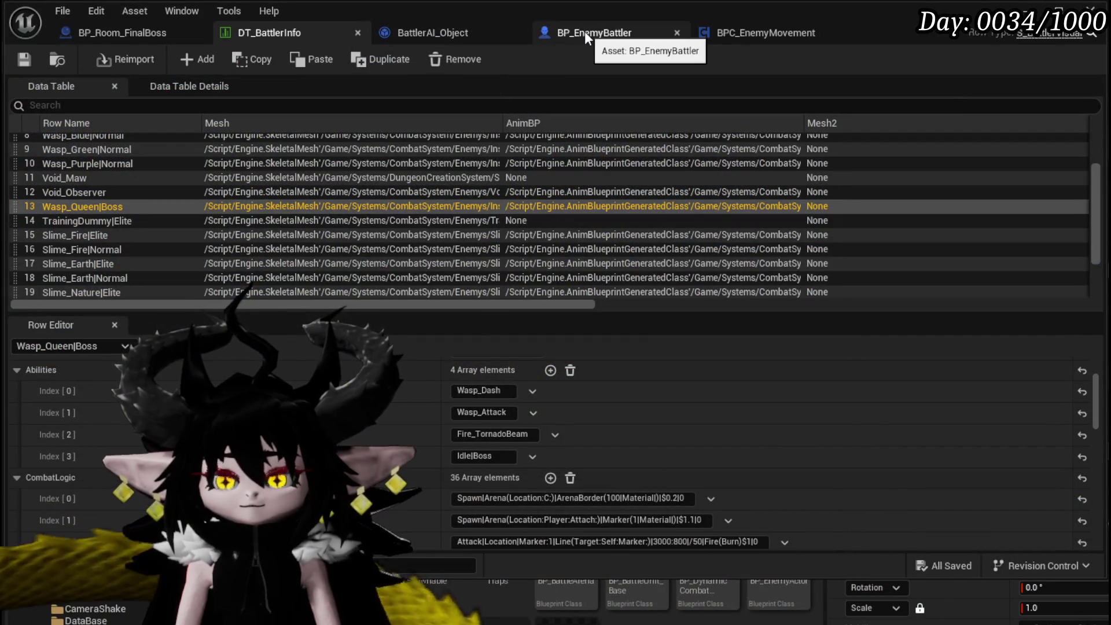
In BPC_EnemyMovement, add a test NewFunction, widen the members panel, then delete it.
{"action": "left_click", "coordinate": [736, 33]}
{"action": "scroll", "coordinate": [389, 189], "scroll_direction": "down", "scroll_amount": 2}
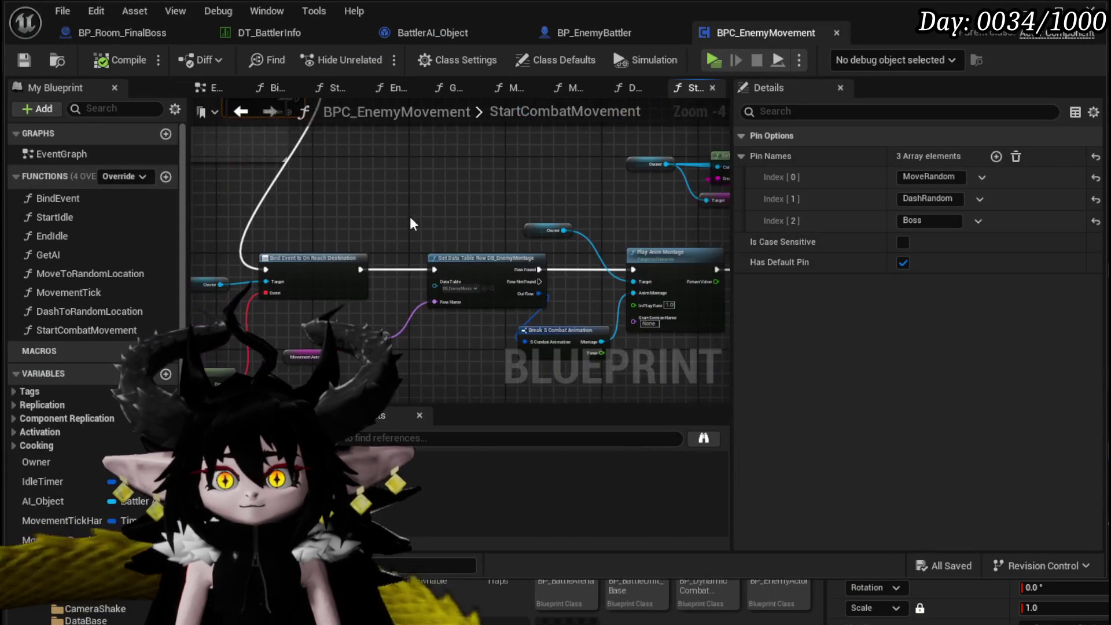
{"action": "scroll", "coordinate": [400, 249], "scroll_direction": "up", "scroll_amount": 2}
{"action": "right_click", "coordinate": [432, 248]}
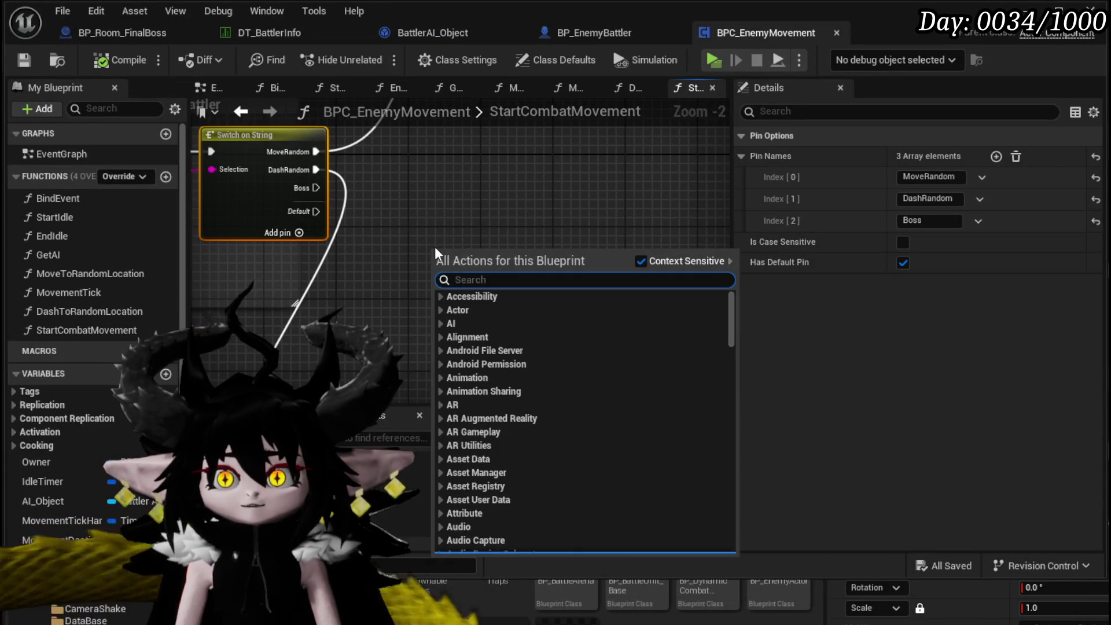
{"action": "key", "text": "Escape"}
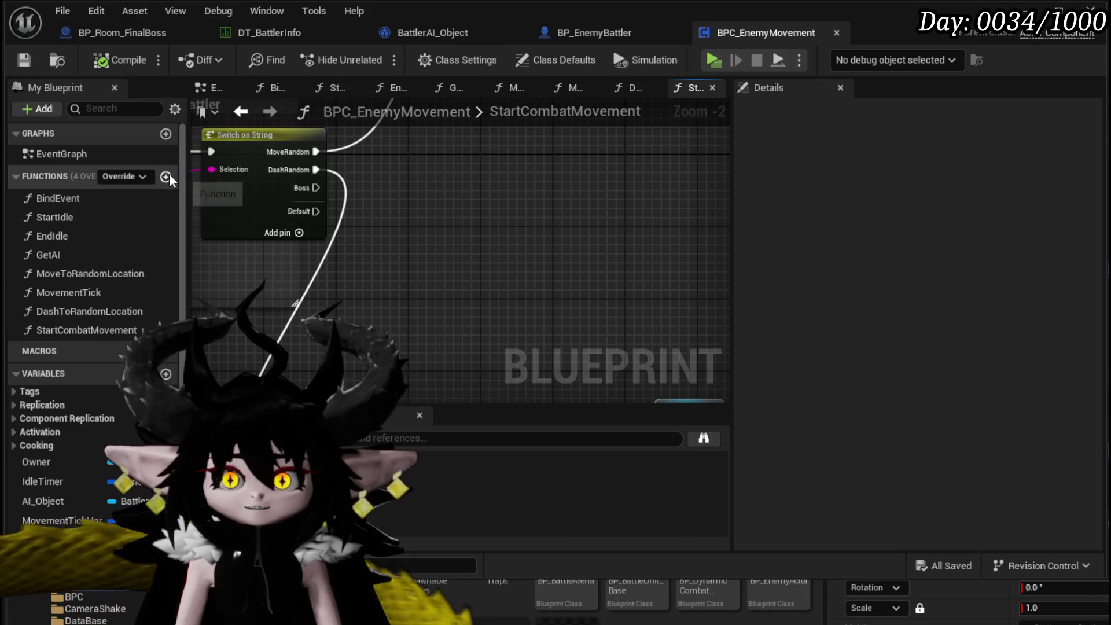
{"action": "left_click", "coordinate": [166, 177]}
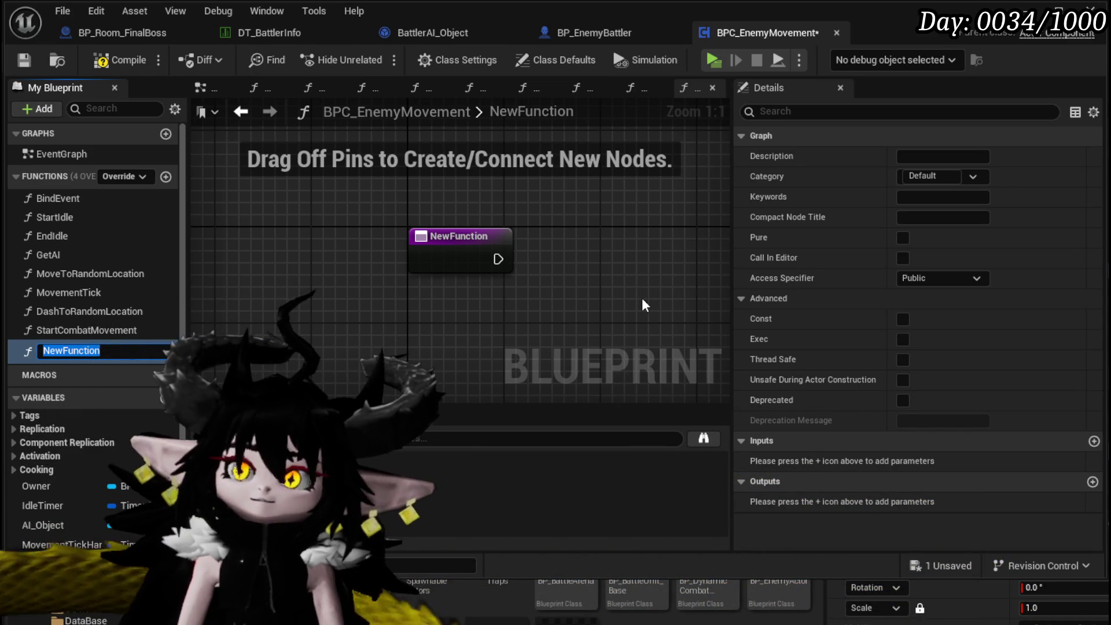
{"action": "scroll", "coordinate": [124, 497], "scroll_direction": "down", "scroll_amount": 2}
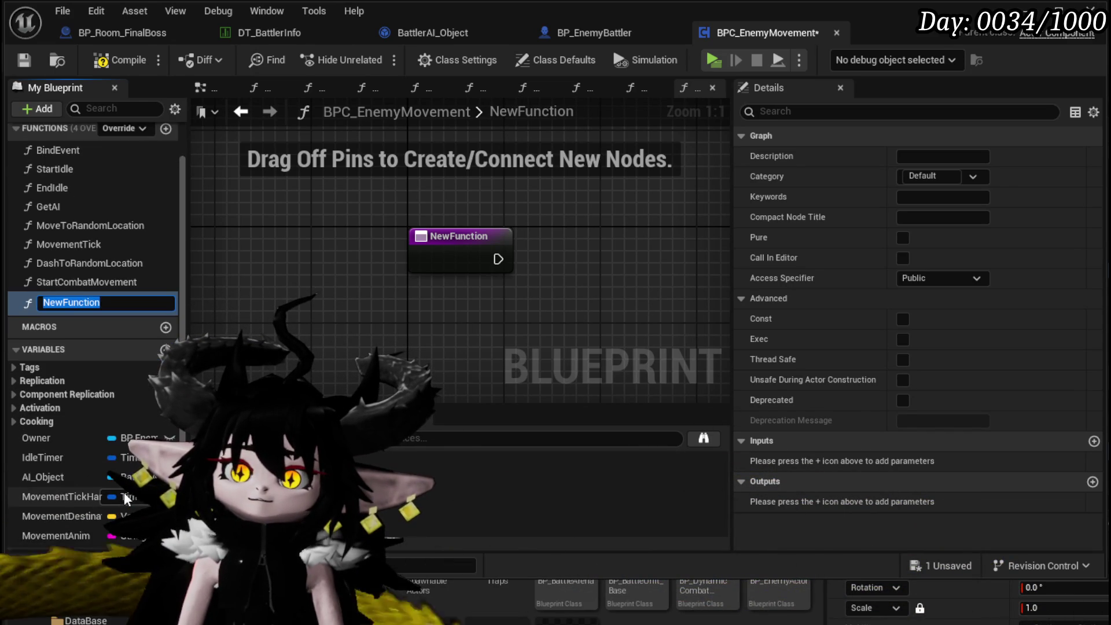
{"action": "scroll", "coordinate": [75, 478], "scroll_direction": "down", "scroll_amount": 1}
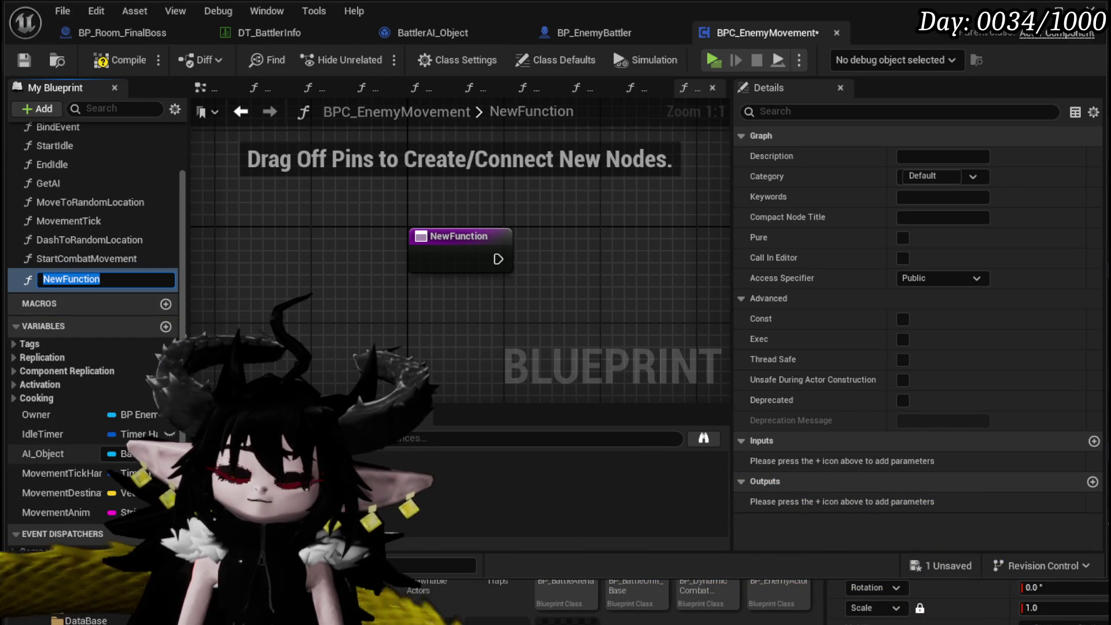
{"action": "left_click_drag", "start_coordinate": [188, 377], "coordinate": [312, 376]}
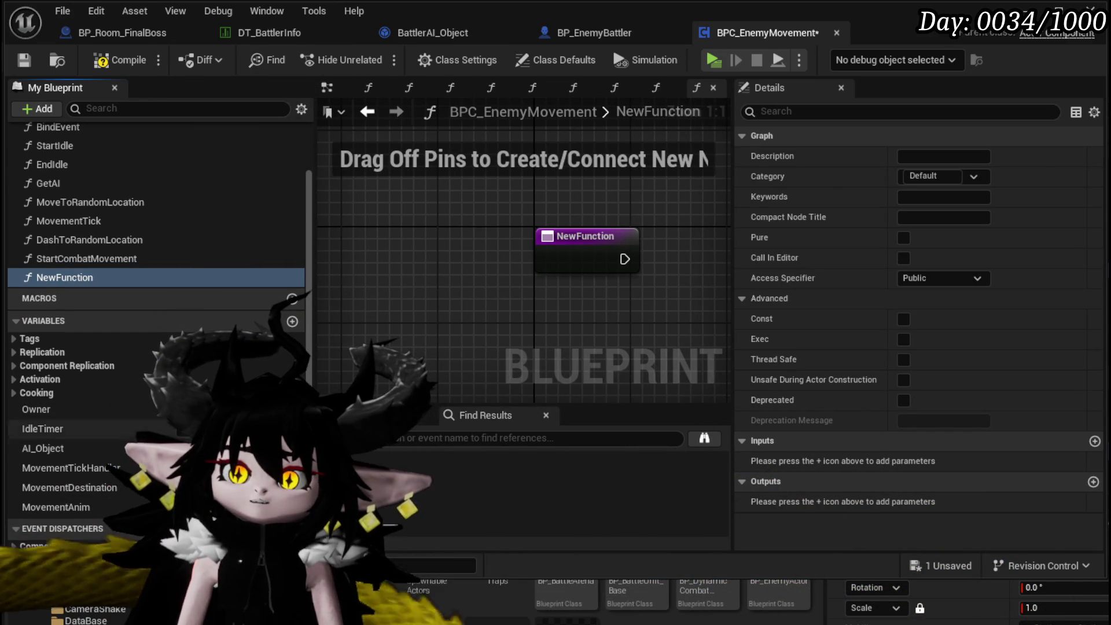
{"action": "key", "text": "Delete"}
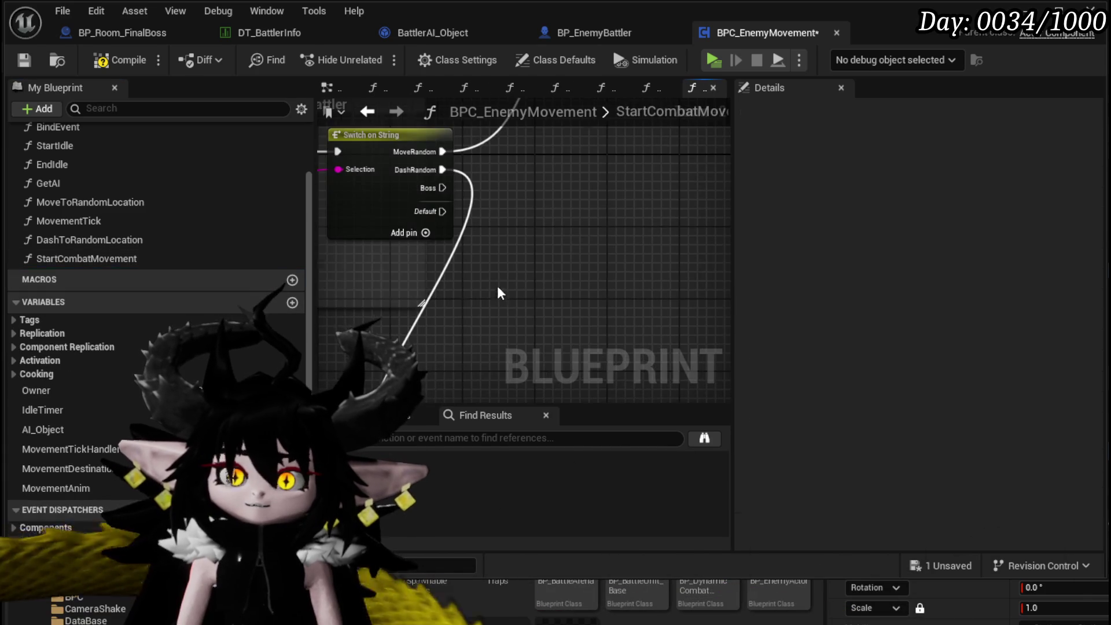
Place a Get AI_Object node beside the Switch on String in StartCombatMovement and save.
{"action": "left_click", "coordinate": [113, 33]}
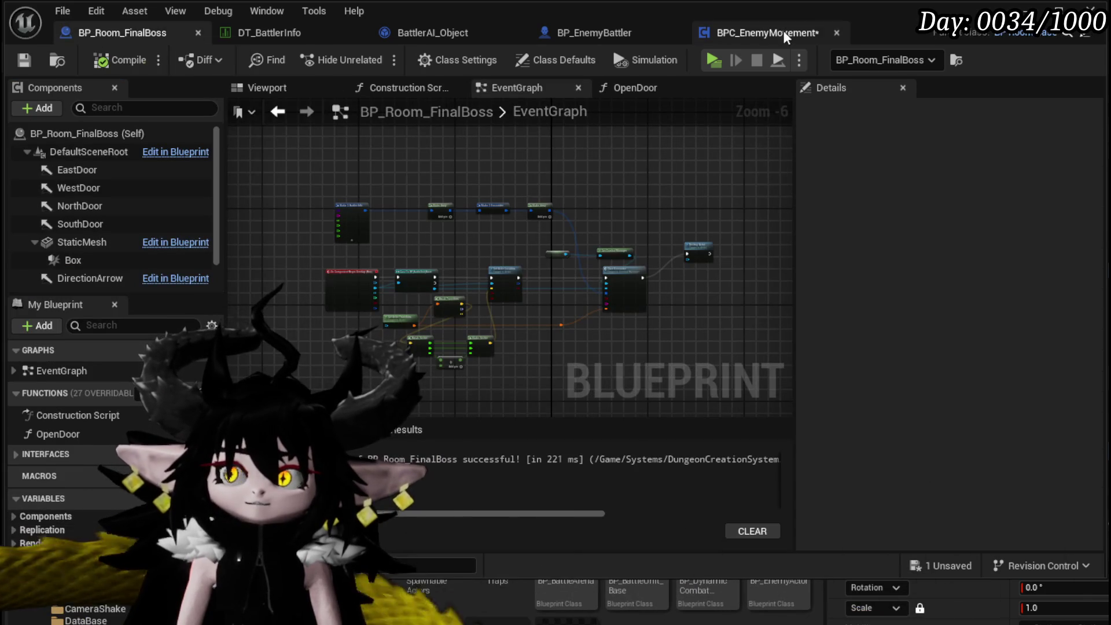
{"action": "left_click", "coordinate": [759, 33]}
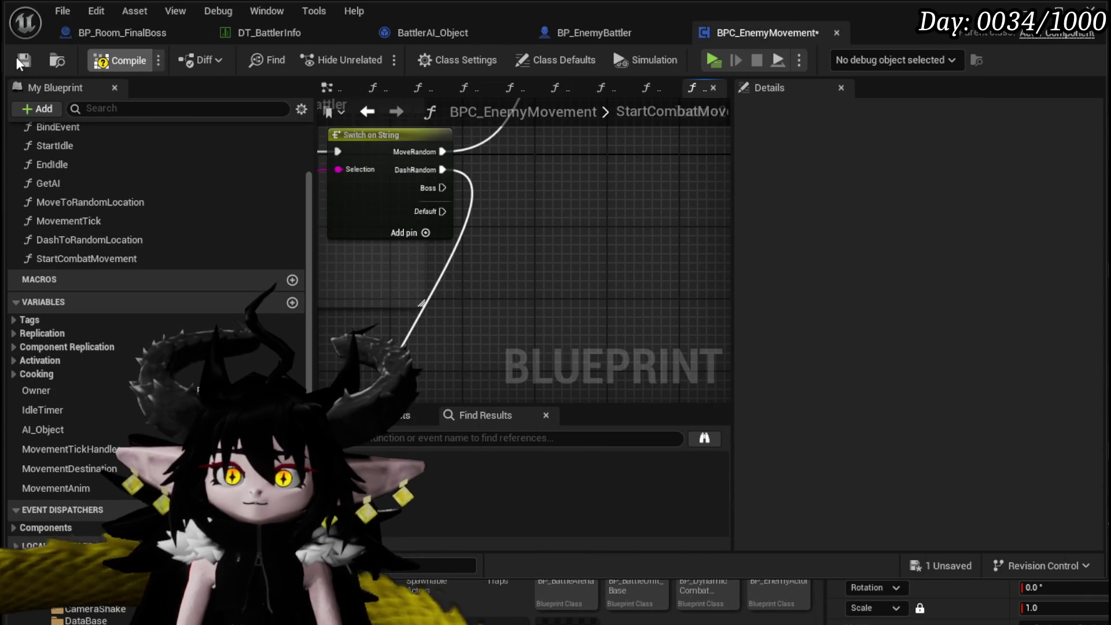
{"action": "left_click", "coordinate": [23, 59]}
{"action": "mouse_move", "coordinate": [35, 428]}
{"action": "left_mouse_down"}
{"action": "mouse_move", "coordinate": [502, 293]}
{"action": "mouse_move", "coordinate": [475, 305]}
{"action": "mouse_move", "coordinate": [495, 265]}
{"action": "left_mouse_up"}
{"action": "left_click", "coordinate": [475, 304]}
{"action": "left_click", "coordinate": [480, 243]}
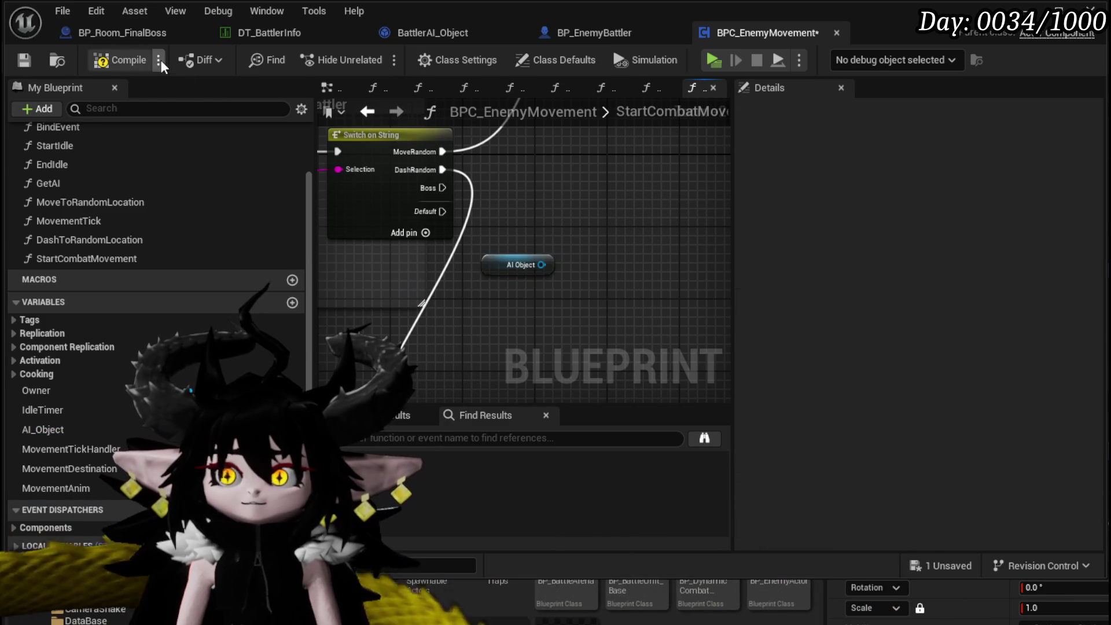
{"action": "left_click", "coordinate": [23, 60]}
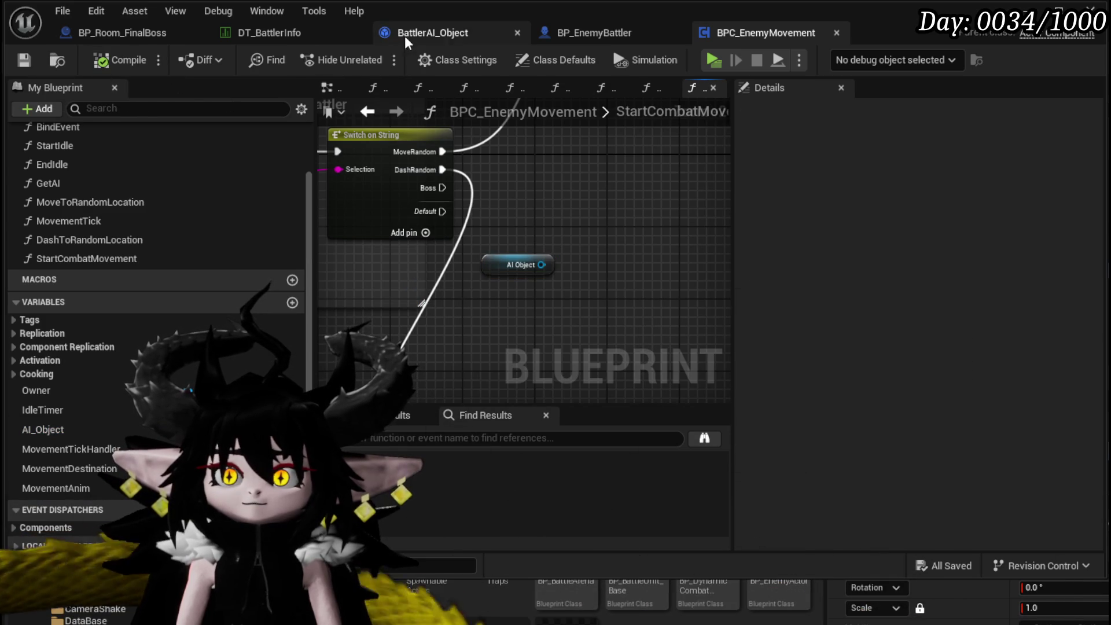
Add a new function named InitiateBossArena to BattlerAI_Object.
{"action": "left_click", "coordinate": [404, 35]}
{"action": "scroll", "coordinate": [116, 255], "scroll_direction": "up", "scroll_amount": 10}
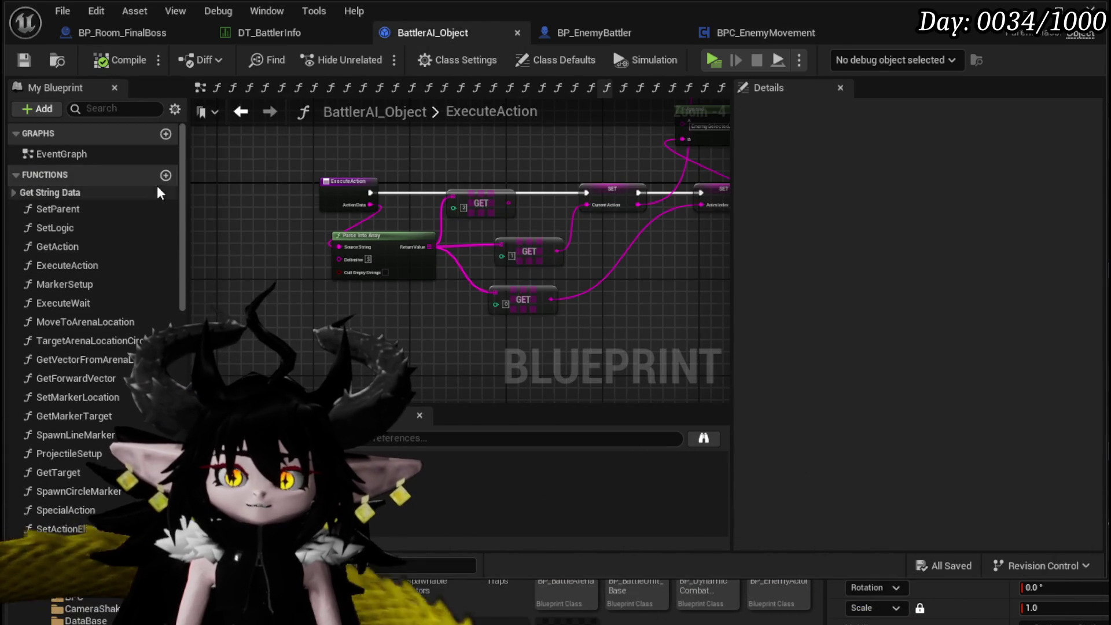
{"action": "left_click", "coordinate": [165, 175]}
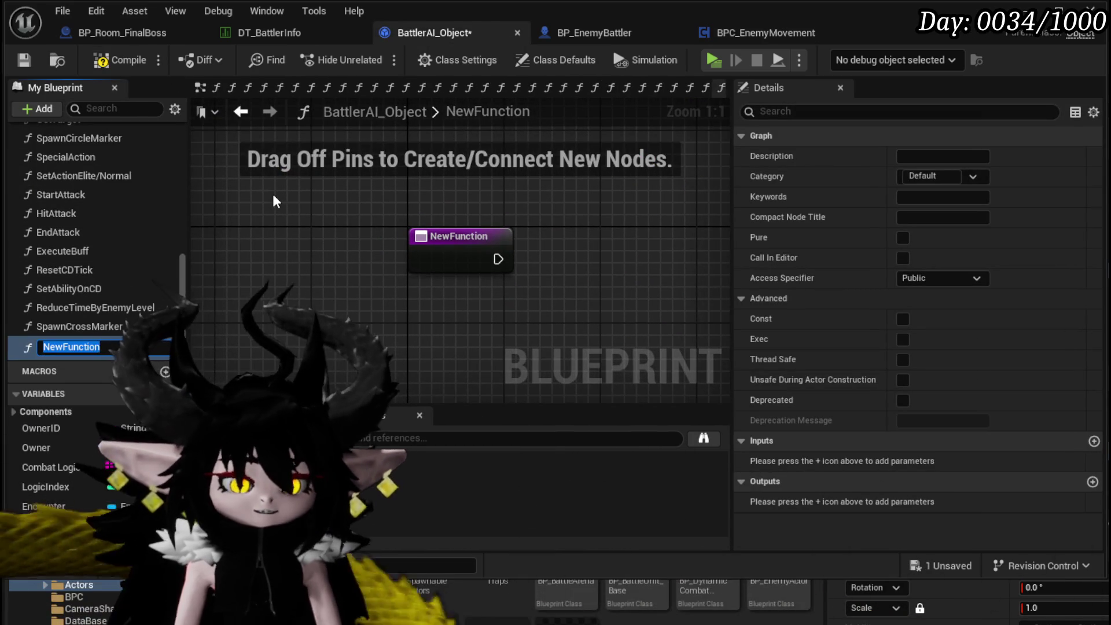
{"action": "type", "text": "InitiateBossAI"}
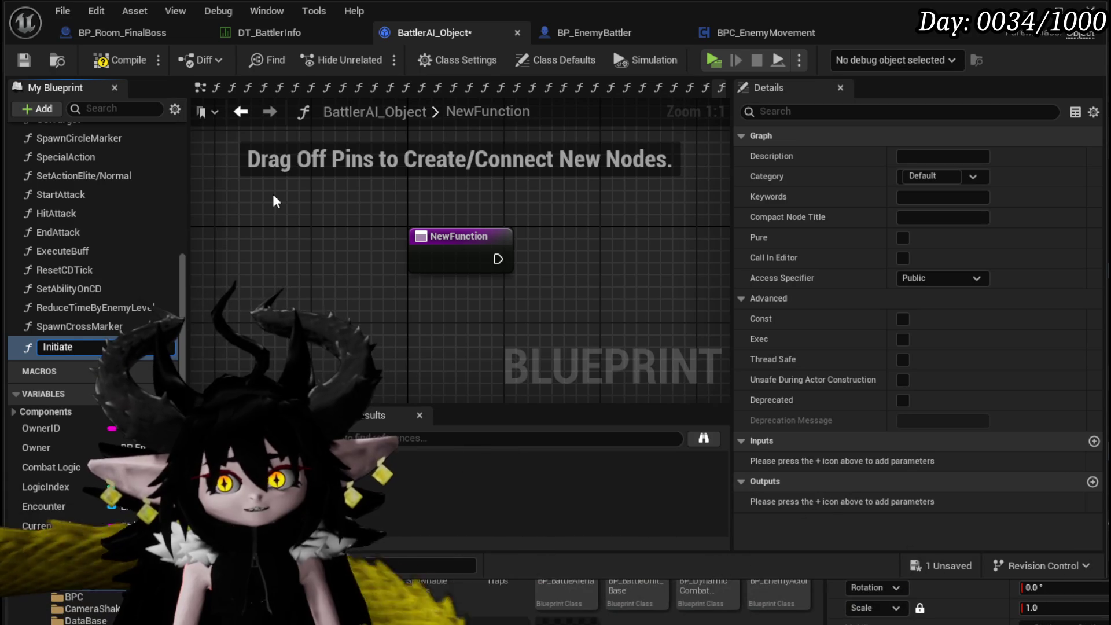
{"action": "type", "text": "ena"}
{"action": "key", "text": "Return"}
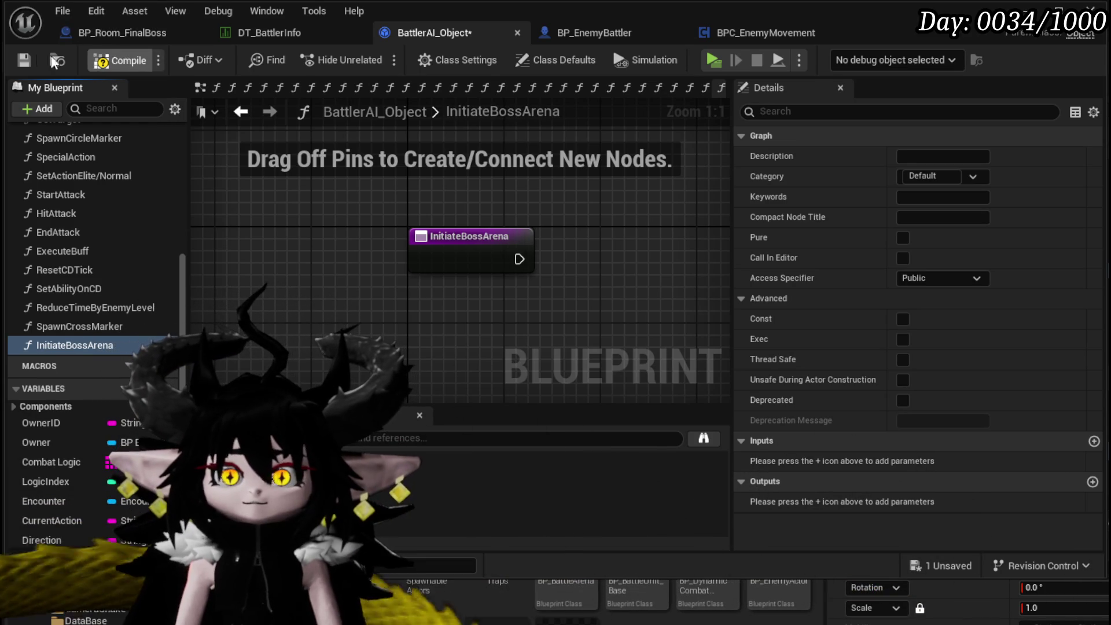
Call Initiate Boss Arena on AI Object from the Boss exec pin, then compile and save.
{"action": "left_click", "coordinate": [751, 30]}
{"action": "left_click_drag", "start_coordinate": [542, 264], "coordinate": [623, 249]}
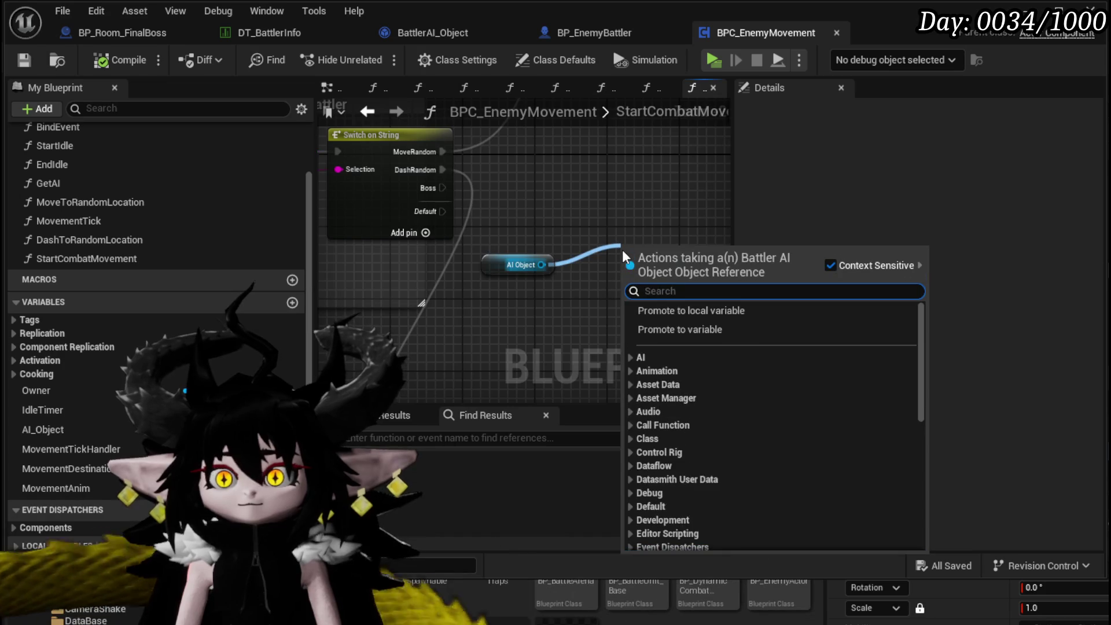
{"action": "type", "text": "Initiate"}
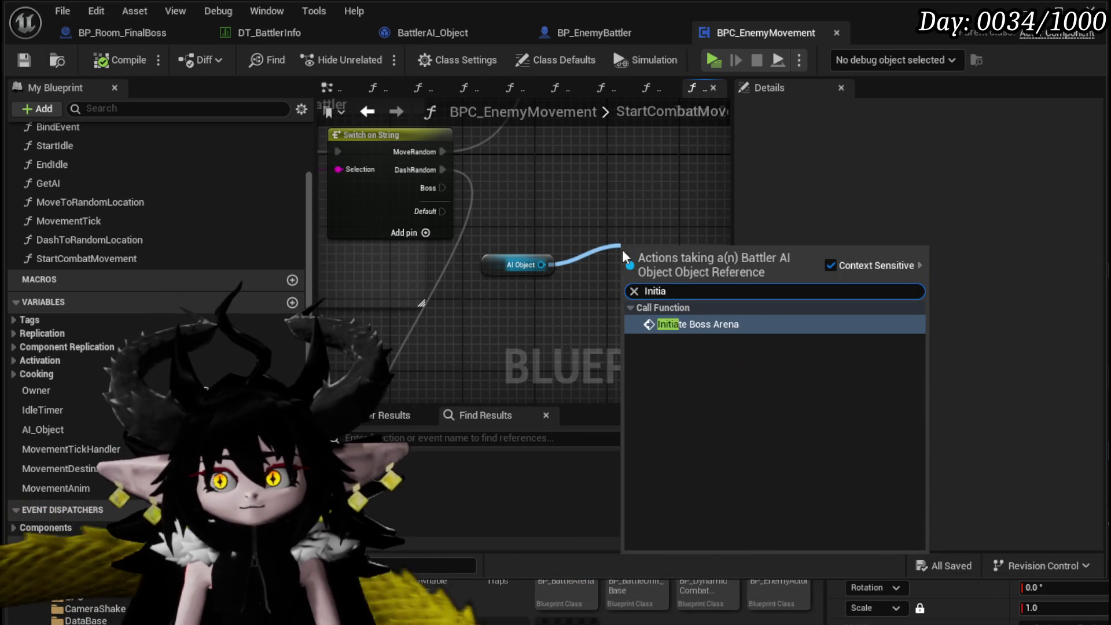
{"action": "key", "text": "Return"}
{"action": "mouse_move", "coordinate": [443, 188]}
{"action": "left_mouse_down"}
{"action": "mouse_move", "coordinate": [627, 280]}
{"action": "mouse_move", "coordinate": [528, 172]}
{"action": "left_mouse_up"}
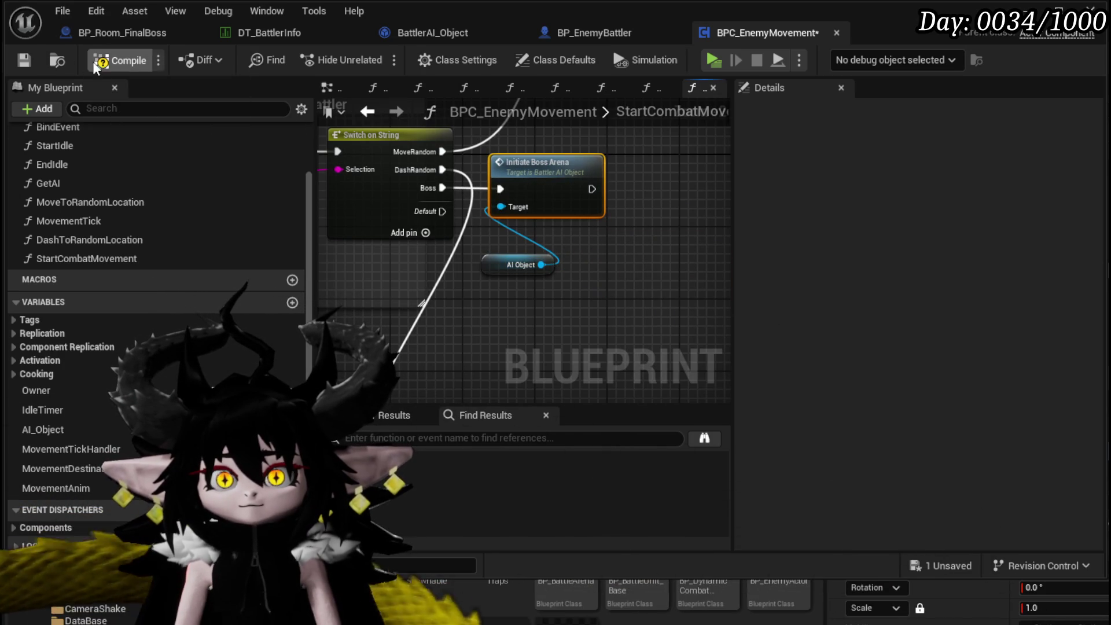
{"action": "left_click", "coordinate": [16, 64]}
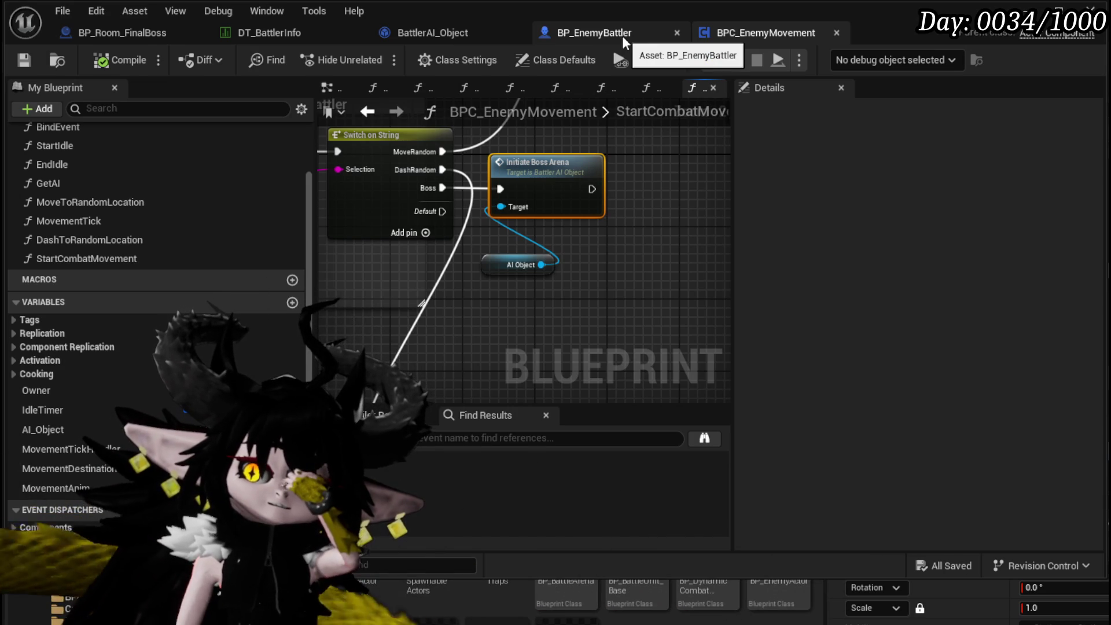
In InitiateBossArena, add a Get Owner node feeding a Server Play Montage call, then compile.
{"action": "double_click", "coordinate": [537, 169]}
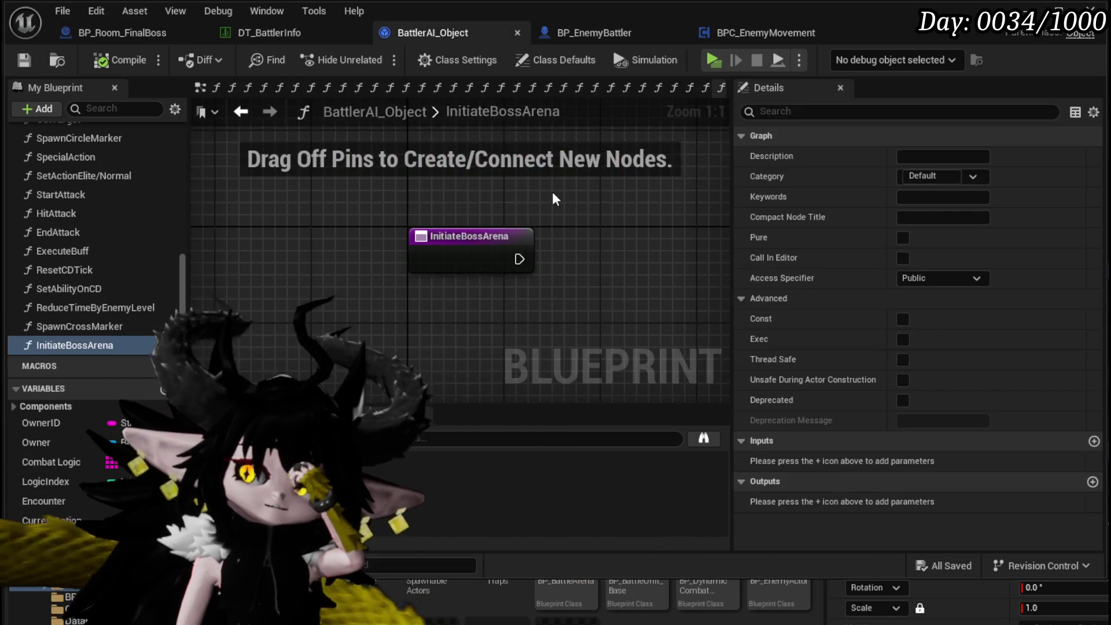
{"action": "left_click_drag", "start_coordinate": [42, 444], "coordinate": [326, 277]}
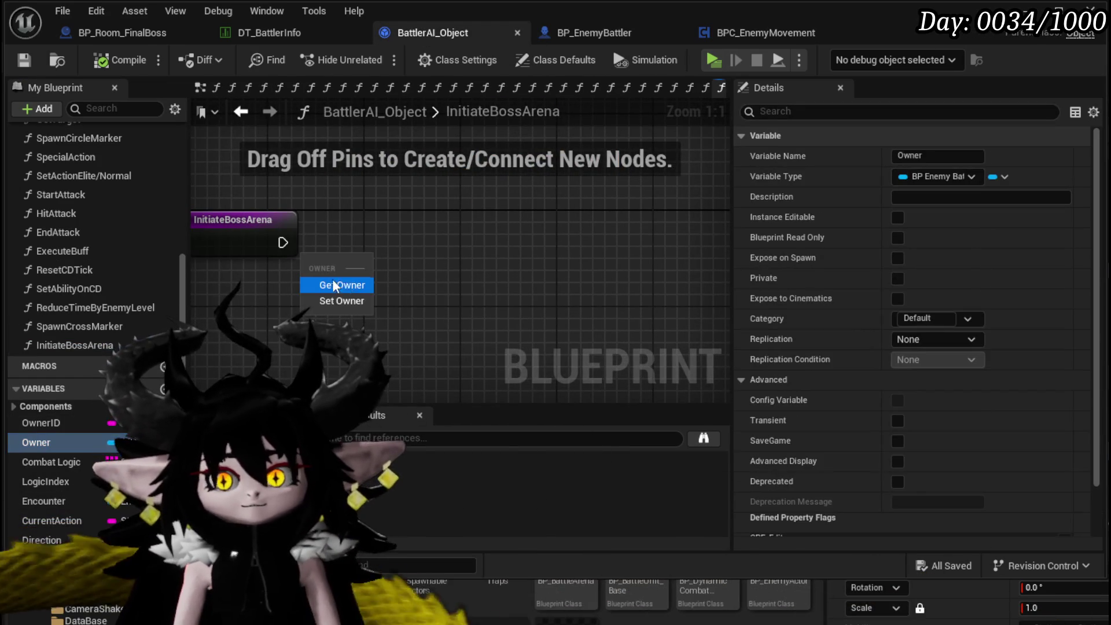
{"action": "left_click", "coordinate": [341, 286]}
{"action": "left_click_drag", "start_coordinate": [425, 286], "coordinate": [509, 276]}
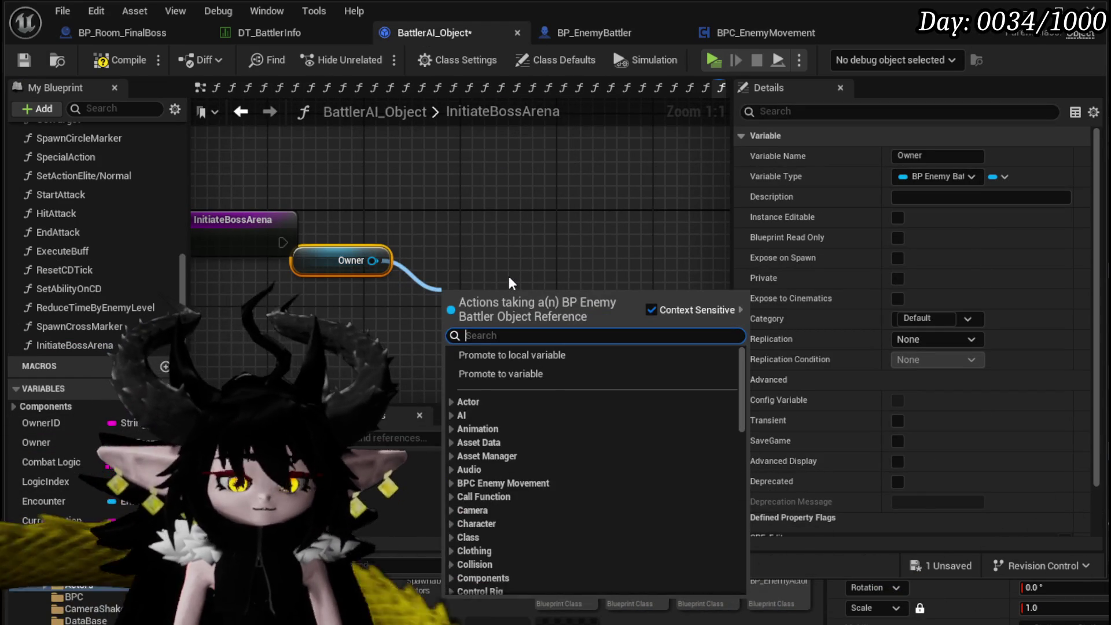
{"action": "type", "text": "Play Montage"}
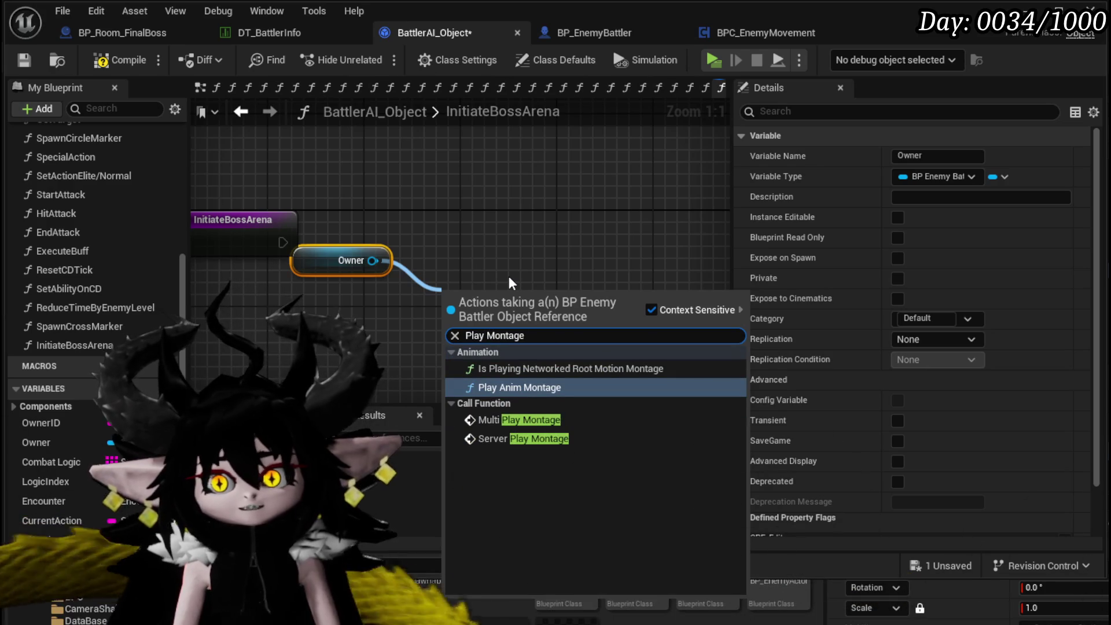
{"action": "left_click", "coordinate": [520, 438]}
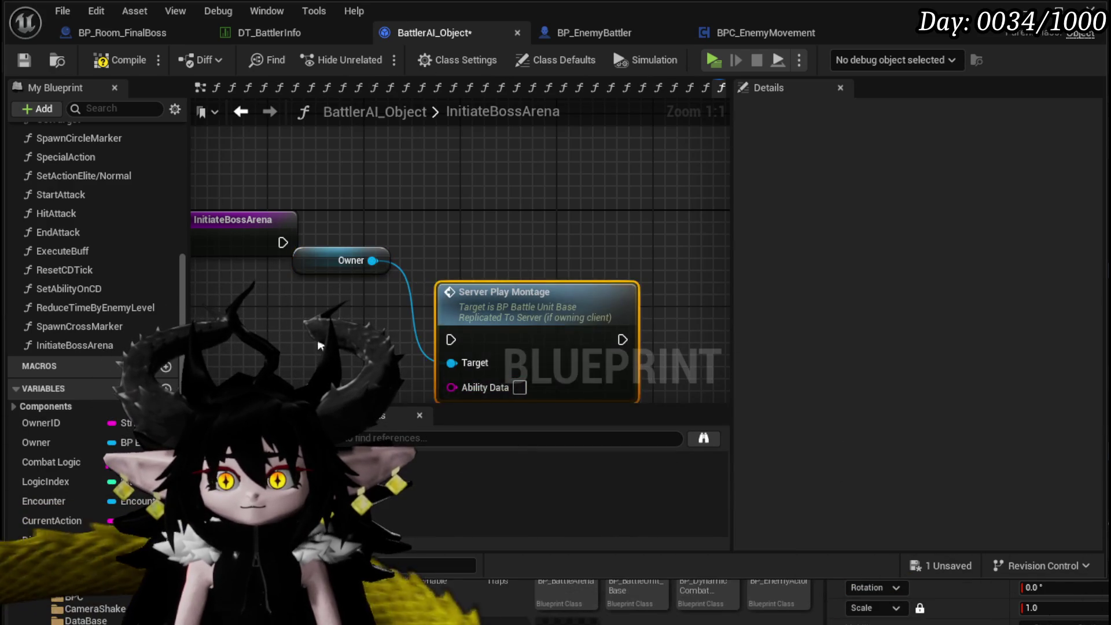
{"action": "left_click_drag", "start_coordinate": [499, 313], "coordinate": [499, 218]}
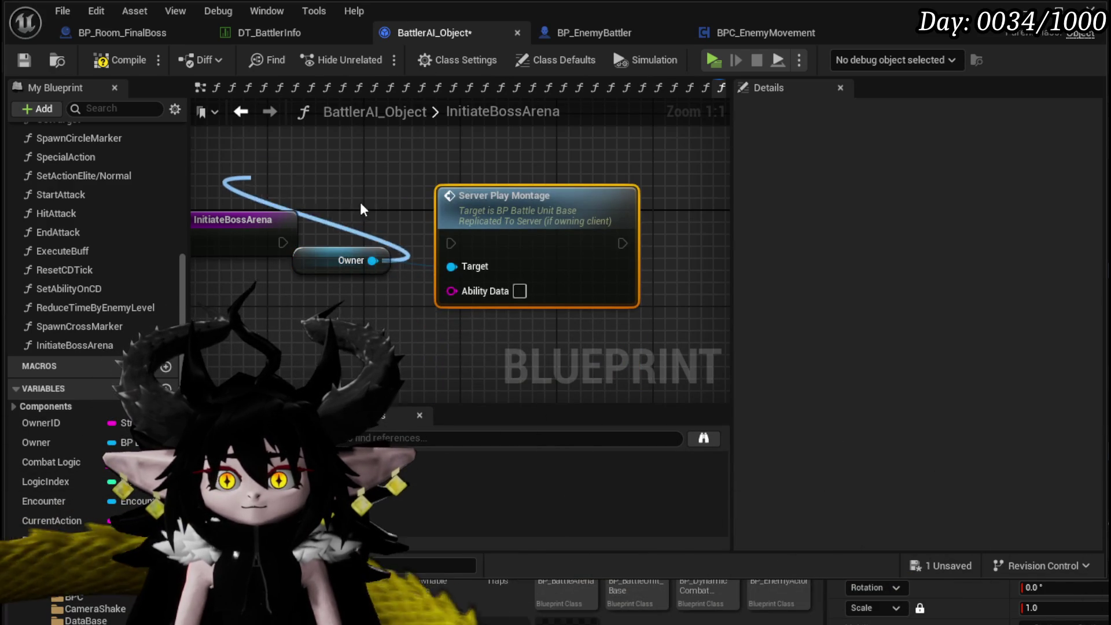
{"action": "left_click_drag", "start_coordinate": [317, 204], "coordinate": [234, 177]}
{"action": "left_click_drag", "start_coordinate": [422, 278], "coordinate": [311, 186]}
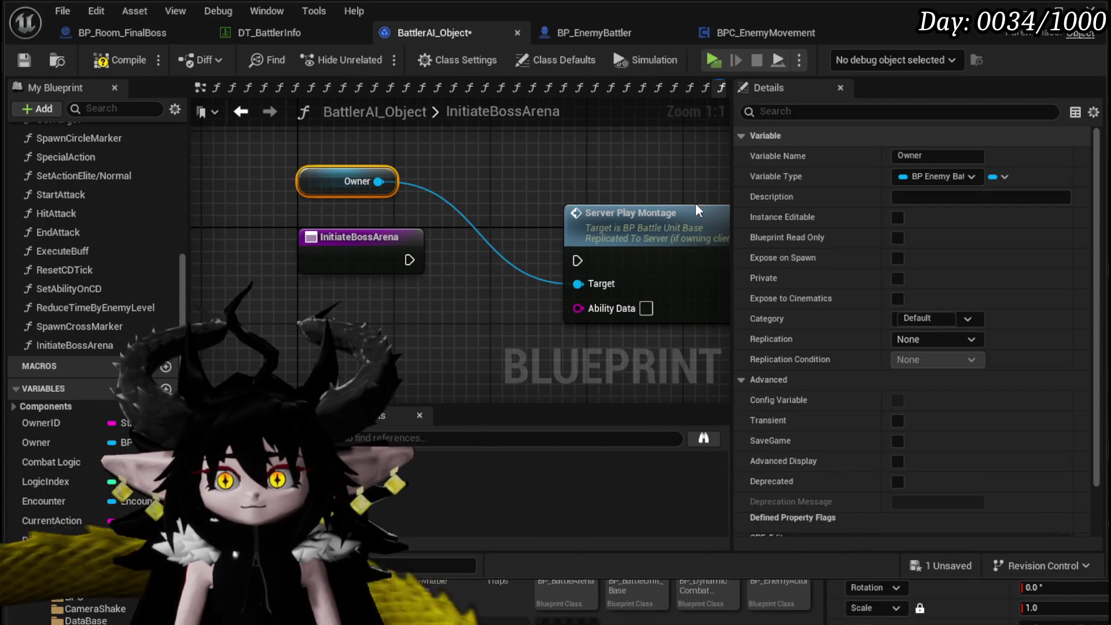
{"action": "left_click", "coordinate": [27, 57]}
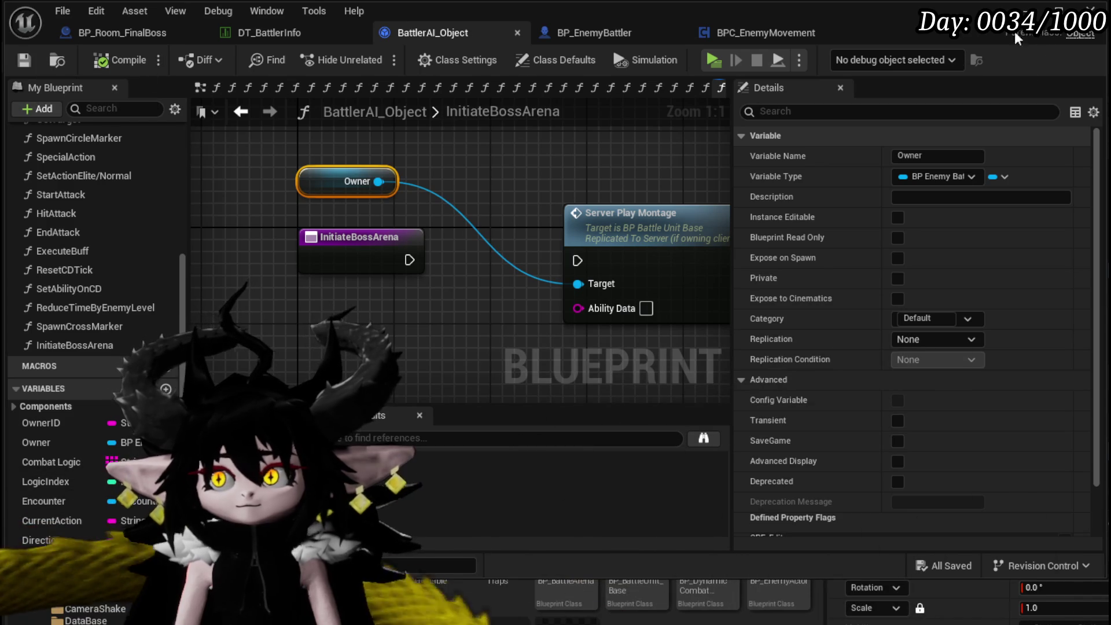
Wire the function entry to Server Play Montage, tidy the nodes, and save and compile.
{"action": "left_click_drag", "start_coordinate": [409, 260], "coordinate": [579, 260]}
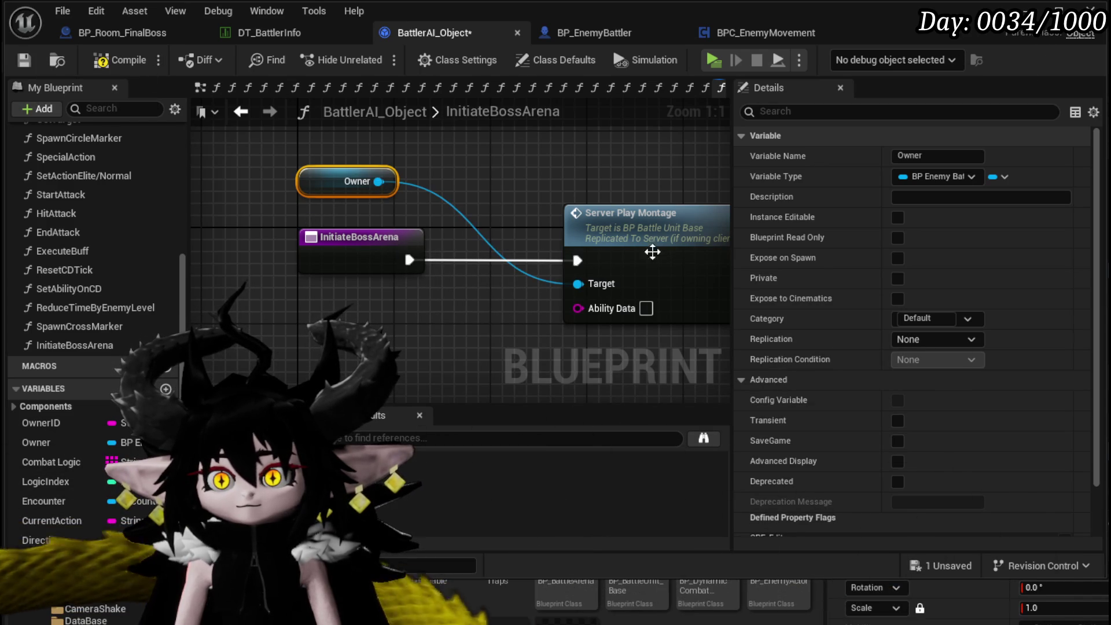
{"action": "left_click_drag", "start_coordinate": [323, 191], "coordinate": [335, 203]}
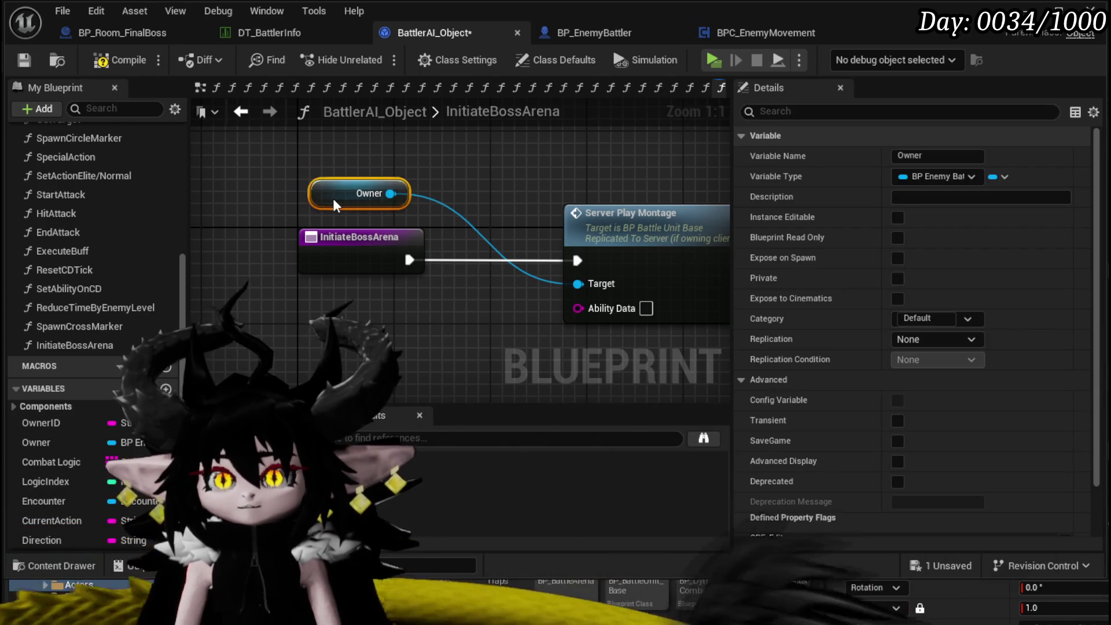
{"action": "left_click", "coordinate": [442, 170]}
{"action": "left_click", "coordinate": [24, 60]}
{"action": "left_click", "coordinate": [98, 61]}
{"action": "left_click_drag", "start_coordinate": [537, 175], "coordinate": [435, 151]}
{"action": "scroll", "coordinate": [434, 151], "scroll_direction": "down", "scroll_amount": 1}
{"action": "left_click_drag", "start_coordinate": [313, 324], "coordinate": [605, 204]}
{"action": "left_click", "coordinate": [505, 165]}
{"action": "left_click_drag", "start_coordinate": [505, 165], "coordinate": [509, 165]}
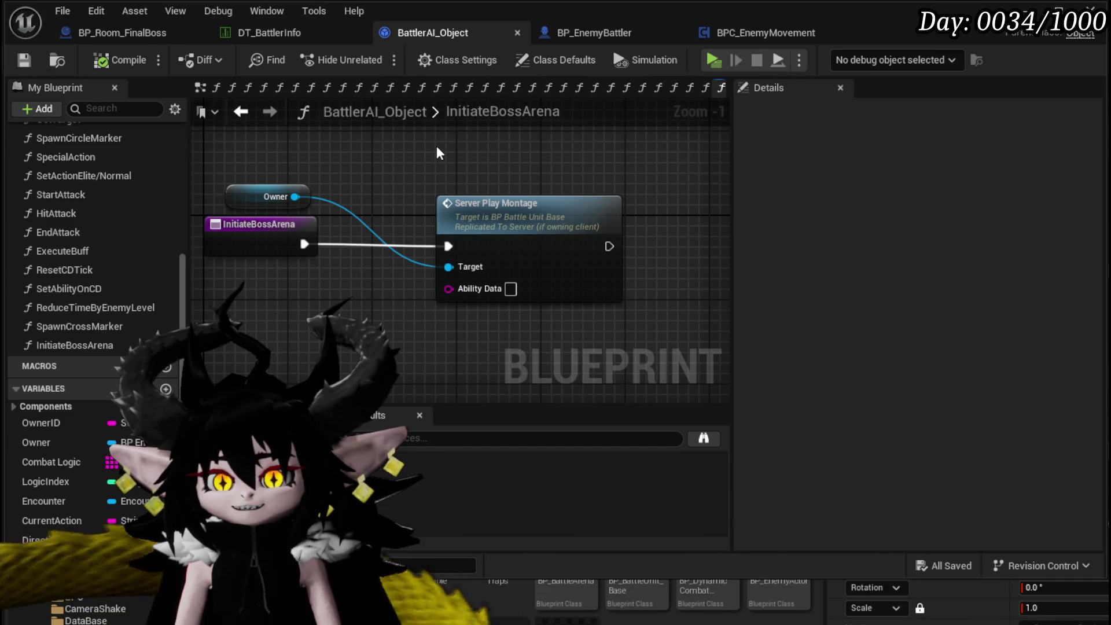
{"action": "left_click_drag", "start_coordinate": [437, 147], "coordinate": [450, 114]}
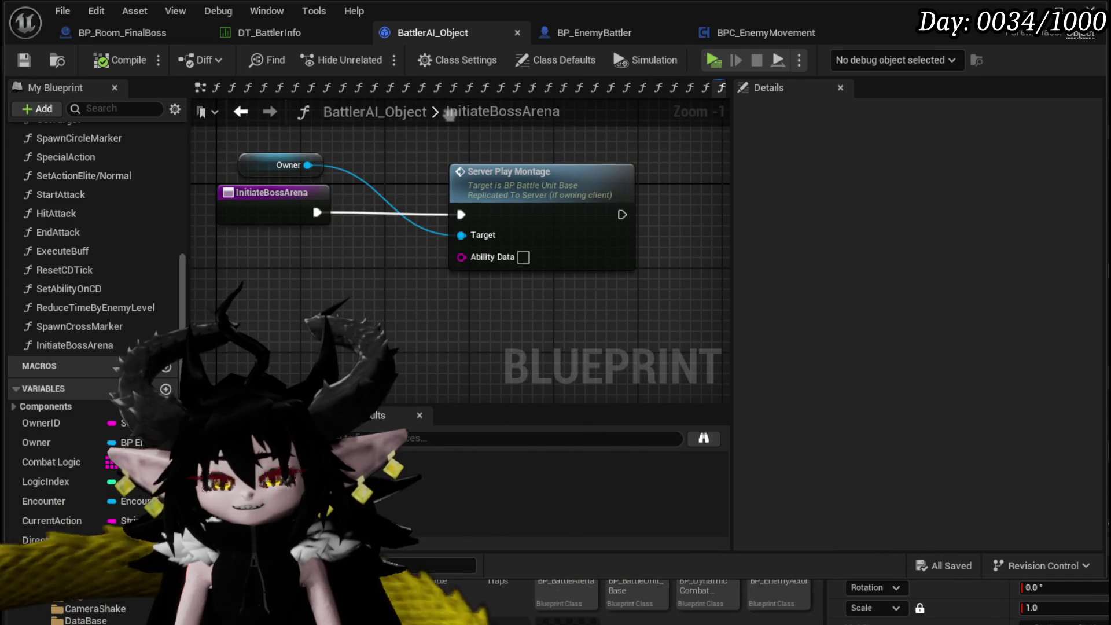
{"action": "left_click_drag", "start_coordinate": [505, 196], "coordinate": [663, 195]}
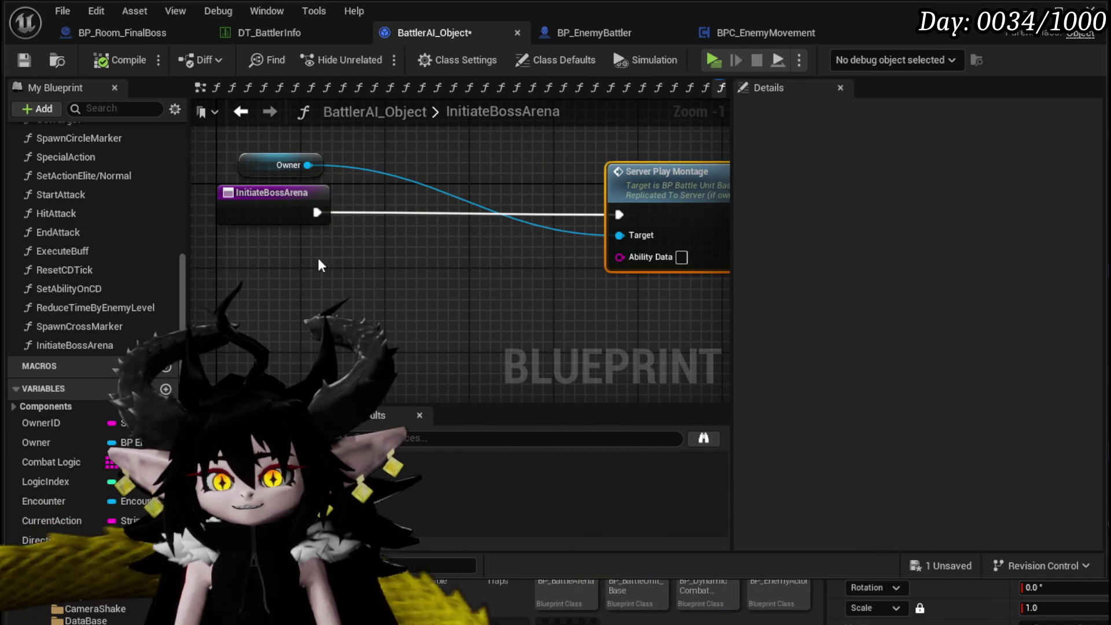
Add a Combat Logic array GET node indexed by Logic Index.
{"action": "left_click_drag", "start_coordinate": [59, 466], "coordinate": [220, 266]}
{"action": "left_click", "coordinate": [282, 297]}
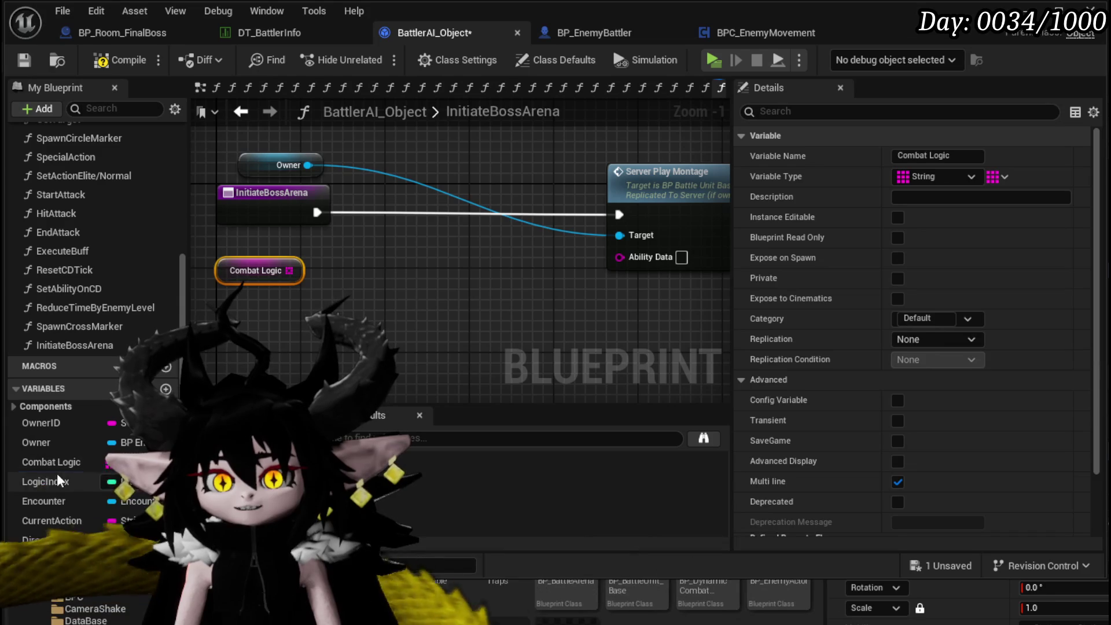
{"action": "left_click_drag", "start_coordinate": [44, 482], "coordinate": [223, 316]}
{"action": "left_click", "coordinate": [286, 348]}
{"action": "left_click_drag", "start_coordinate": [290, 270], "coordinate": [363, 276]}
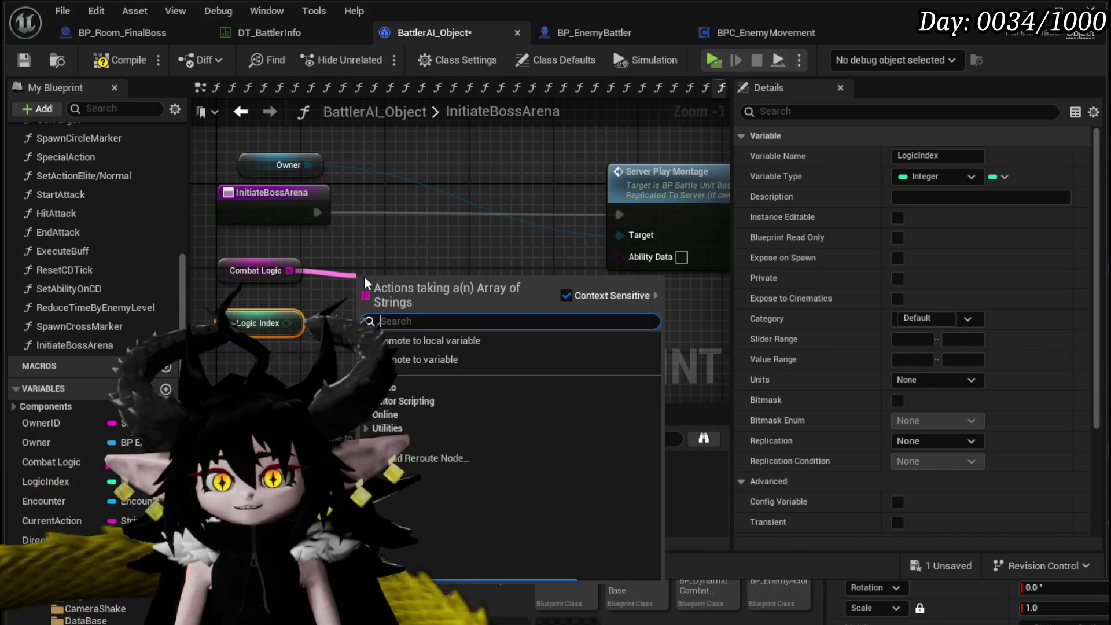
{"action": "type", "text": "get"}
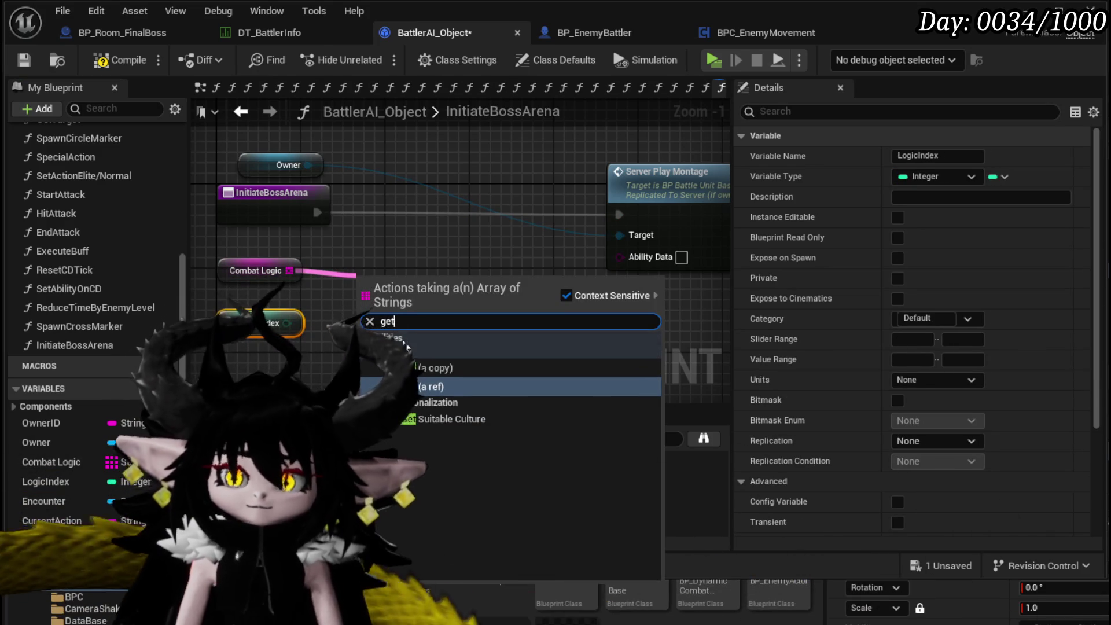
{"action": "key", "text": "Return"}
{"action": "mouse_move", "coordinate": [287, 323]}
{"action": "left_mouse_down"}
{"action": "mouse_move", "coordinate": [298, 334]}
{"action": "mouse_move", "coordinate": [377, 301]}
{"action": "left_mouse_up"}
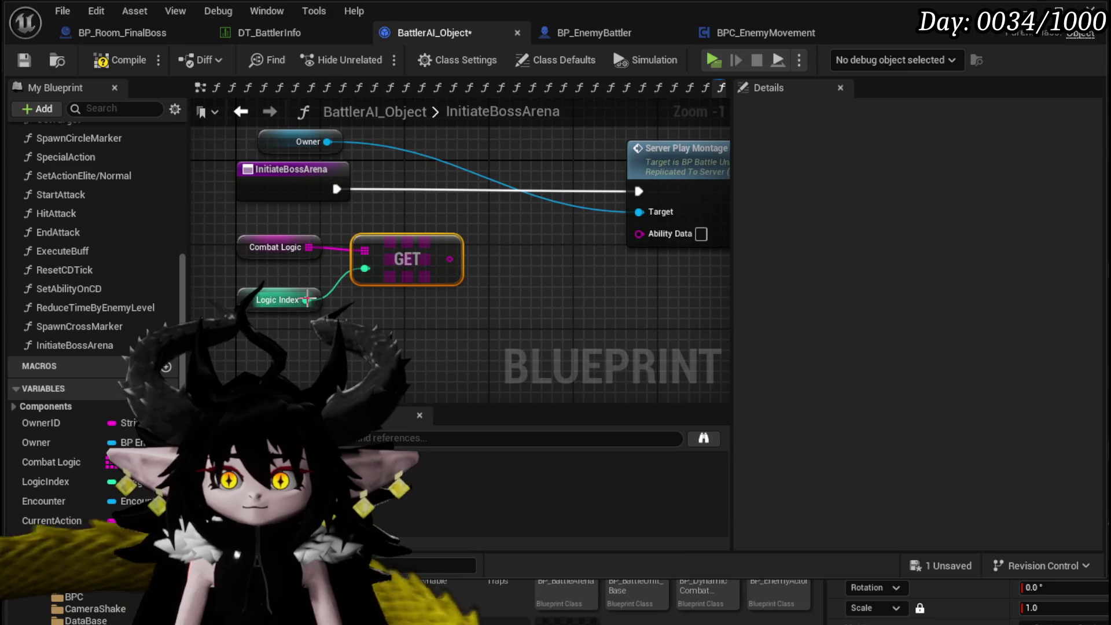
Add Increment Int on Logic Index followed by a SET Logic Index node.
{"action": "left_click_drag", "start_coordinate": [307, 300], "coordinate": [531, 318]}
{"action": "mouse_move", "coordinate": [40, 480]}
{"action": "left_mouse_down"}
{"action": "mouse_move", "coordinate": [508, 298]}
{"action": "mouse_move", "coordinate": [547, 295]}
{"action": "left_mouse_up"}
{"action": "left_click", "coordinate": [599, 328]}
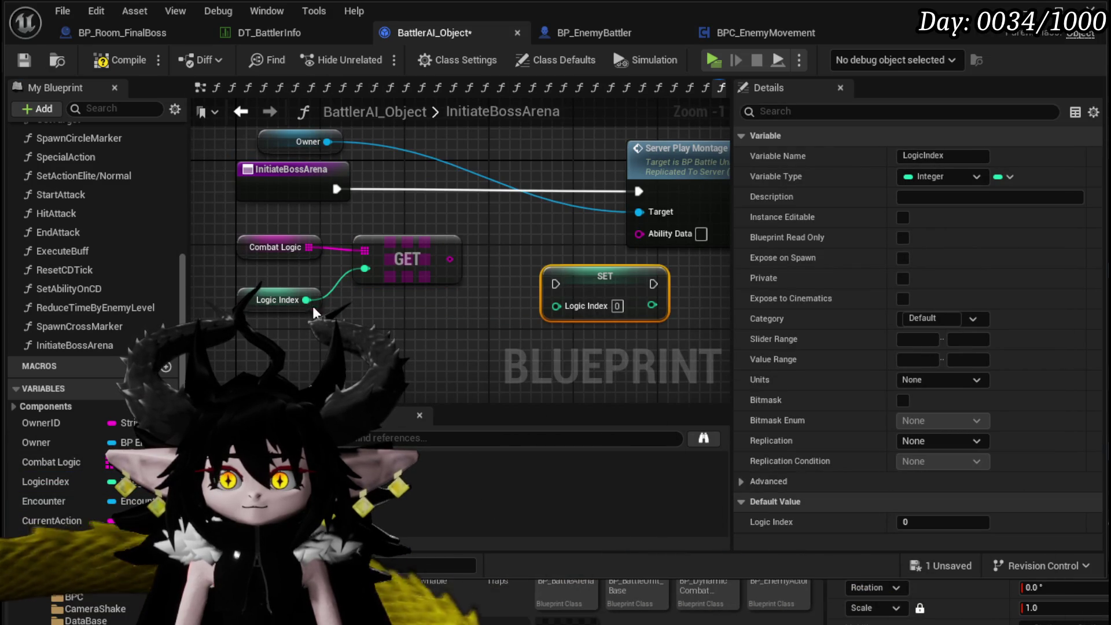
{"action": "left_click_drag", "start_coordinate": [307, 301], "coordinate": [395, 326]}
{"action": "type", "text": "inc"}
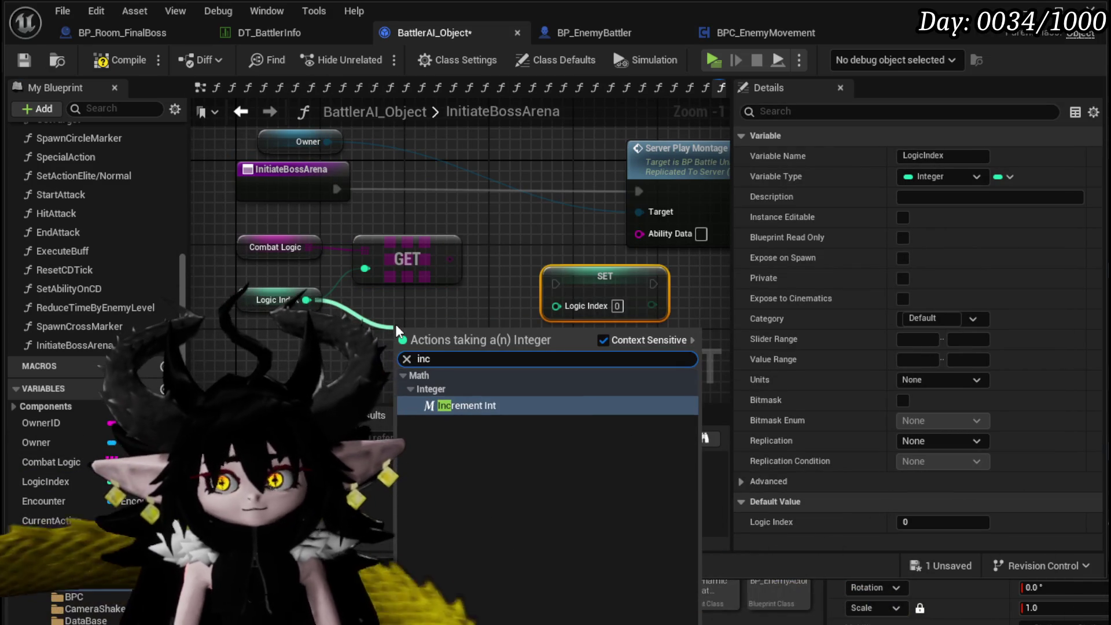
{"action": "left_click", "coordinate": [466, 406]}
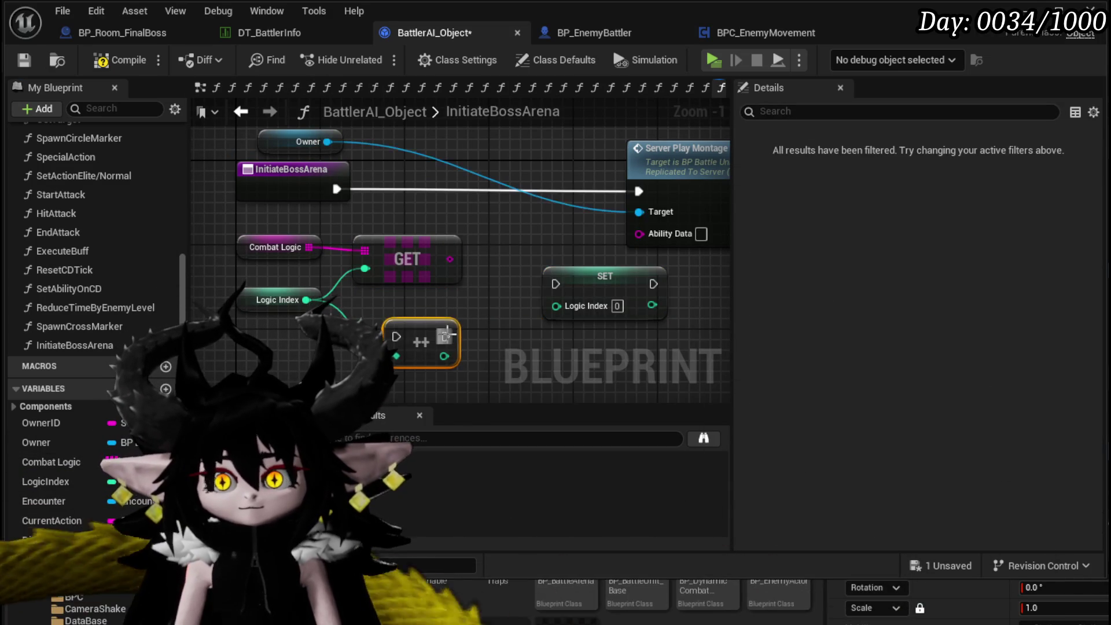
{"action": "left_click_drag", "start_coordinate": [565, 295], "coordinate": [563, 292]}
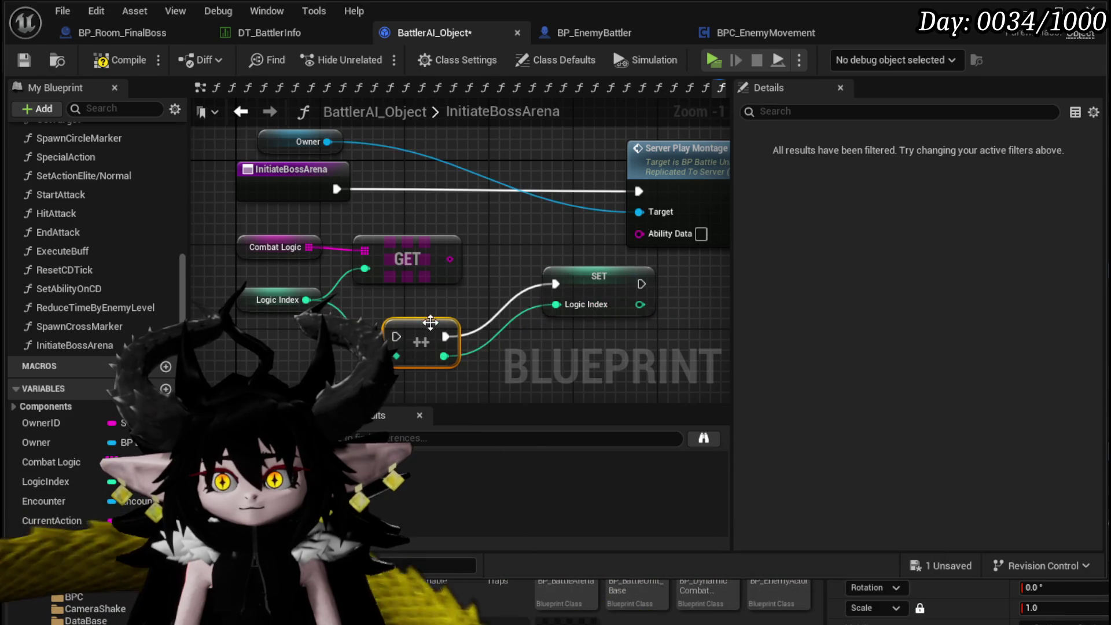
Move the increment and SET nodes right of Server Play Montage, then compile and save.
{"action": "left_click_drag", "start_coordinate": [439, 327], "coordinate": [523, 297]}
{"action": "left_click", "coordinate": [594, 277], "text": "shift"}
{"action": "scroll", "coordinate": [594, 277], "scroll_direction": "down", "scroll_amount": 2}
{"action": "left_click_drag", "start_coordinate": [382, 313], "coordinate": [715, 271]}
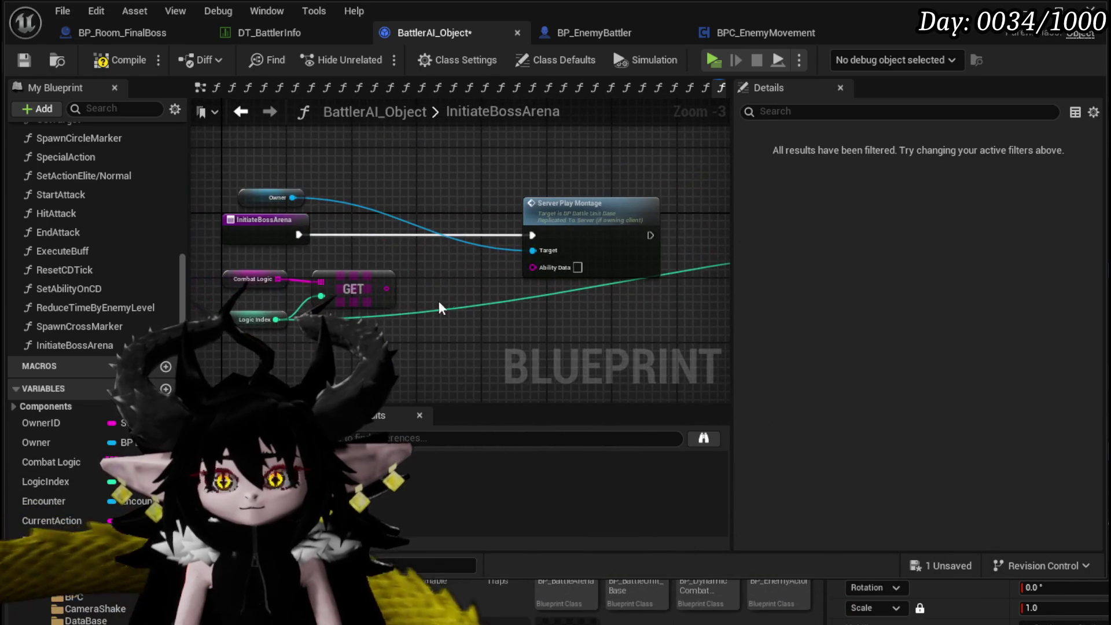
{"action": "left_click", "coordinate": [119, 60]}
{"action": "left_click", "coordinate": [23, 59]}
{"action": "left_click_drag", "start_coordinate": [443, 300], "coordinate": [461, 249]}
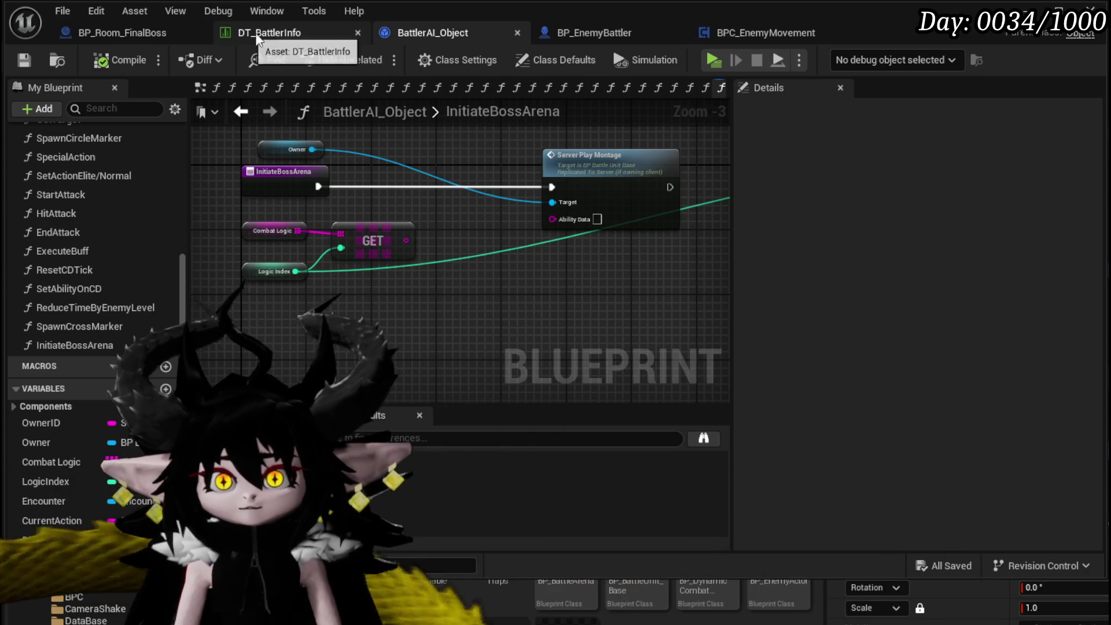
Review the Abilities and CombatLogic arrays of DT_BattlerInfo's Wasp_Queen|Boss row.
{"action": "left_click", "coordinate": [240, 33]}
{"action": "scroll", "coordinate": [449, 371], "scroll_direction": "down", "scroll_amount": 3}
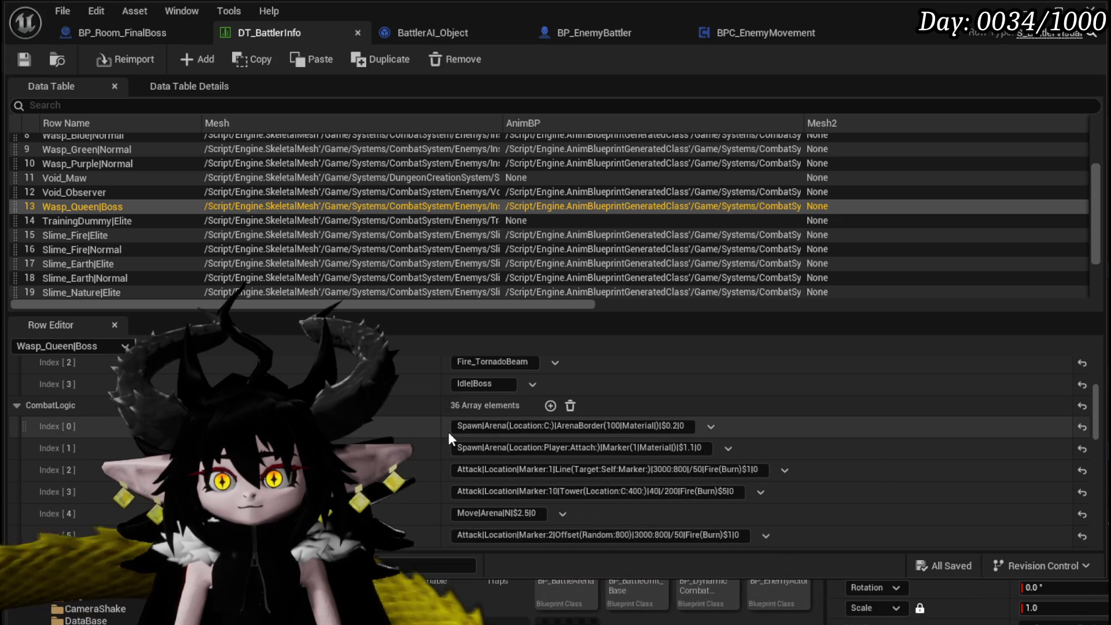
{"action": "scroll", "coordinate": [448, 432], "scroll_direction": "up", "scroll_amount": 3}
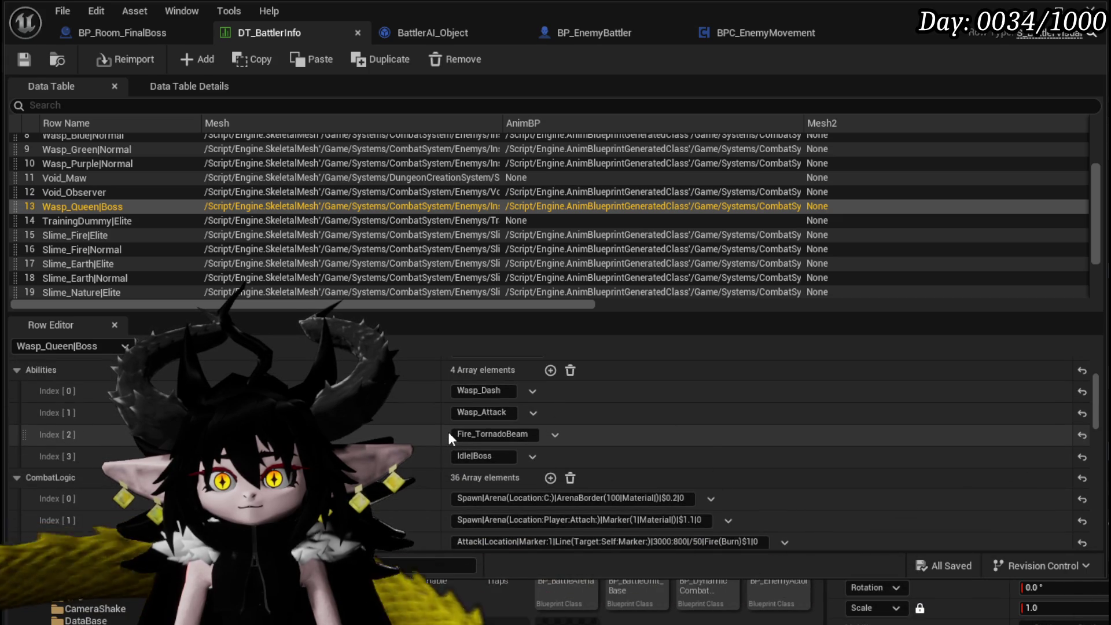
{"action": "scroll", "coordinate": [449, 438], "scroll_direction": "down", "scroll_amount": 1}
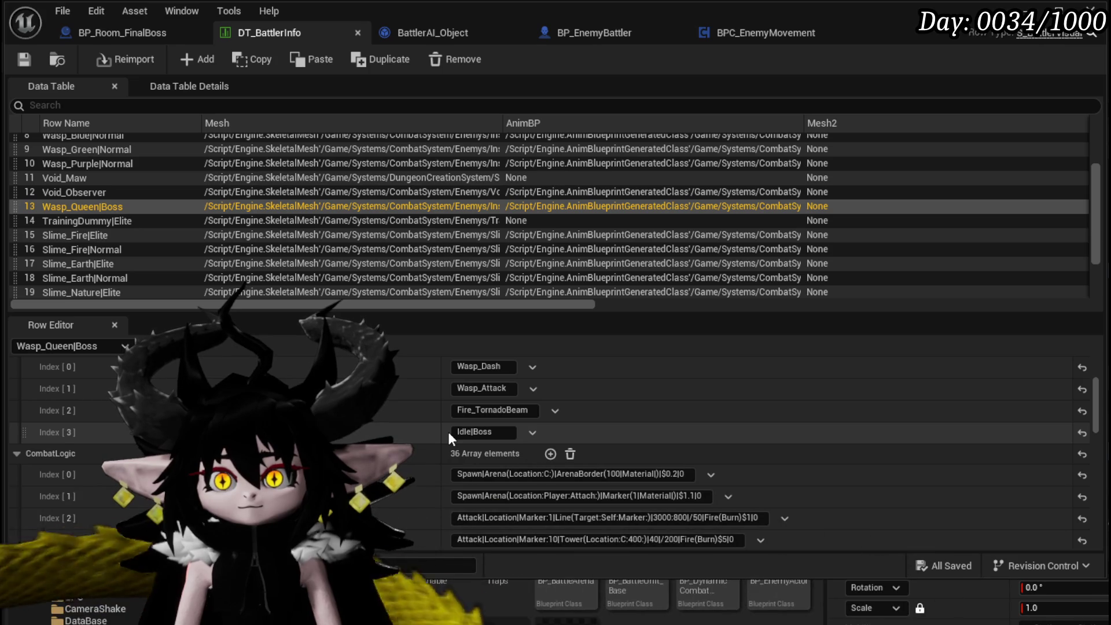
{"action": "scroll", "coordinate": [450, 435], "scroll_direction": "up", "scroll_amount": 1}
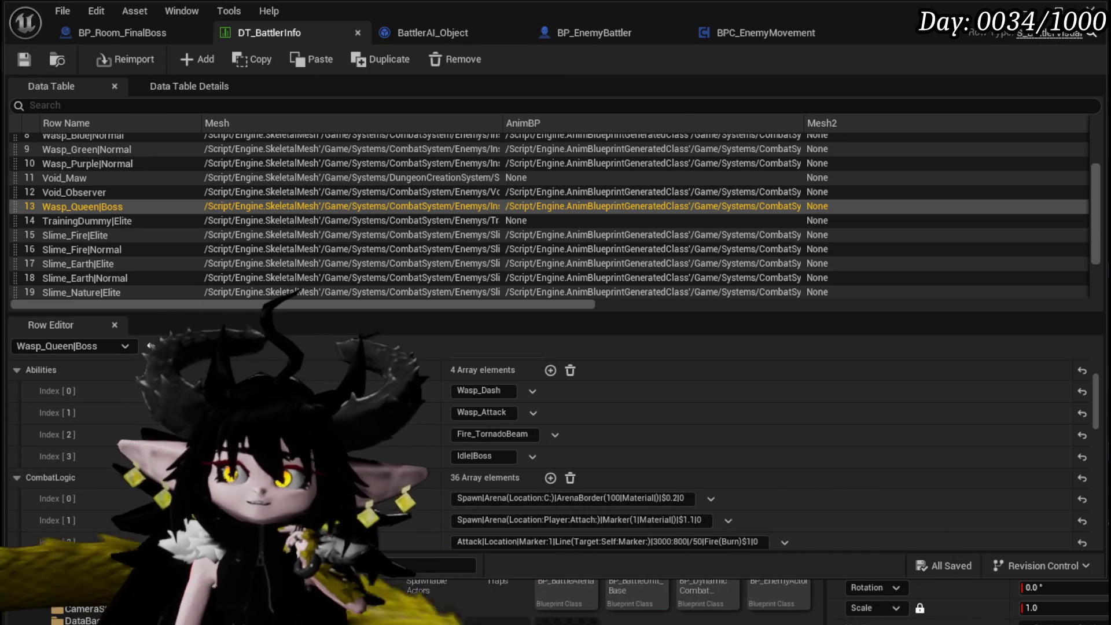
{"action": "left_click", "coordinate": [417, 30]}
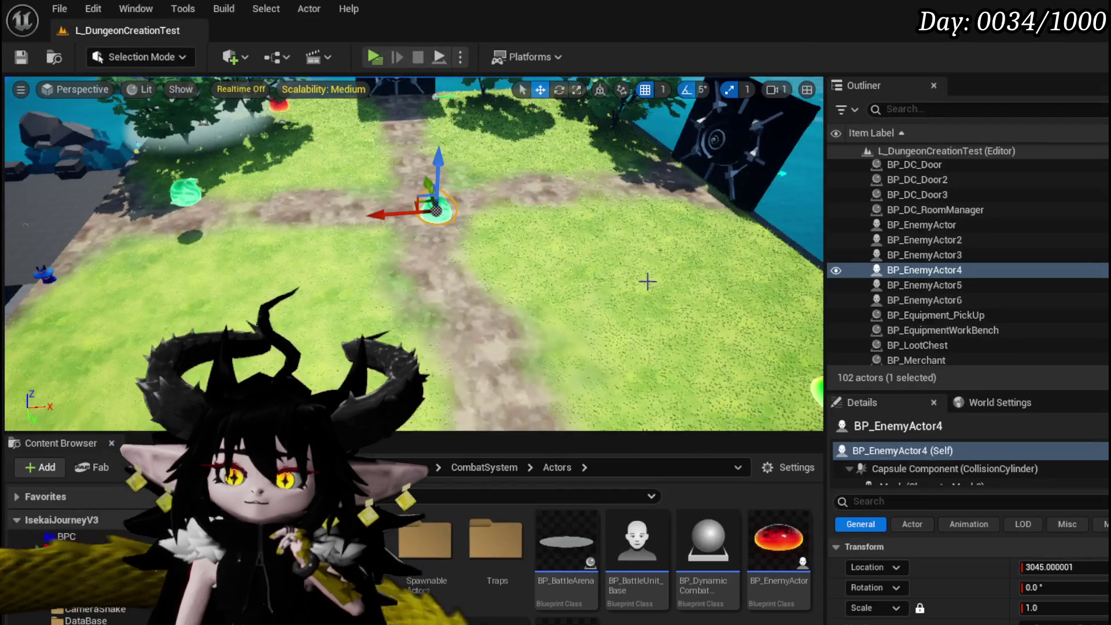
{"action": "scroll", "coordinate": [87, 562], "scroll_direction": "down", "scroll_amount": 10}
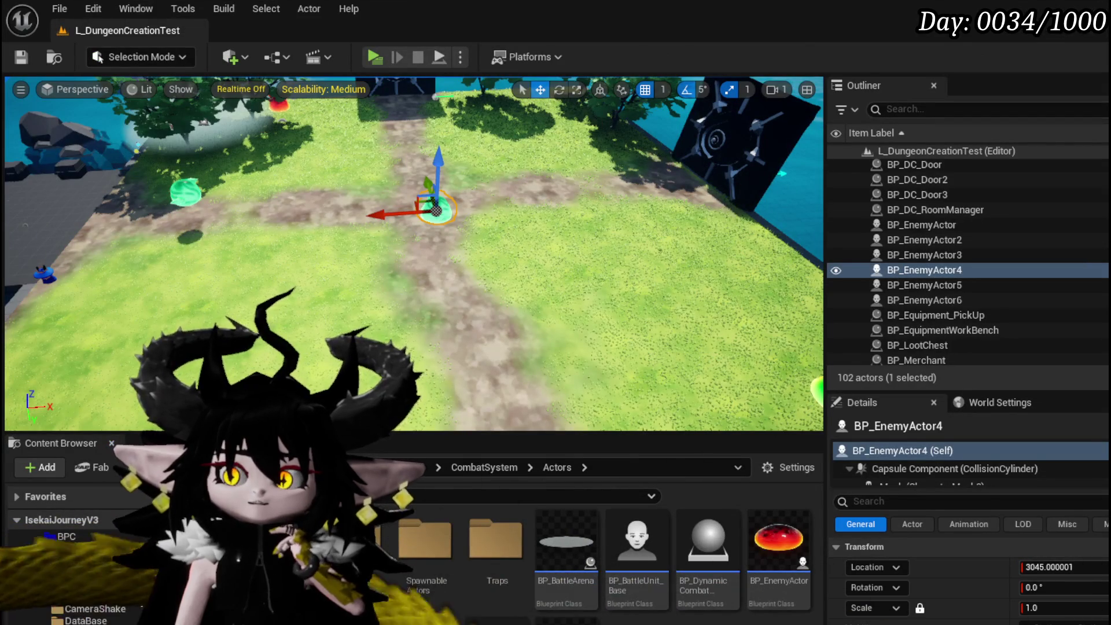
{"action": "scroll", "coordinate": [87, 562], "scroll_direction": "up", "scroll_amount": 10}
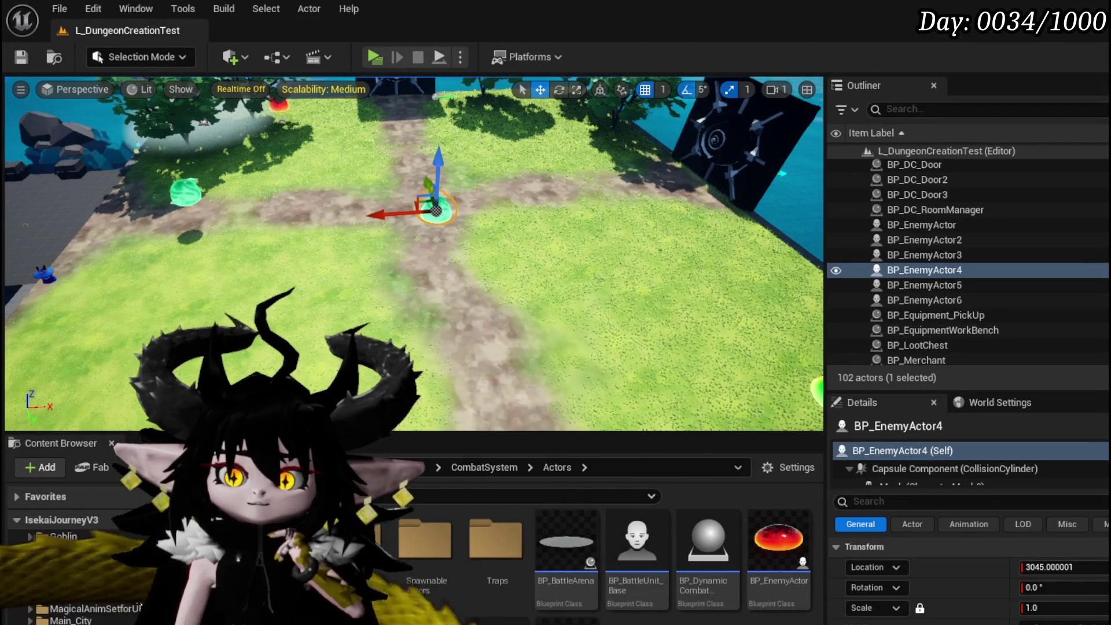
{"action": "scroll", "coordinate": [87, 562], "scroll_direction": "down", "scroll_amount": 3}
{"action": "scroll", "coordinate": [86, 561], "scroll_direction": "up", "scroll_amount": 5}
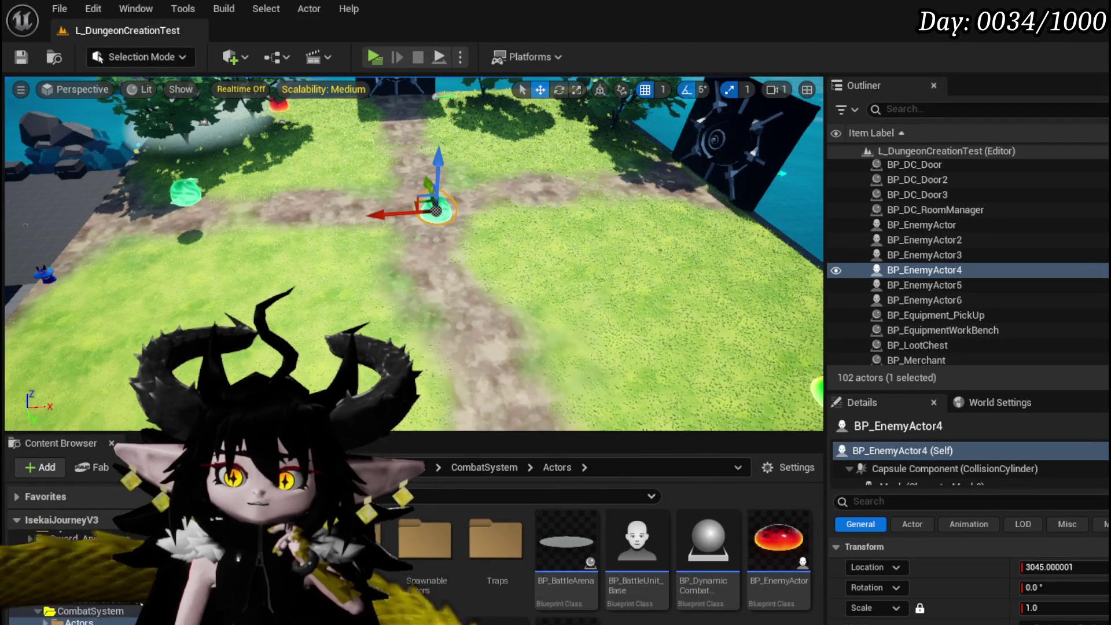
{"action": "scroll", "coordinate": [86, 562], "scroll_direction": "up", "scroll_amount": 5}
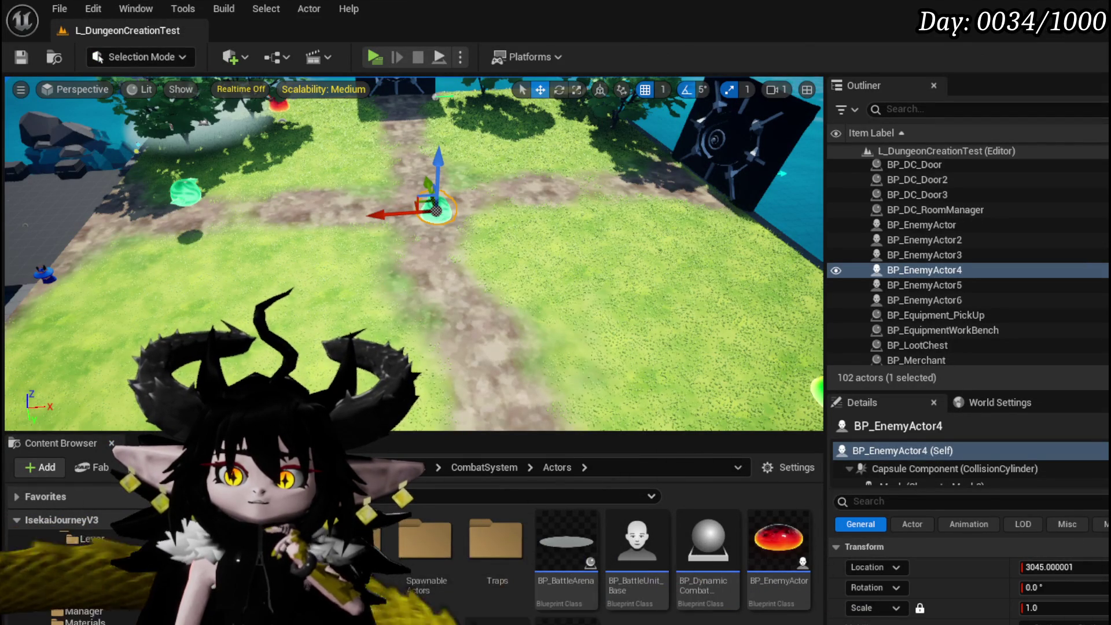
{"action": "scroll", "coordinate": [115, 566], "scroll_direction": "up", "scroll_amount": 3}
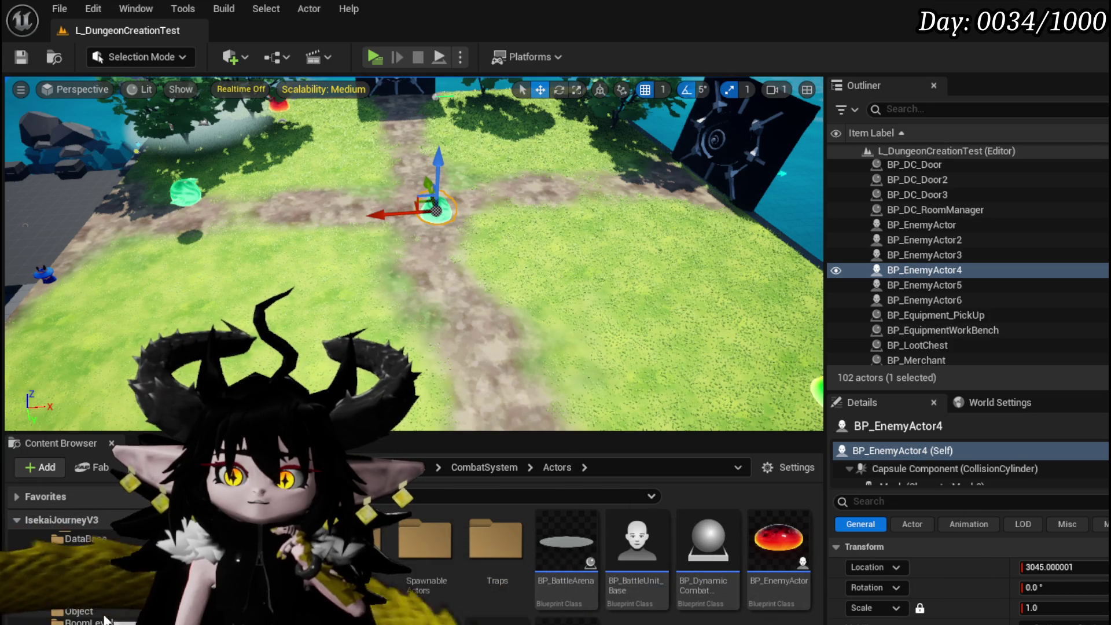
{"action": "scroll", "coordinate": [87, 561], "scroll_direction": "up", "scroll_amount": 3}
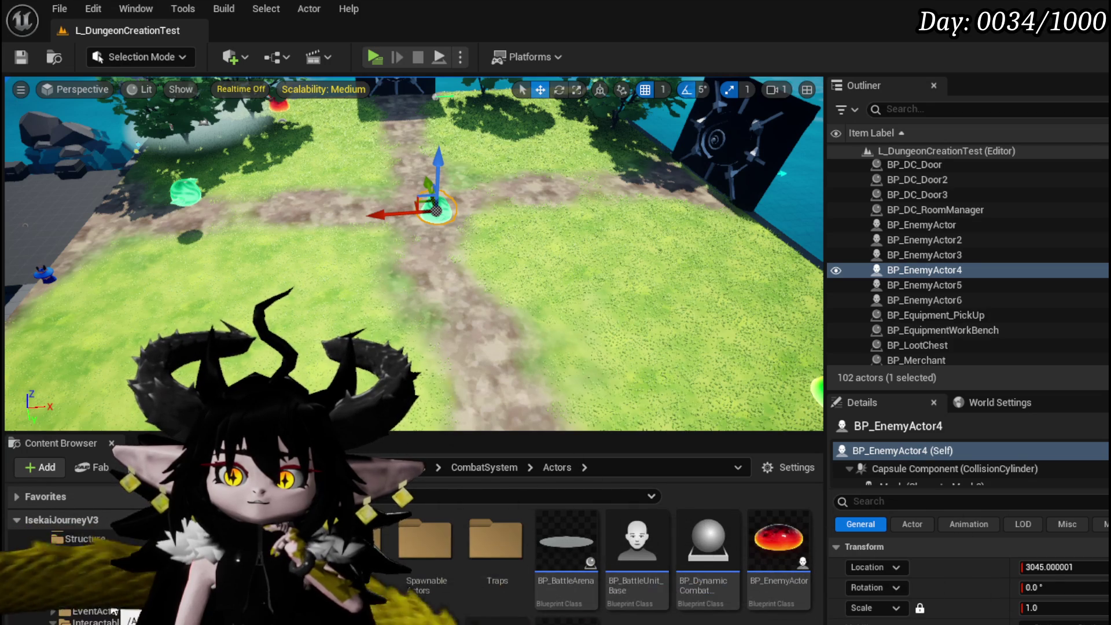
{"action": "scroll", "coordinate": [87, 562], "scroll_direction": "down", "scroll_amount": 5}
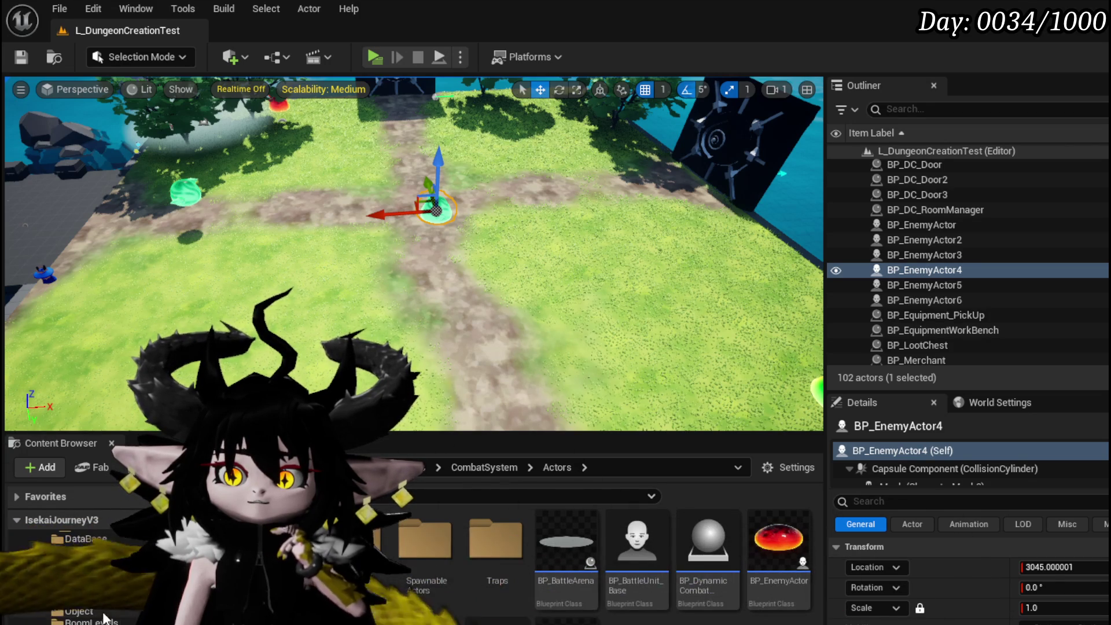
{"action": "scroll", "coordinate": [87, 561], "scroll_direction": "up", "scroll_amount": 1}
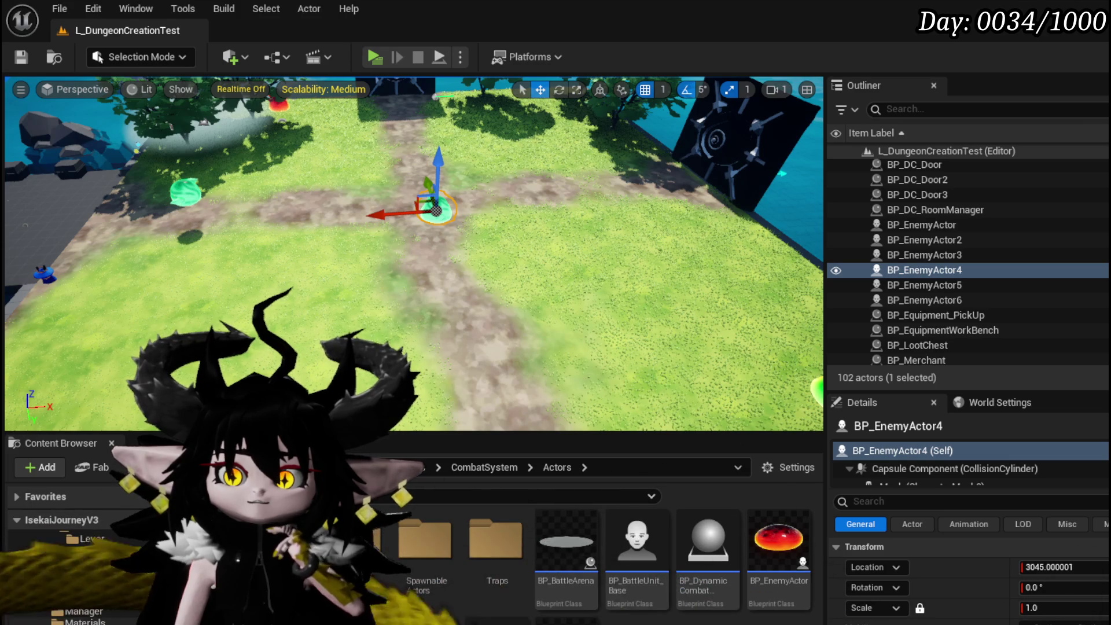
{"action": "scroll", "coordinate": [107, 581], "scroll_direction": "up", "scroll_amount": 2}
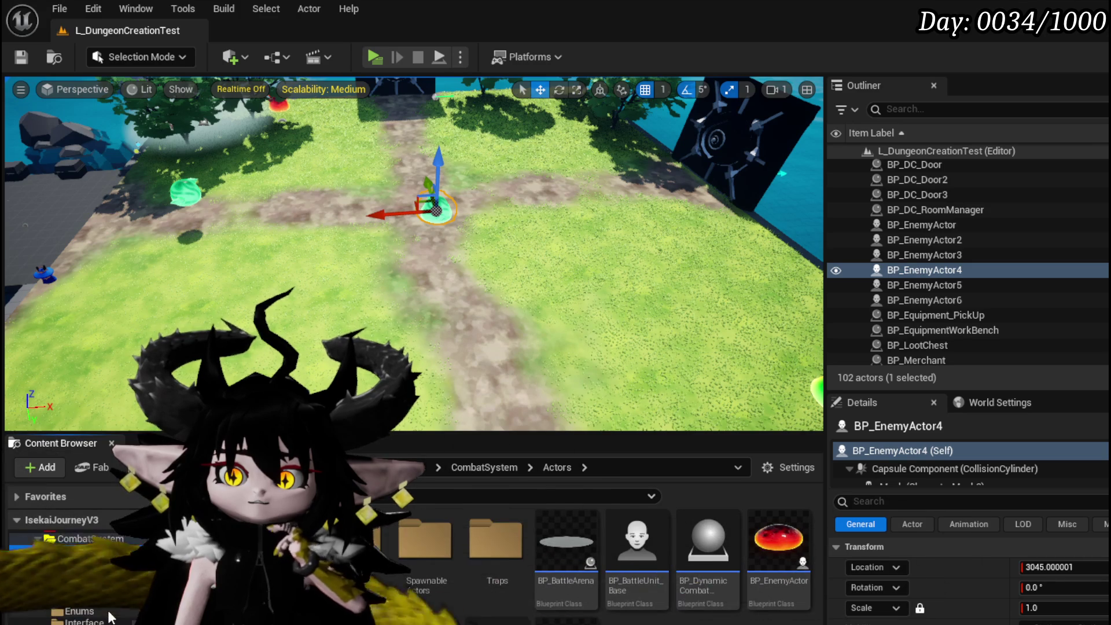
Browse Enemys > Insect > Wasp > Animation, then the CombatSystem DataBase folder.
{"action": "left_click", "coordinate": [87, 599]}
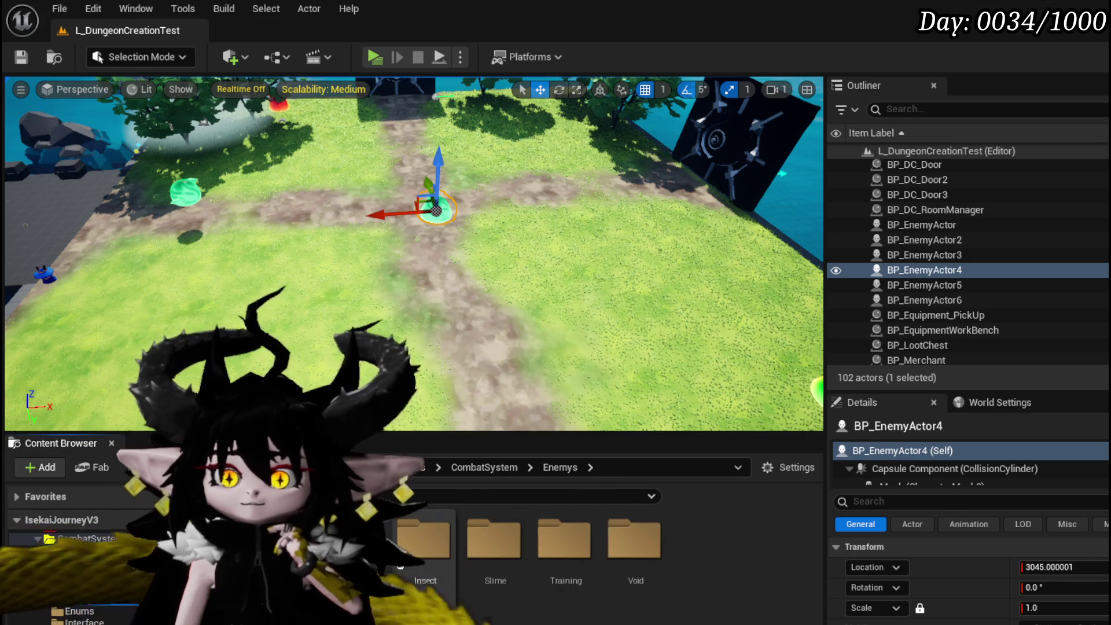
{"action": "double_click", "coordinate": [423, 539]}
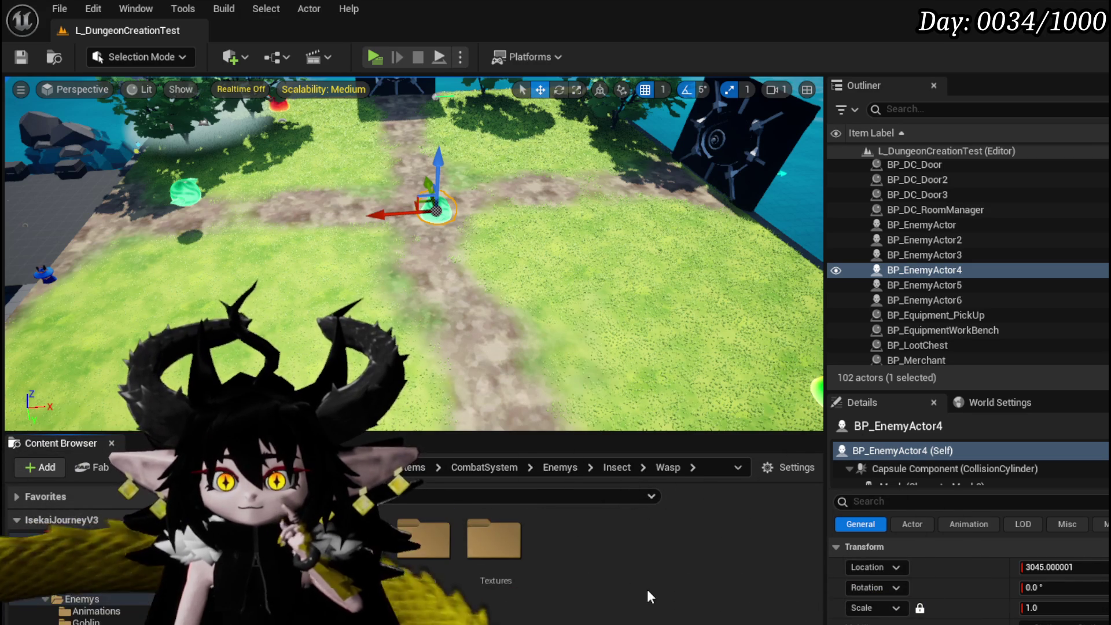
{"action": "double_click", "coordinate": [423, 538]}
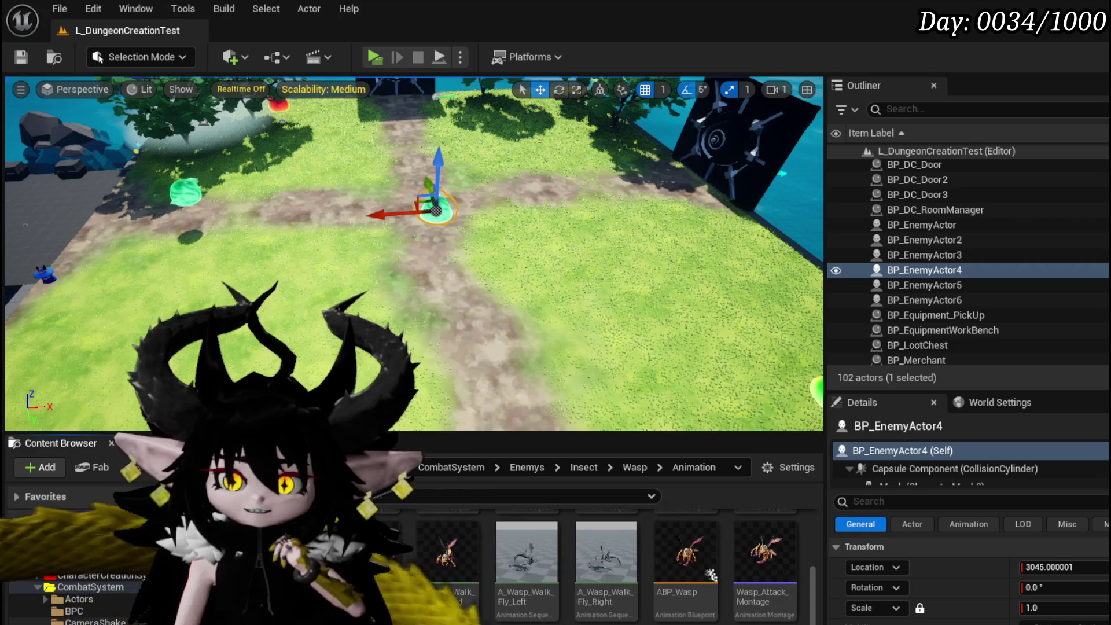
{"action": "left_click", "coordinate": [81, 599]}
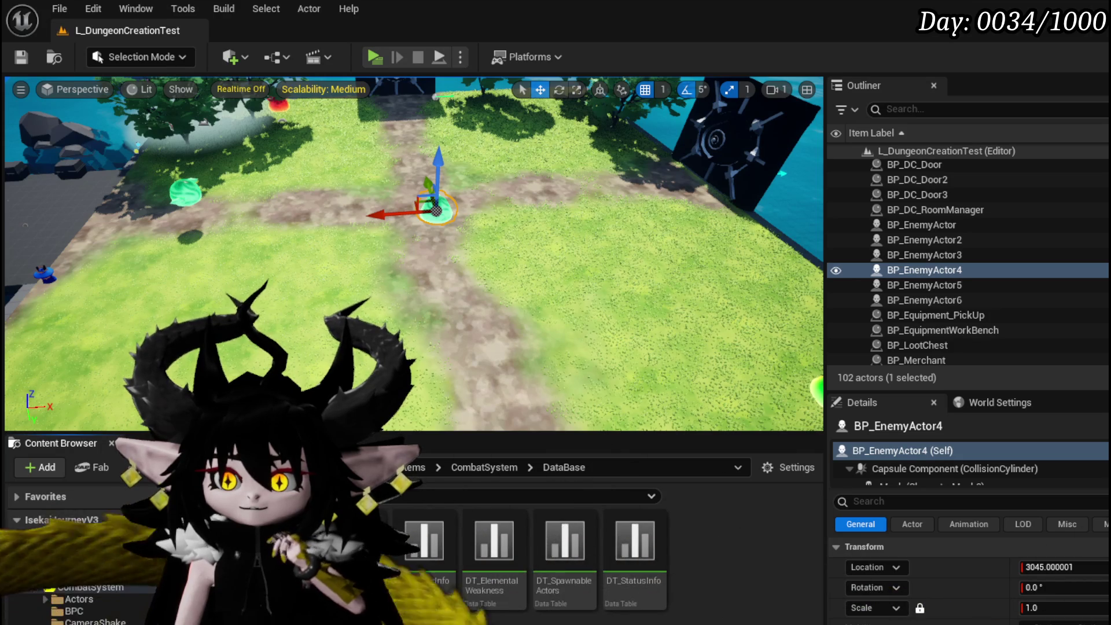
In DB_EnemyMontage, select the Wasp_Charge row and copy its row name.
{"action": "key", "text": "alt+Tab"}
{"action": "scroll", "coordinate": [108, 219], "scroll_direction": "down", "scroll_amount": 2}
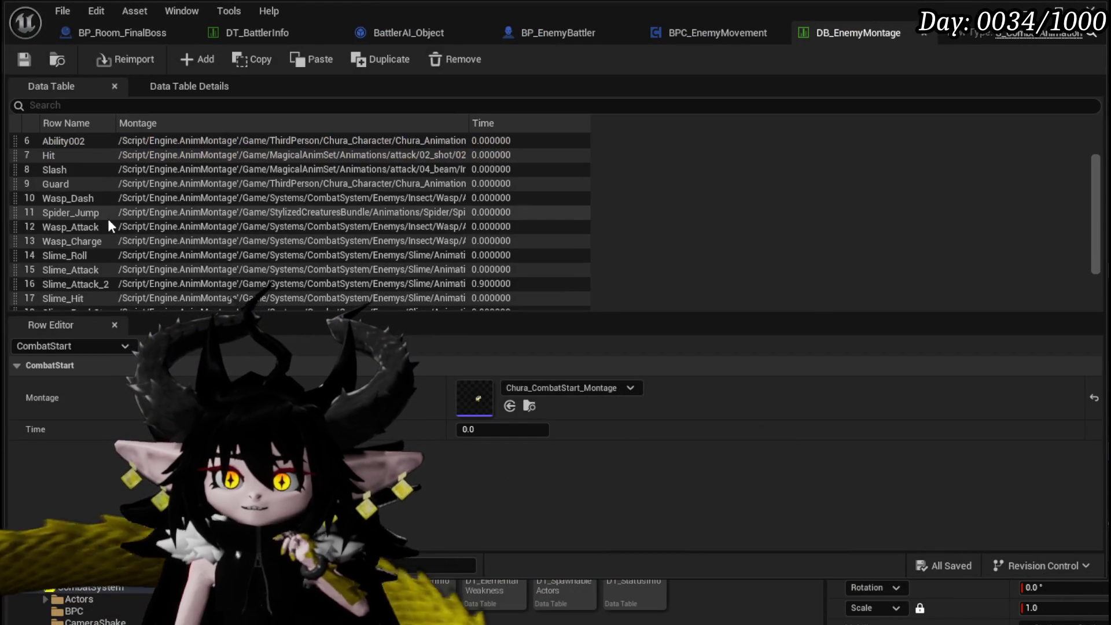
{"action": "left_click", "coordinate": [88, 241]}
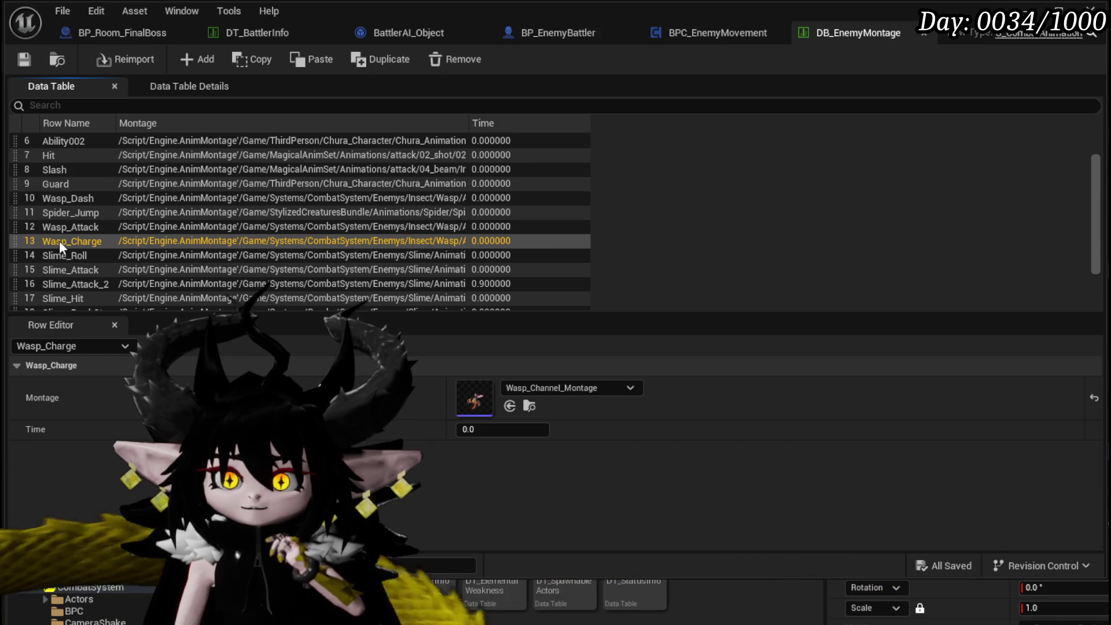
{"action": "double_click", "coordinate": [59, 241]}
From BattlerAI_Object, jump to the Server_PlayMontage event in BP_BattleUnit_Base.
{"action": "key", "text": "alt+Tab"}
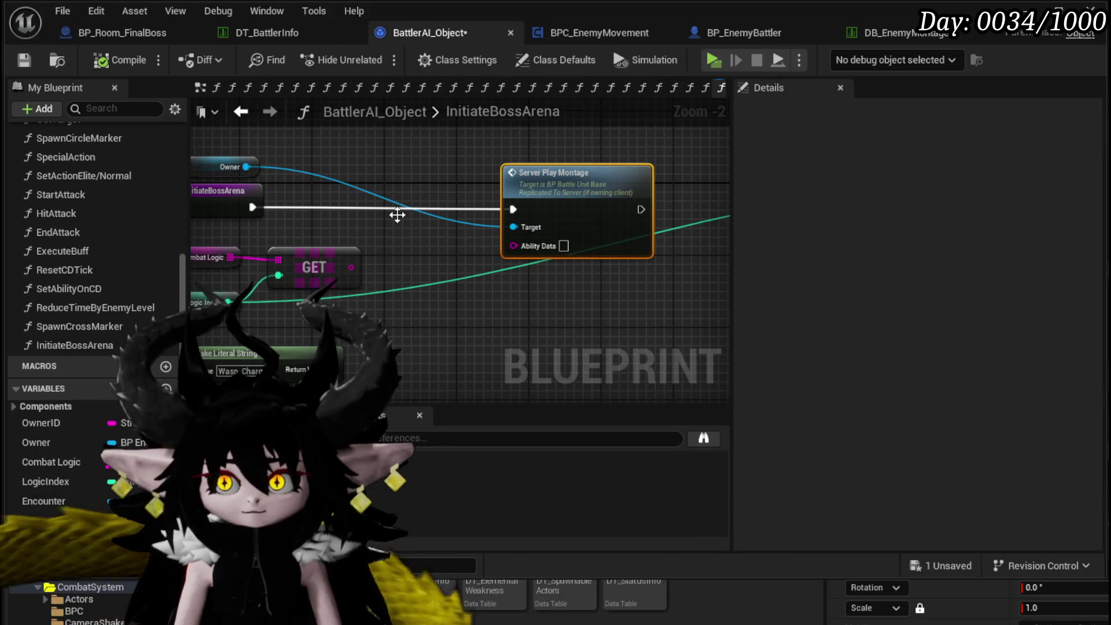
{"action": "key", "text": "alt+g"}
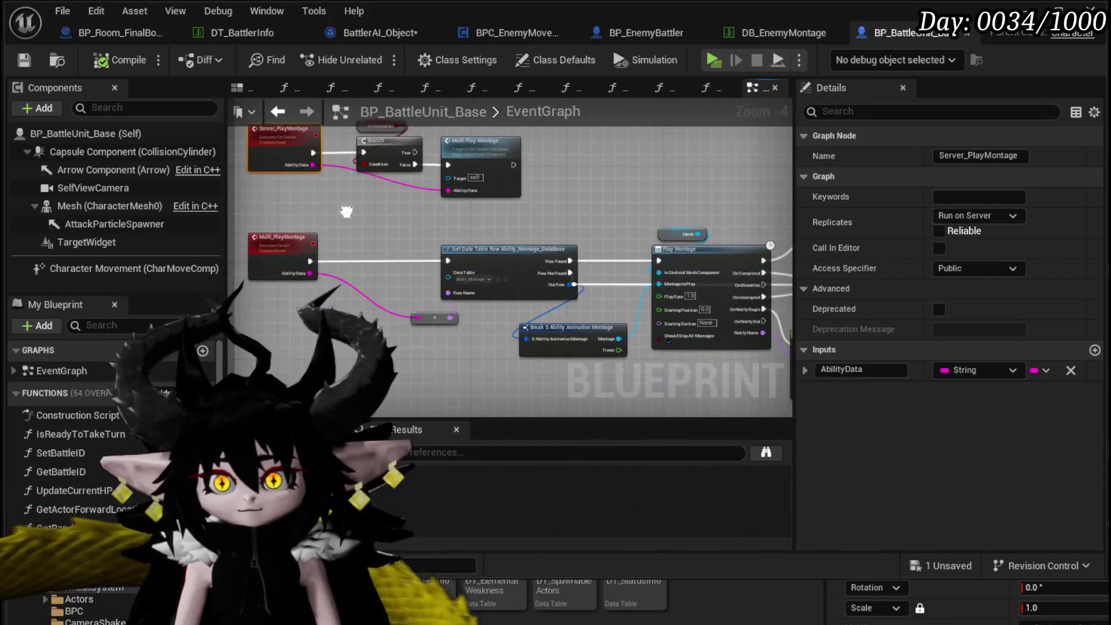
{"action": "scroll", "coordinate": [512, 332], "scroll_direction": "down", "scroll_amount": 2}
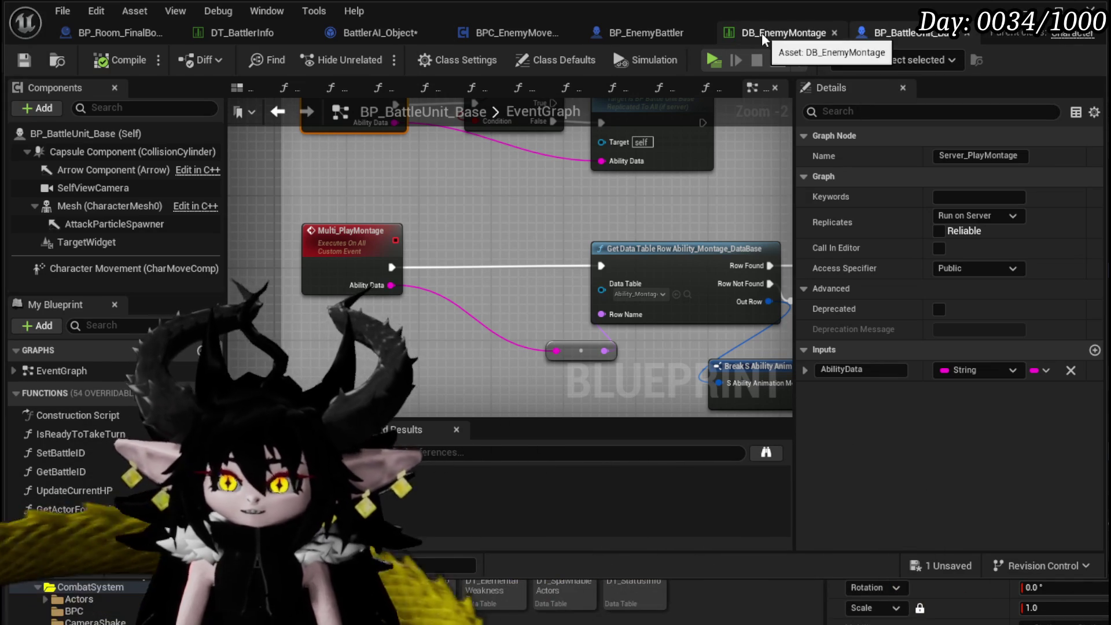
{"action": "left_click", "coordinate": [762, 32]}
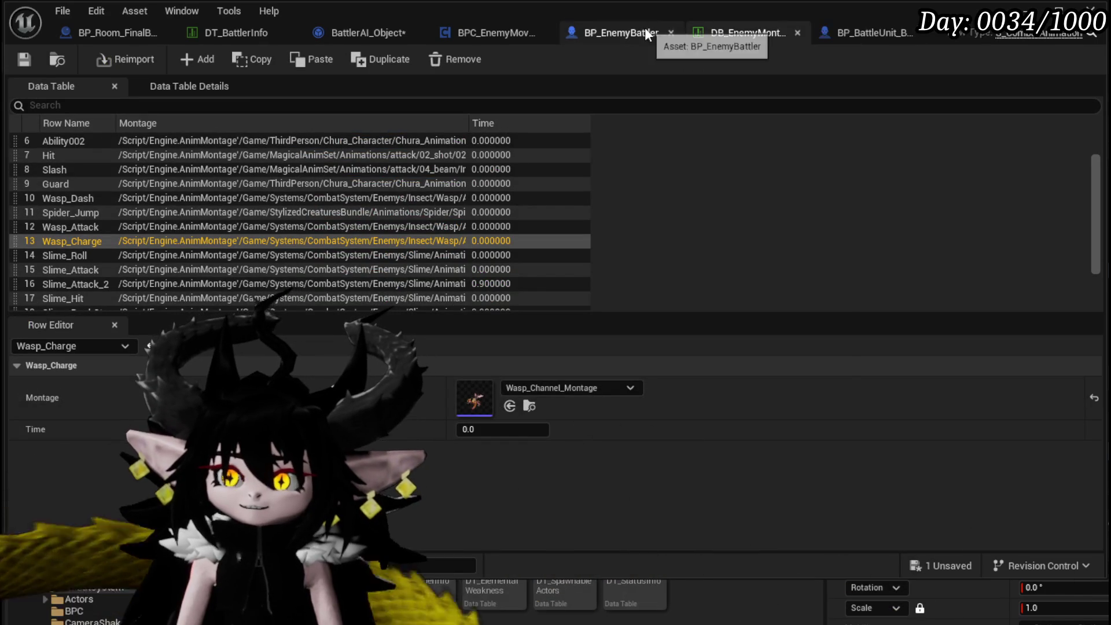
Cycle through BP_BattleUnit_Base, DB_EnemyMontage, BP_EnemyBattler, BP_Room_FinalBoss and DT_BattlerInfo.
{"action": "left_click", "coordinate": [898, 32]}
{"action": "left_click", "coordinate": [795, 39]}
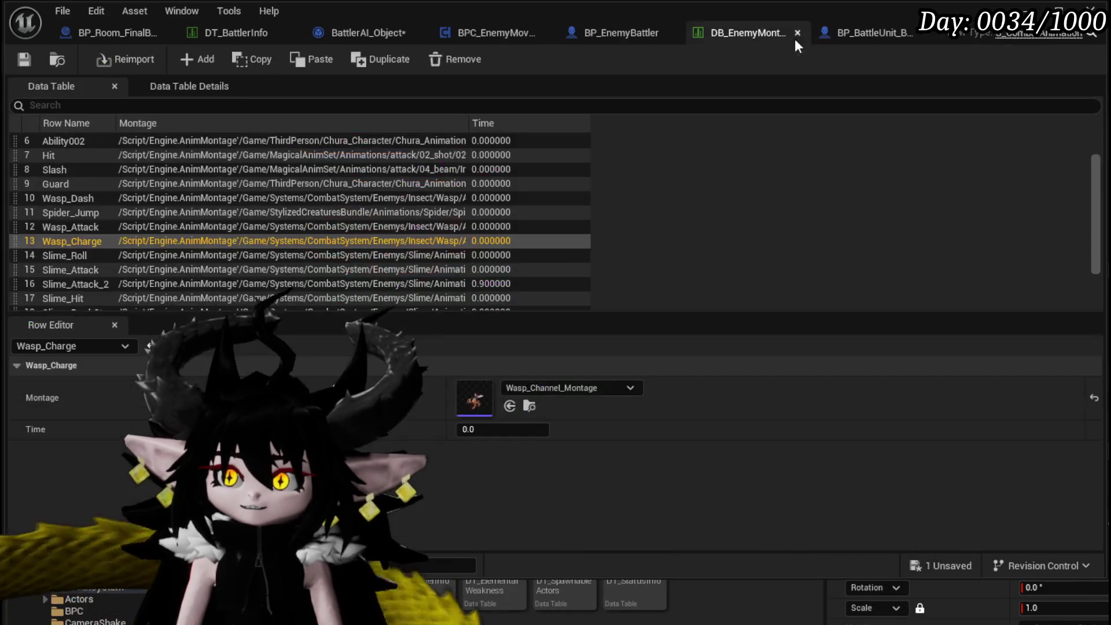
{"action": "left_click", "coordinate": [623, 36]}
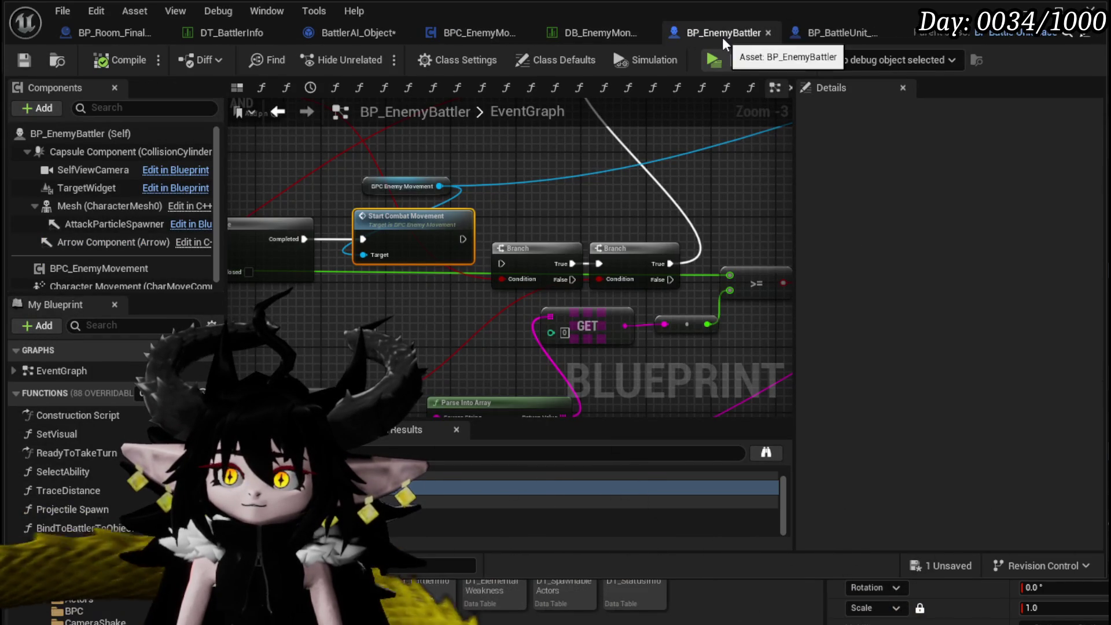
{"action": "left_click", "coordinate": [112, 29]}
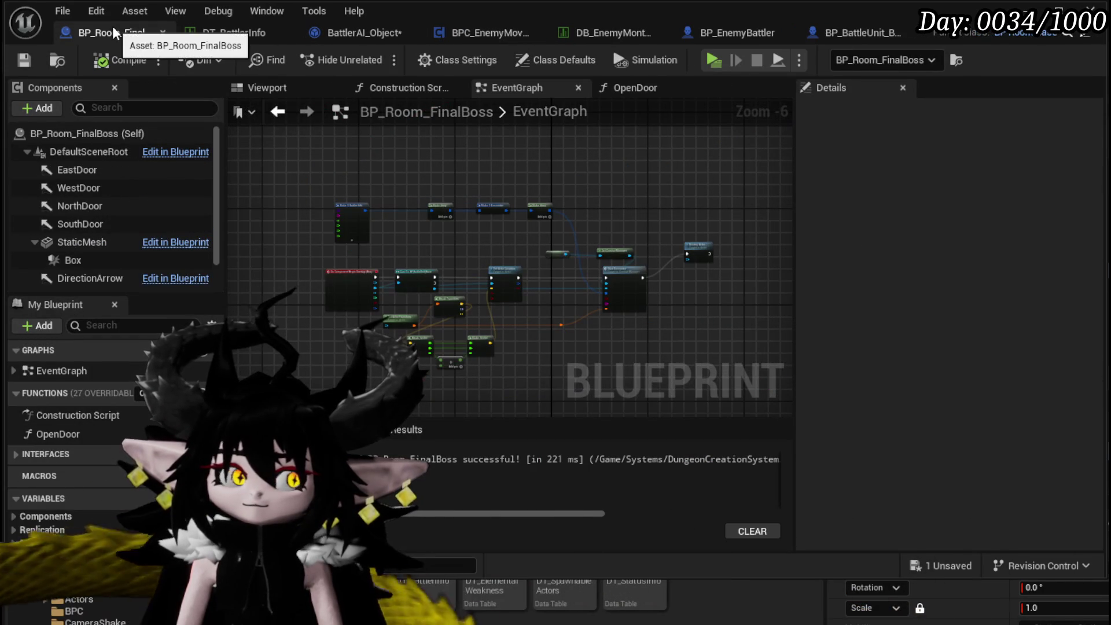
{"action": "left_click", "coordinate": [219, 33]}
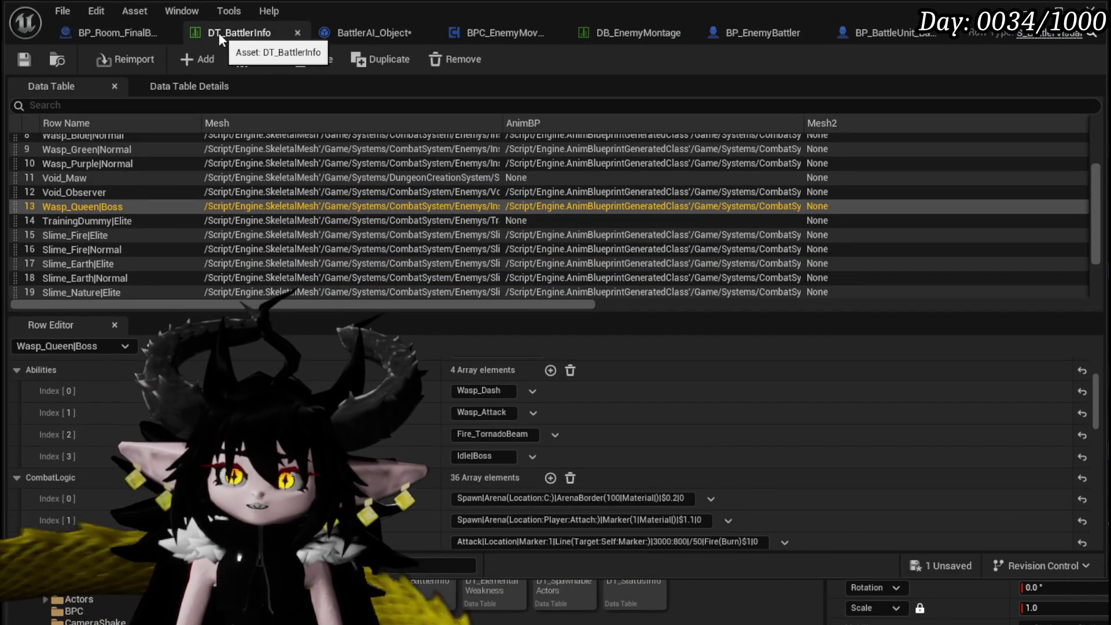
Save BattlerAI_Object's InitiateBossArena changes and return to BP_EnemyBattler's event graph.
{"action": "left_click", "coordinate": [348, 35]}
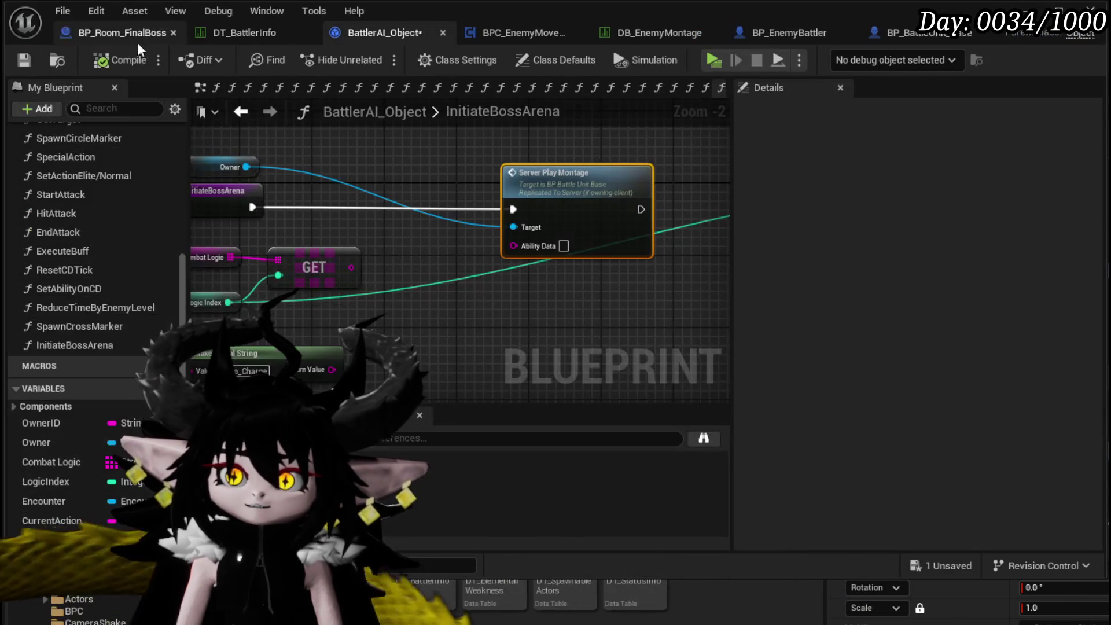
{"action": "left_click", "coordinate": [22, 60]}
{"action": "left_click_drag", "start_coordinate": [598, 134], "coordinate": [635, 131]}
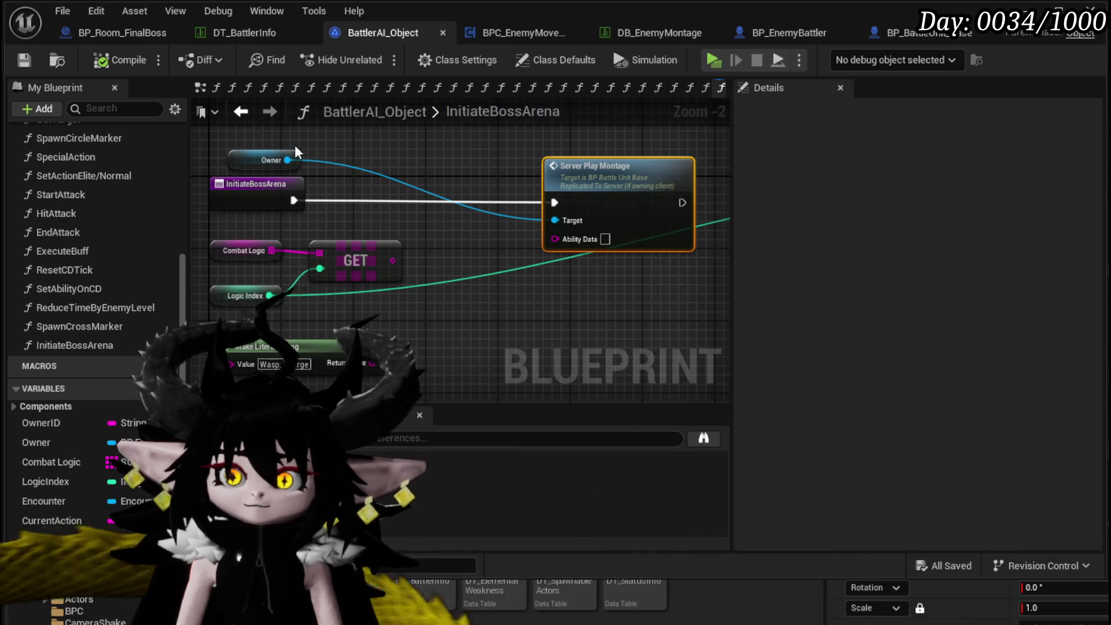
{"action": "left_click", "coordinate": [807, 41]}
{"action": "scroll", "coordinate": [480, 276], "scroll_direction": "down", "scroll_amount": 4}
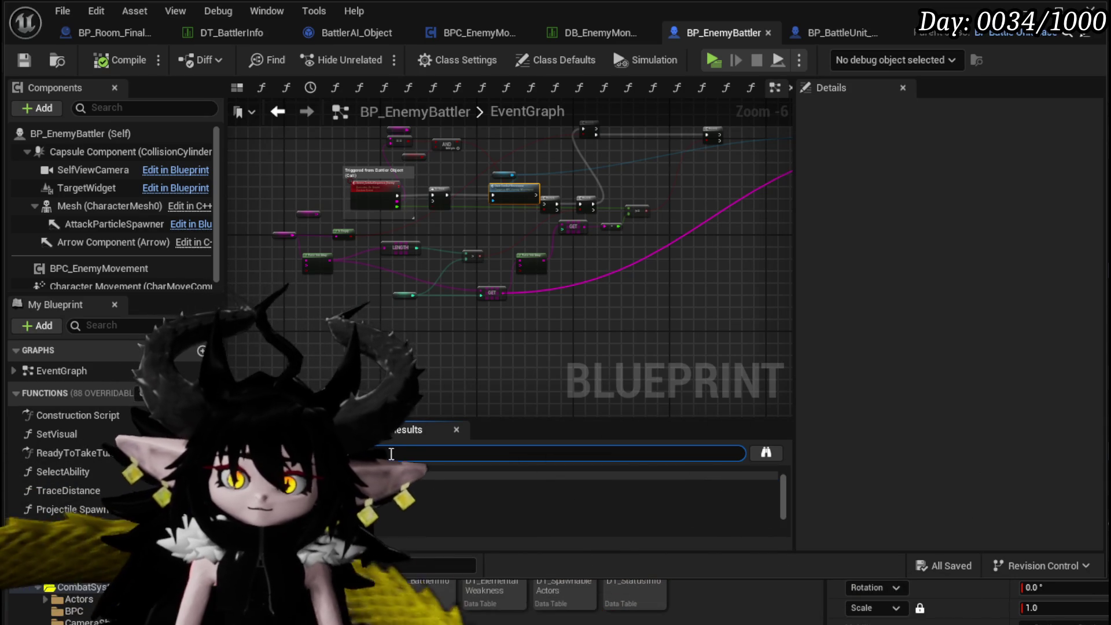
Jump to the Play Montage search result and follow the logic to the Animation Chooser nodes.
{"action": "left_click", "coordinate": [463, 492]}
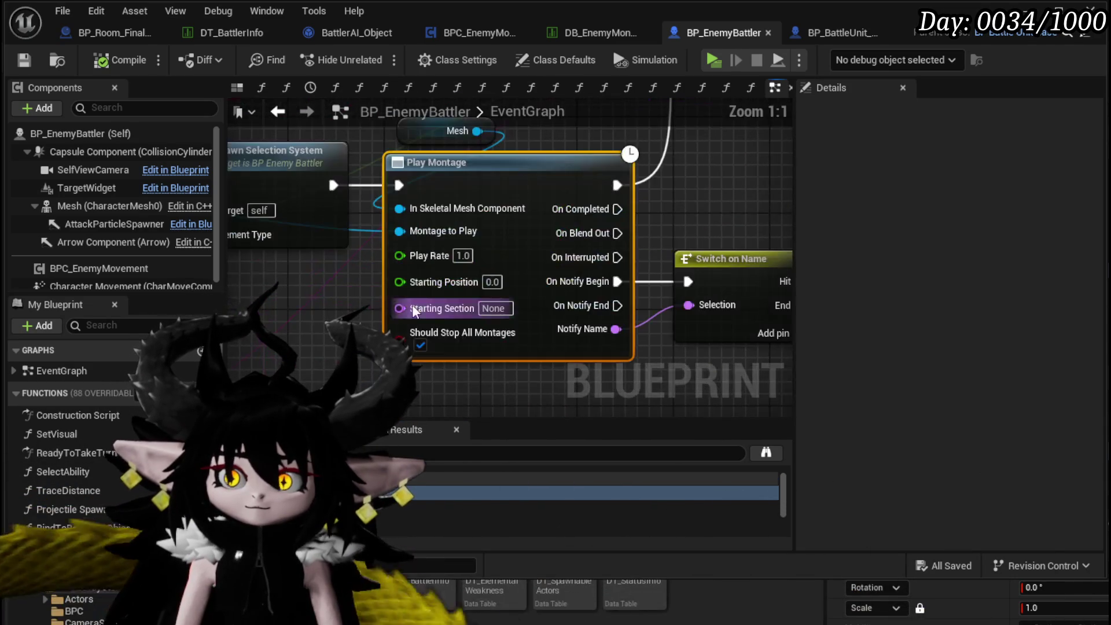
{"action": "scroll", "coordinate": [462, 308], "scroll_direction": "down", "scroll_amount": 4}
{"action": "scroll", "coordinate": [461, 308], "scroll_direction": "down", "scroll_amount": 2}
{"action": "scroll", "coordinate": [424, 227], "scroll_direction": "up", "scroll_amount": 3}
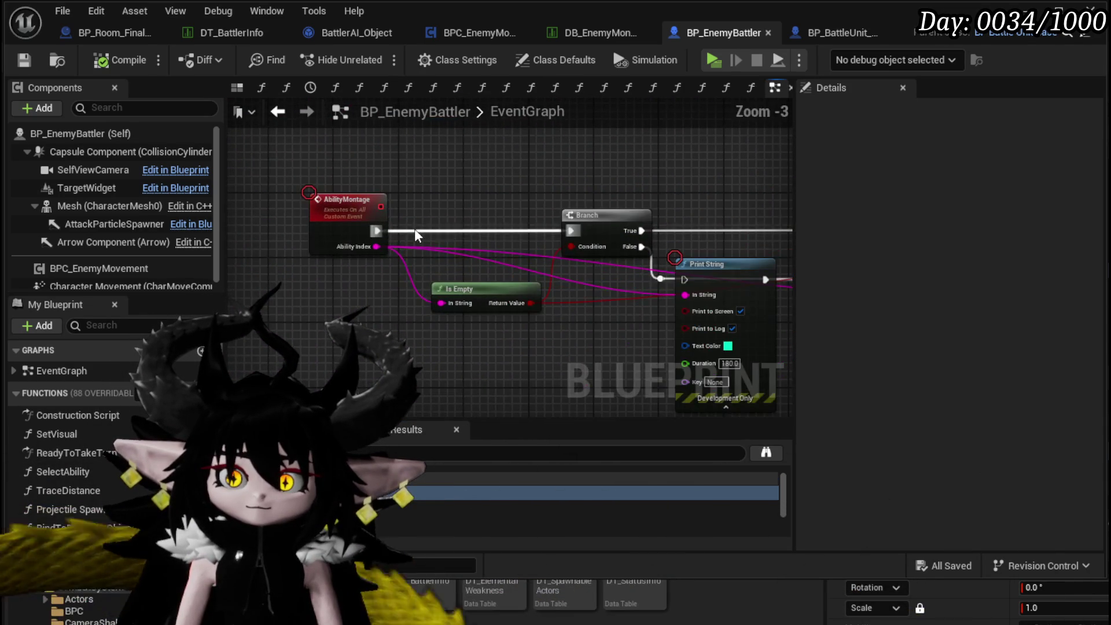
{"action": "left_click_drag", "start_coordinate": [406, 250], "coordinate": [389, 238]}
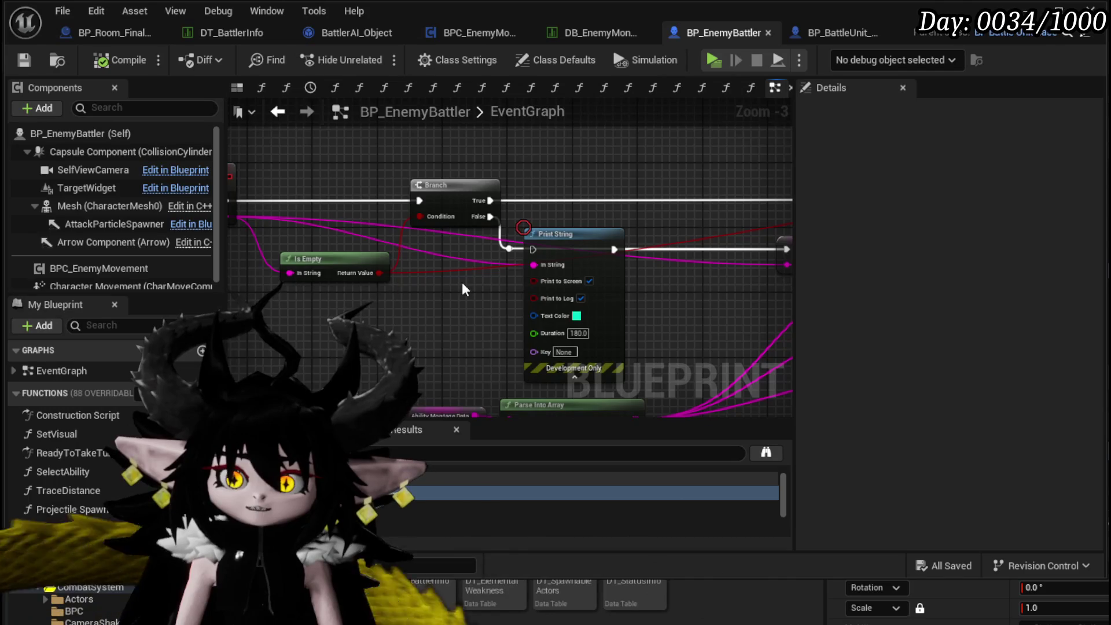
{"action": "left_click_drag", "start_coordinate": [462, 290], "coordinate": [265, 255]}
{"action": "mouse_move", "coordinate": [568, 202]}
{"action": "left_mouse_down"}
{"action": "mouse_move", "coordinate": [255, 243]}
{"action": "mouse_move", "coordinate": [249, 217]}
{"action": "mouse_move", "coordinate": [476, 188]}
{"action": "left_mouse_up"}
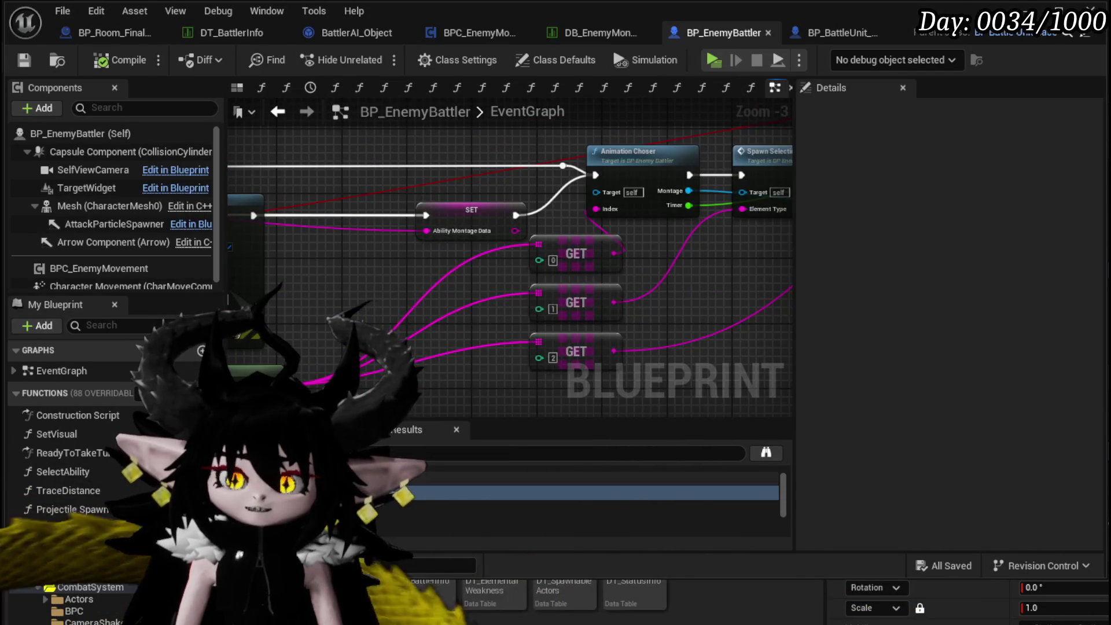
Jump between the Set Timer by Function Name, Play Montage and Get Data Table Row results.
{"action": "left_click", "coordinate": [579, 521]}
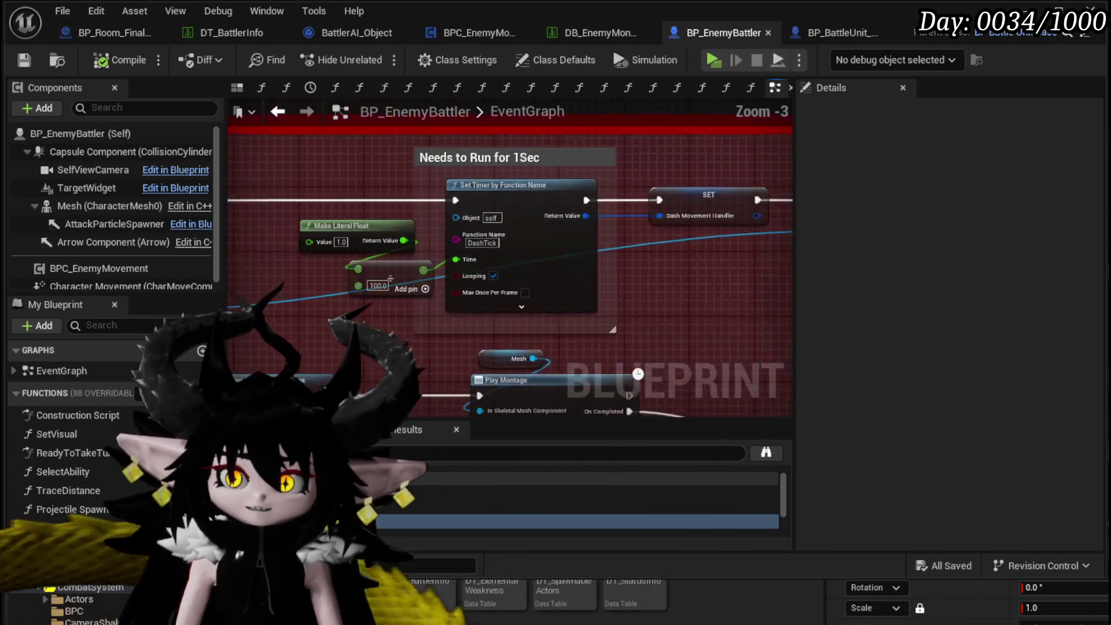
{"action": "scroll", "coordinate": [673, 270], "scroll_direction": "up", "scroll_amount": 2}
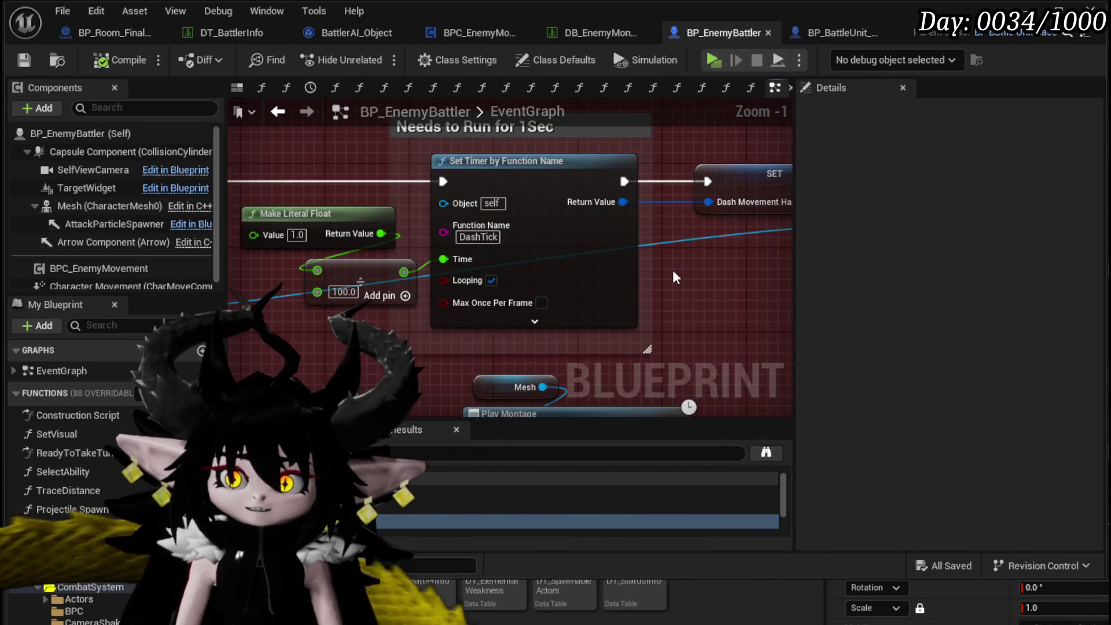
{"action": "scroll", "coordinate": [673, 270], "scroll_direction": "down", "scroll_amount": 2}
{"action": "left_click", "coordinate": [579, 476]}
{"action": "left_click", "coordinate": [579, 502]}
{"action": "scroll", "coordinate": [457, 330], "scroll_direction": "down", "scroll_amount": 4}
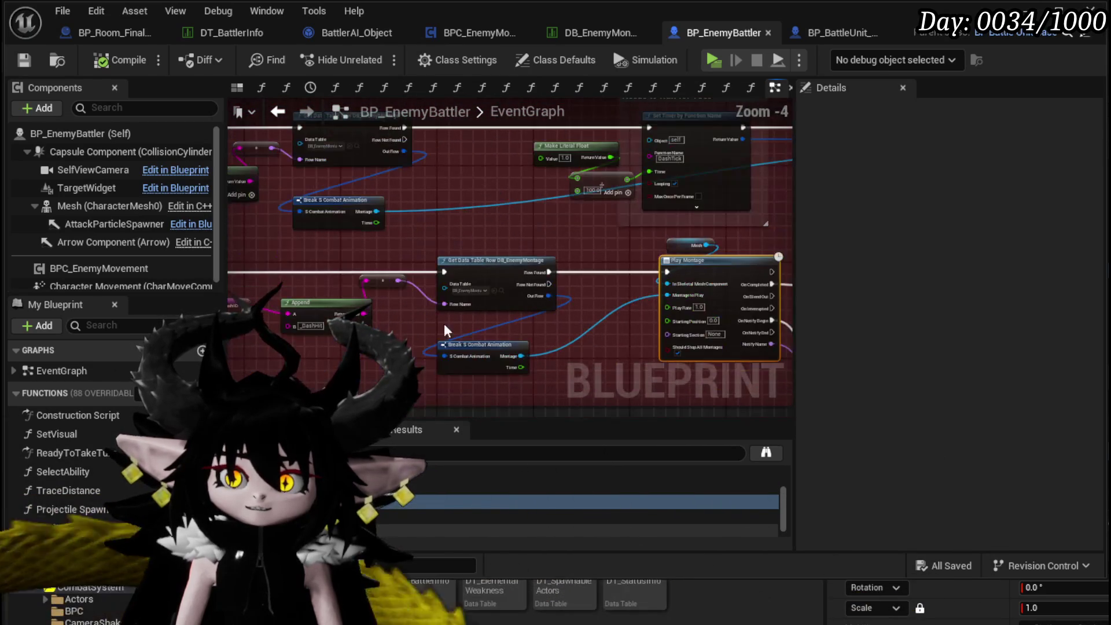
{"action": "scroll", "coordinate": [415, 332], "scroll_direction": "up", "scroll_amount": 3}
Shorten the comment box around the montage-lookup nodes from its bottom edge, then paste below.
{"action": "mouse_move", "coordinate": [415, 333]}
{"action": "left_mouse_down"}
{"action": "mouse_move", "coordinate": [747, 338]}
{"action": "mouse_move", "coordinate": [205, 322]}
{"action": "mouse_move", "coordinate": [35, 329]}
{"action": "mouse_move", "coordinate": [12, 283]}
{"action": "mouse_move", "coordinate": [632, 310]}
{"action": "mouse_move", "coordinate": [23, 284]}
{"action": "mouse_move", "coordinate": [199, 297]}
{"action": "mouse_move", "coordinate": [578, 280]}
{"action": "left_mouse_up"}
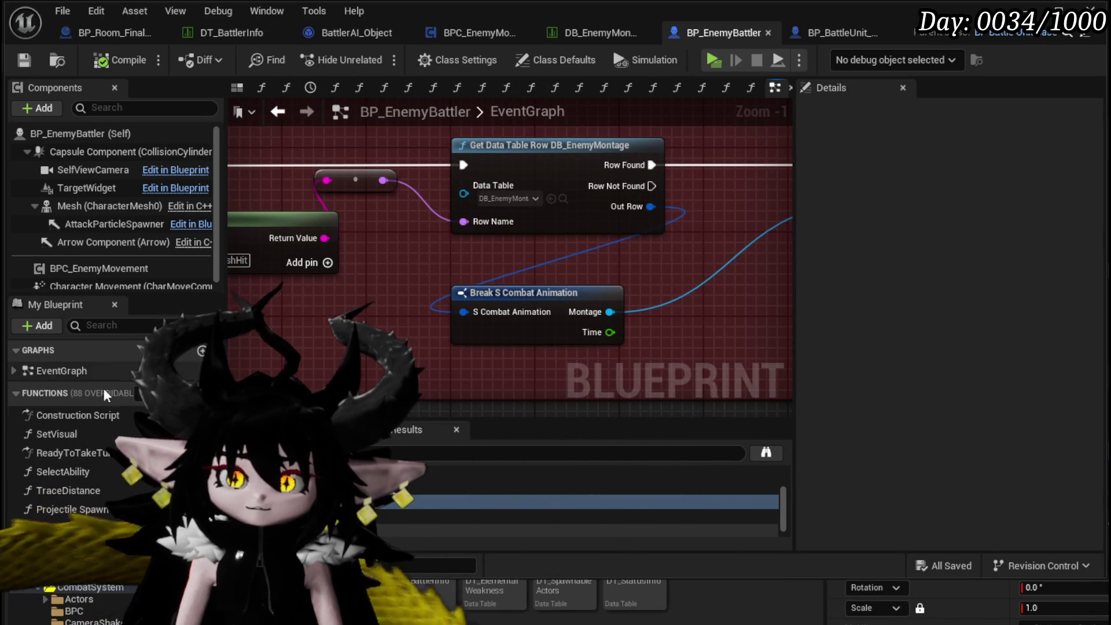
{"action": "scroll", "coordinate": [137, 479], "scroll_direction": "down", "scroll_amount": 2}
{"action": "scroll", "coordinate": [454, 301], "scroll_direction": "down", "scroll_amount": 3}
{"action": "left_click_drag", "start_coordinate": [454, 301], "coordinate": [281, 300]}
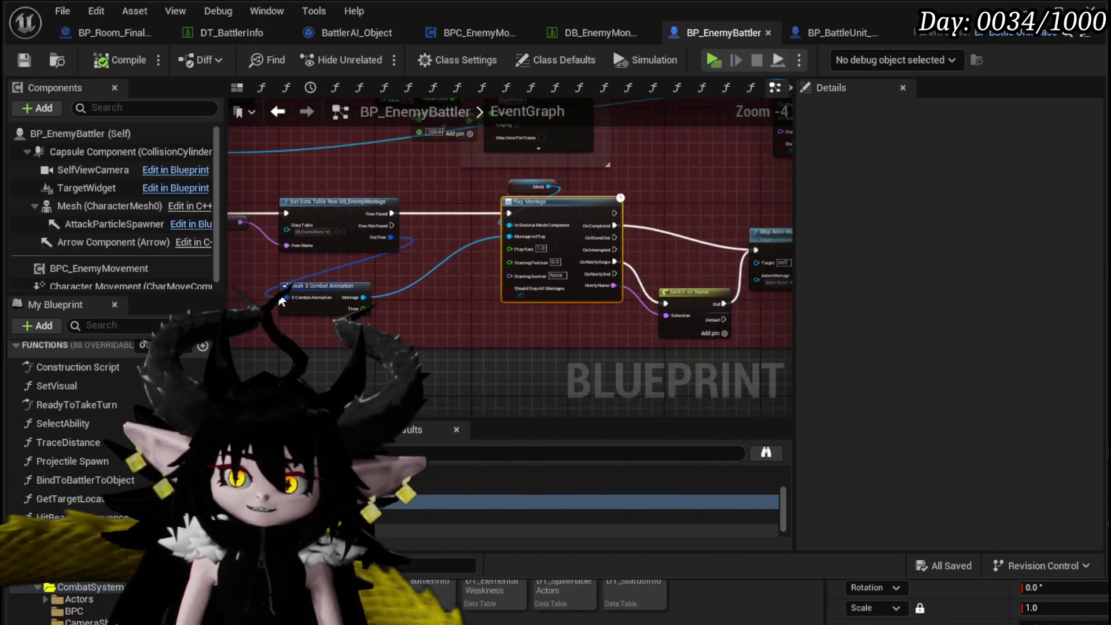
{"action": "mouse_move", "coordinate": [575, 178]}
{"action": "left_mouse_down"}
{"action": "mouse_move", "coordinate": [459, 194]}
{"action": "mouse_move", "coordinate": [415, 282]}
{"action": "left_mouse_up"}
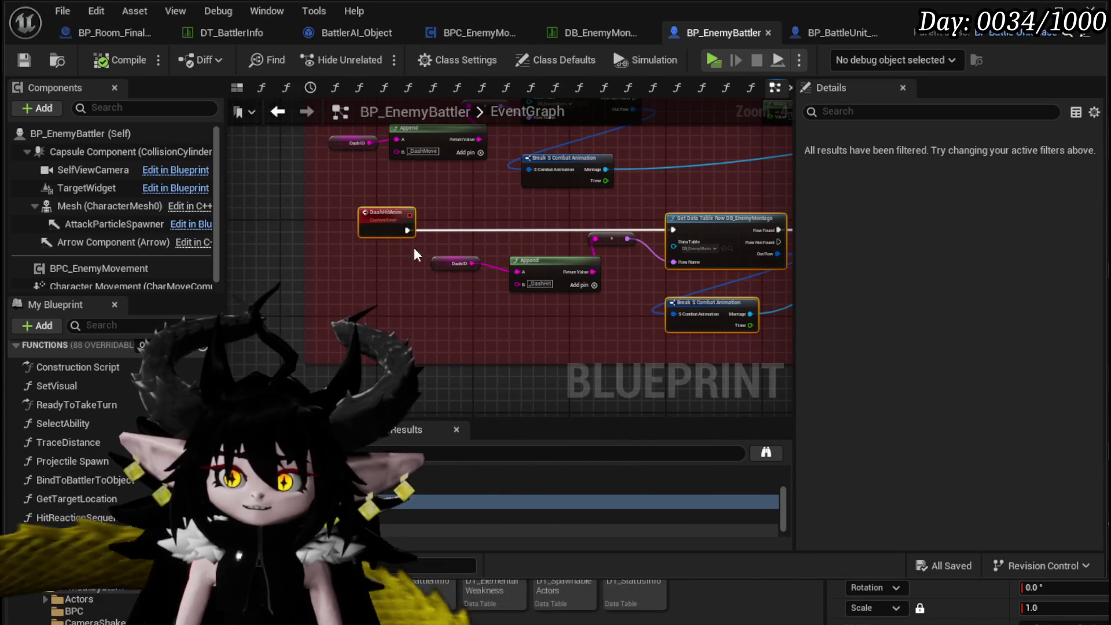
{"action": "left_click_drag", "start_coordinate": [601, 379], "coordinate": [427, 360]}
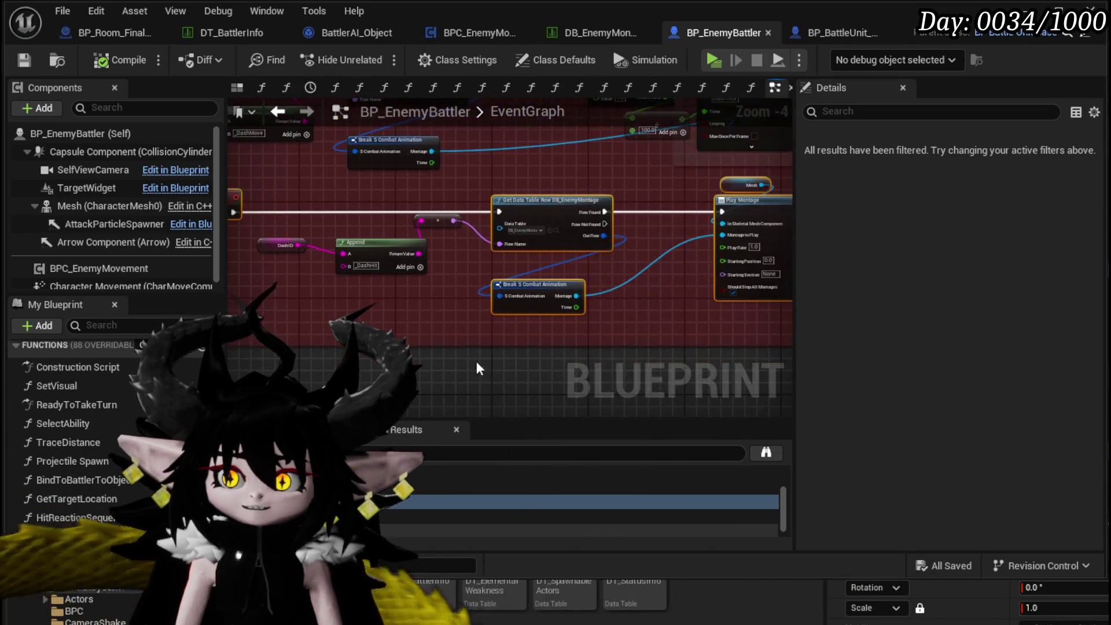
{"action": "left_click_drag", "start_coordinate": [678, 346], "coordinate": [679, 316]}
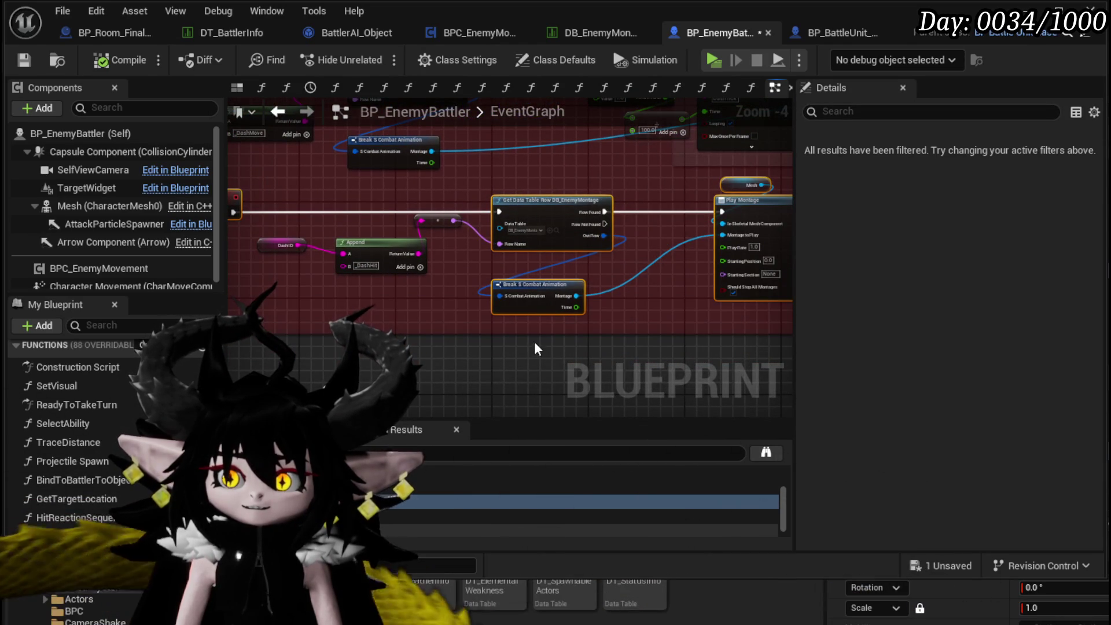
{"action": "left_click_drag", "start_coordinate": [580, 394], "coordinate": [575, 286]}
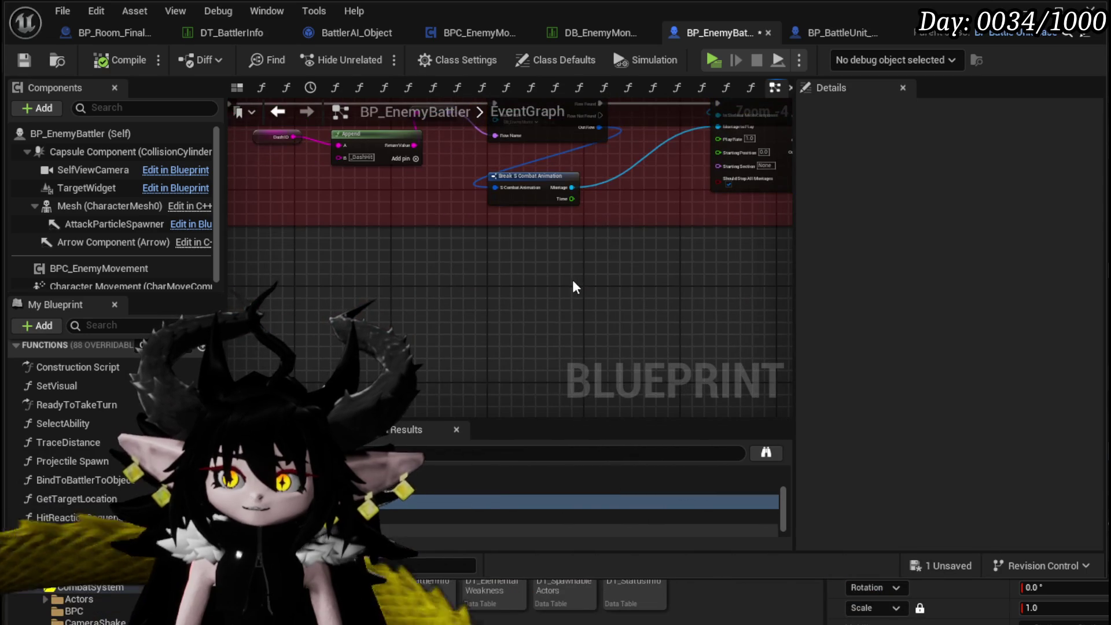
{"action": "key", "text": "ctrl+v"}
Add a Custom Event named PlayMontageFromEnemyData and wire it into Get Data Table Row.
{"action": "right_click", "coordinate": [342, 261]}
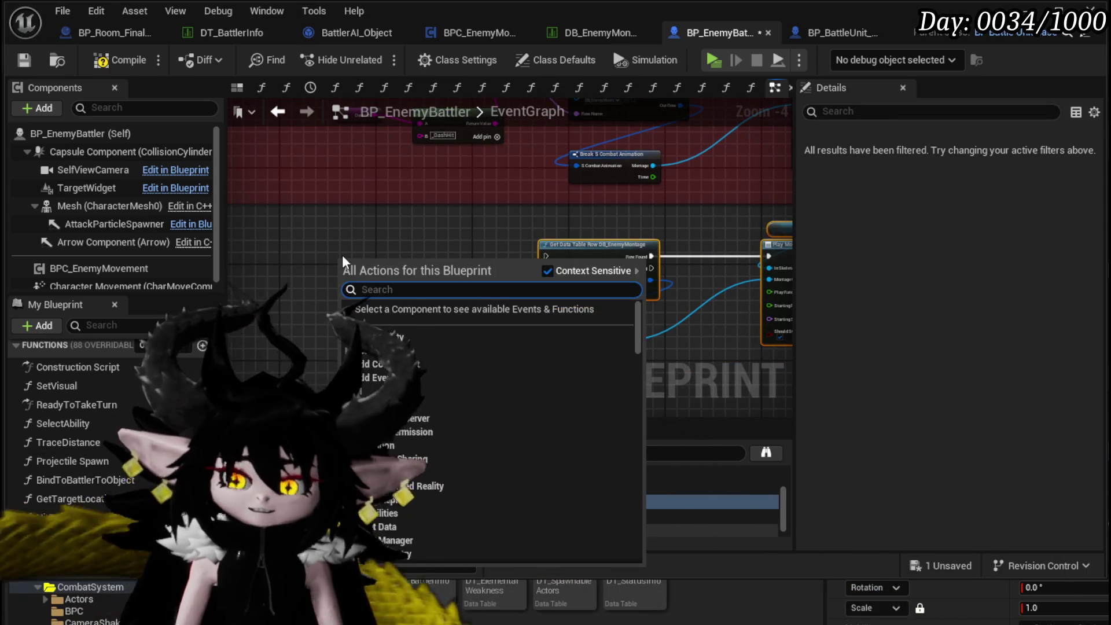
{"action": "type", "text": "custom event"}
{"action": "key", "text": "Return"}
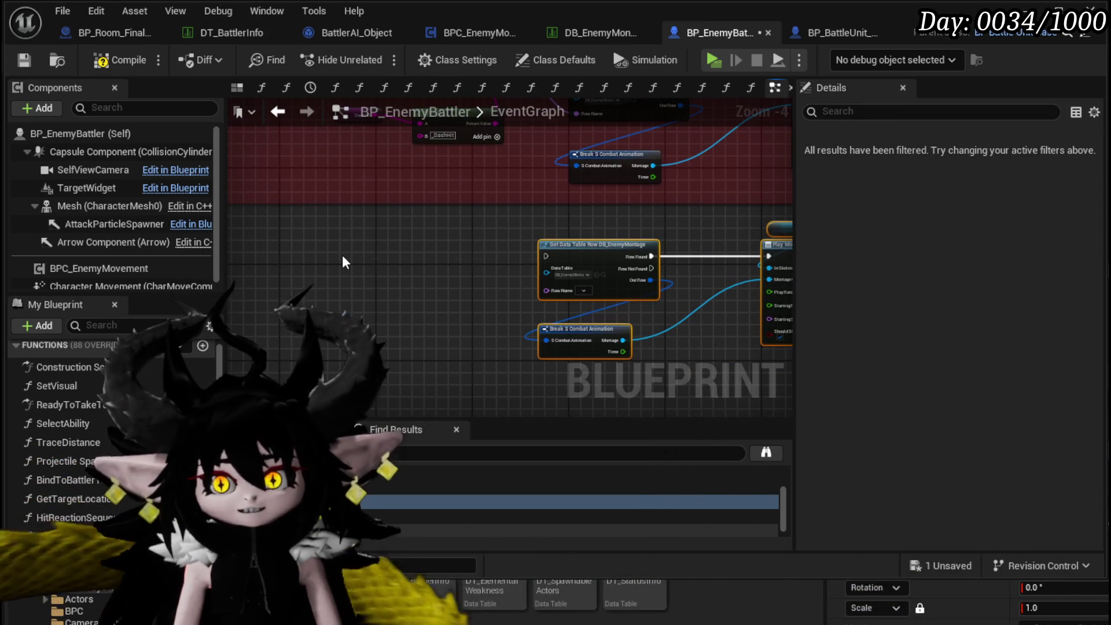
{"action": "scroll", "coordinate": [412, 258], "scroll_direction": "up", "scroll_amount": 3}
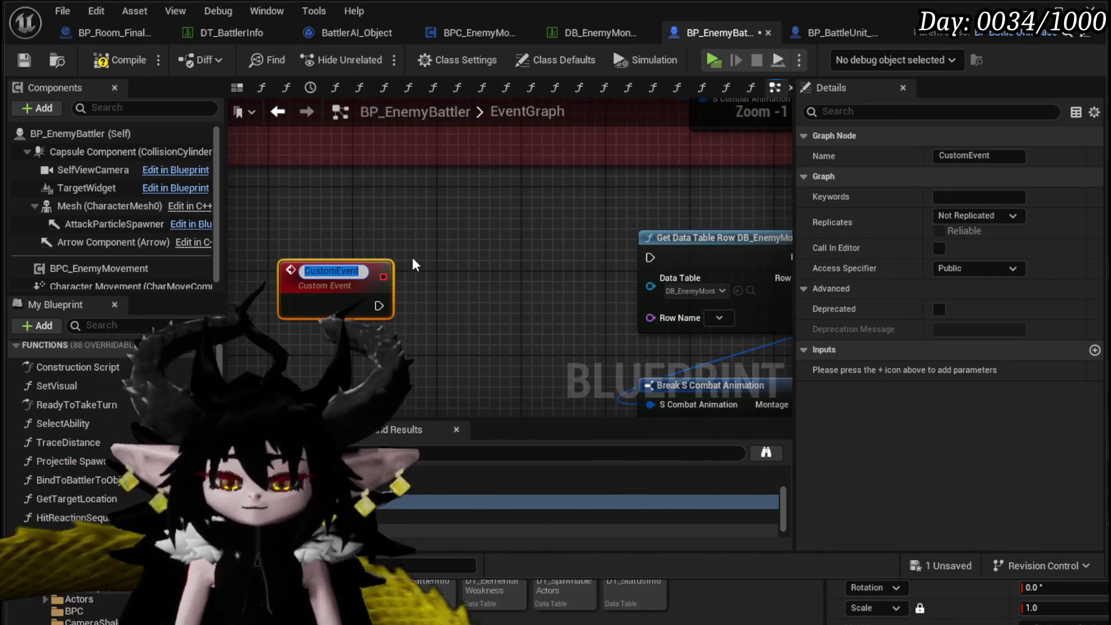
{"action": "type", "text": "PlayMontageFromEnemyData"}
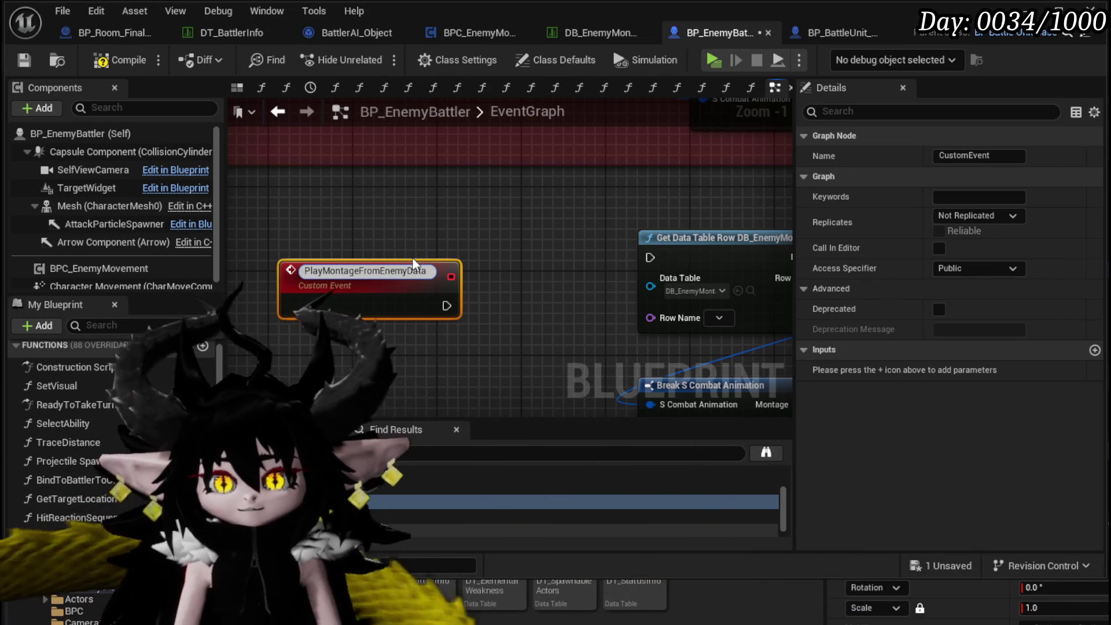
{"action": "key", "text": "Return"}
{"action": "left_click_drag", "start_coordinate": [427, 300], "coordinate": [635, 261]}
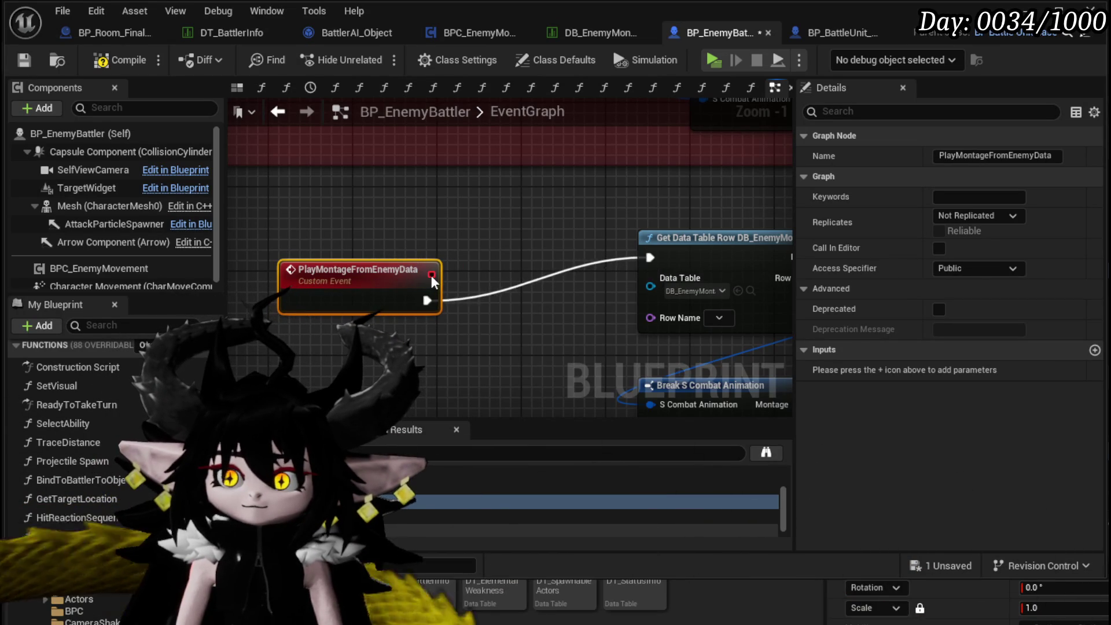
{"action": "left_click_drag", "start_coordinate": [375, 273], "coordinate": [418, 230]}
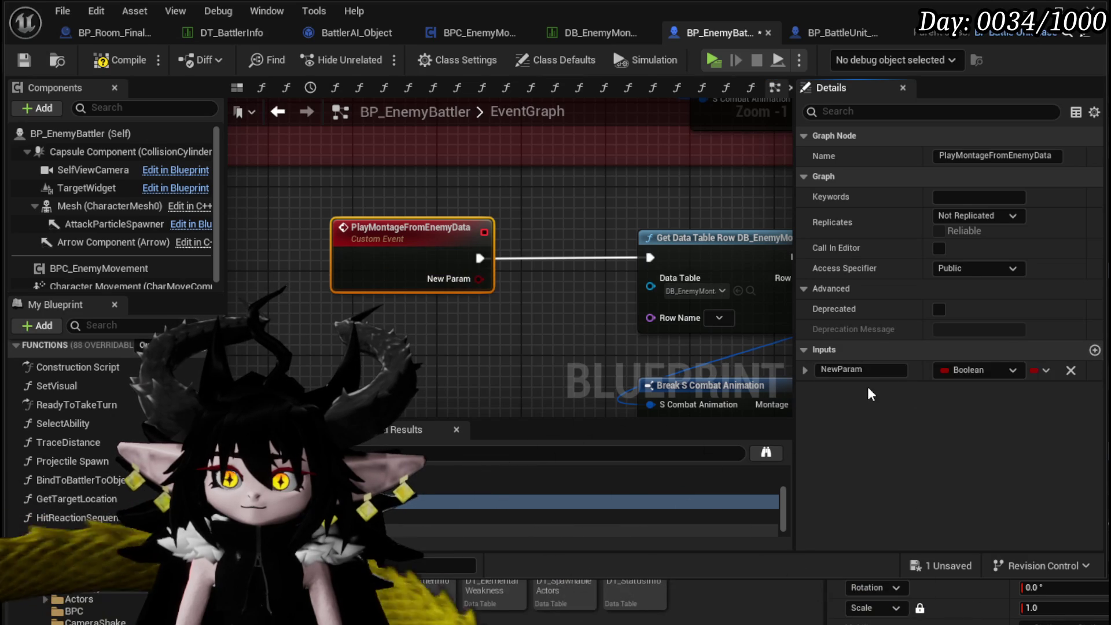
Give the event a String input named Data.
{"action": "left_click", "coordinate": [973, 370]}
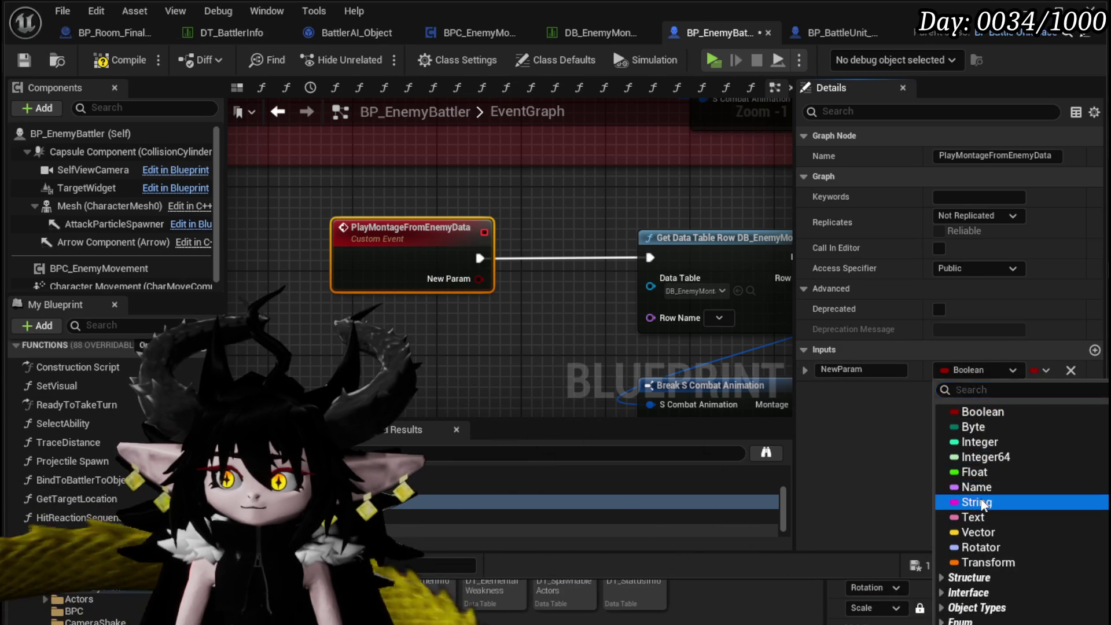
{"action": "left_click", "coordinate": [912, 398]}
{"action": "left_click", "coordinate": [891, 368]}
{"action": "type", "text": "Data"}
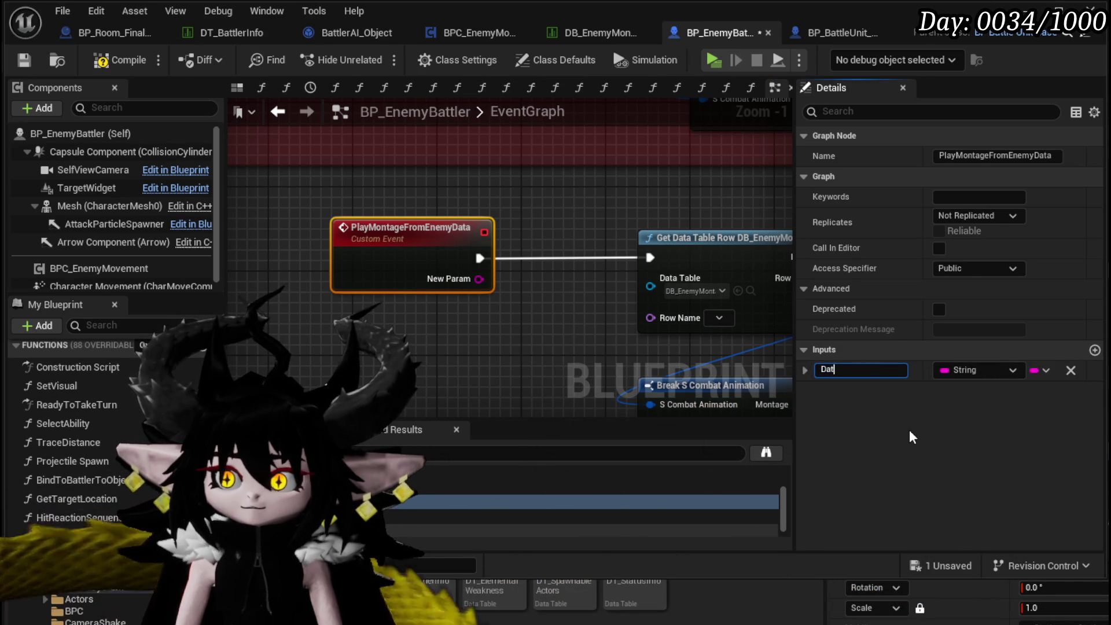
{"action": "left_click", "coordinate": [499, 293]}
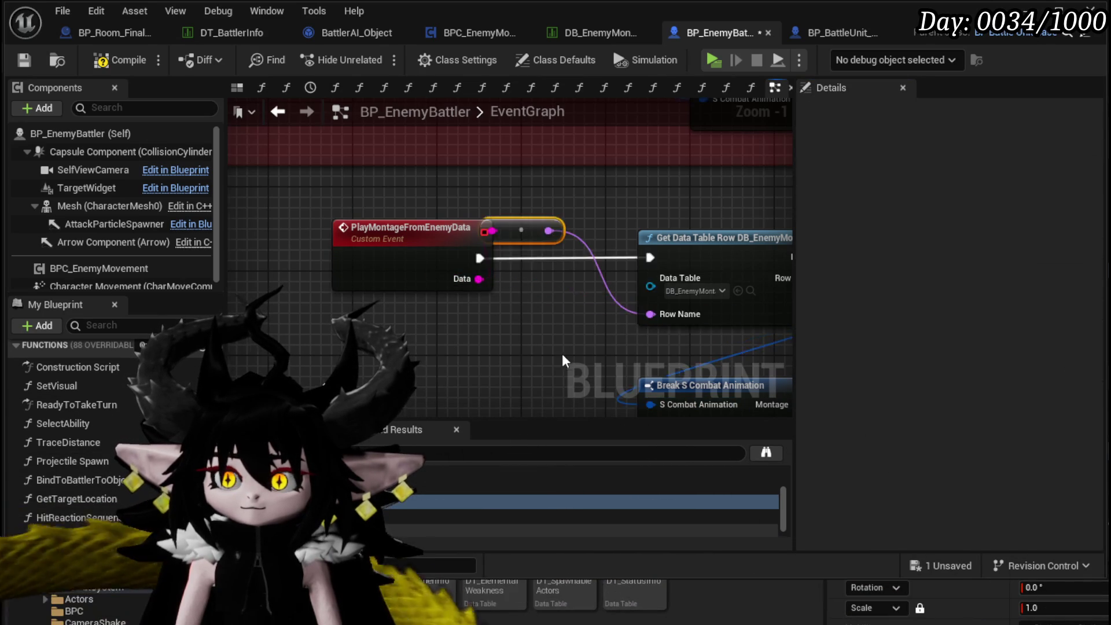
Save BP_EnemyBattler and tidy the reroute point on the Data wire.
{"action": "left_click_drag", "start_coordinate": [571, 352], "coordinate": [270, 191]}
{"action": "scroll", "coordinate": [283, 291], "scroll_direction": "down", "scroll_amount": 2}
{"action": "left_click_drag", "start_coordinate": [282, 292], "coordinate": [413, 301]}
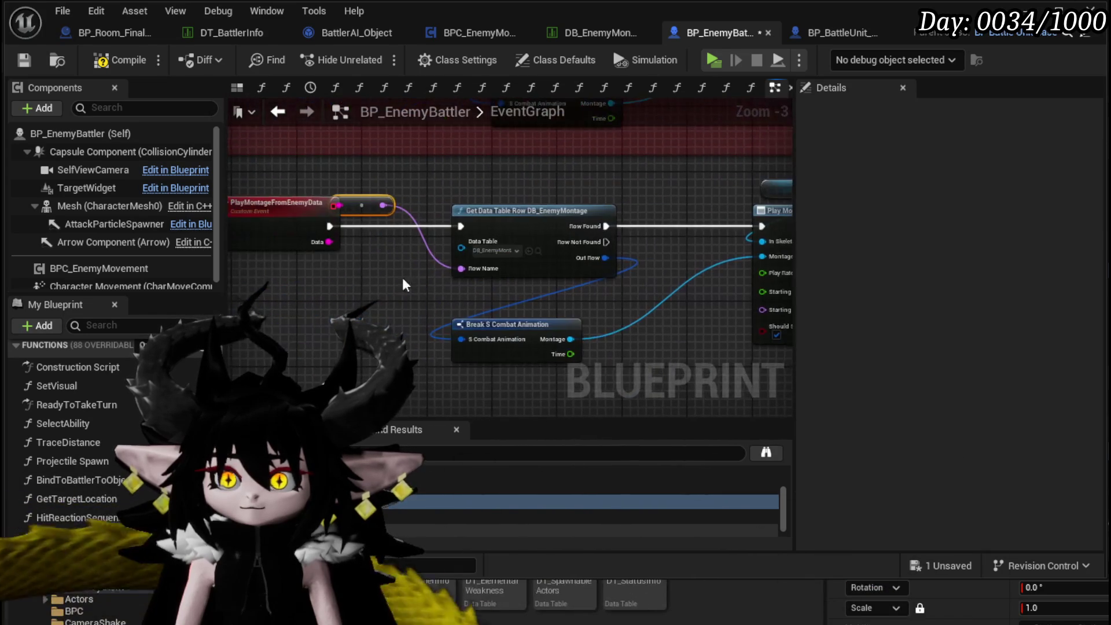
{"action": "left_click", "coordinate": [26, 61]}
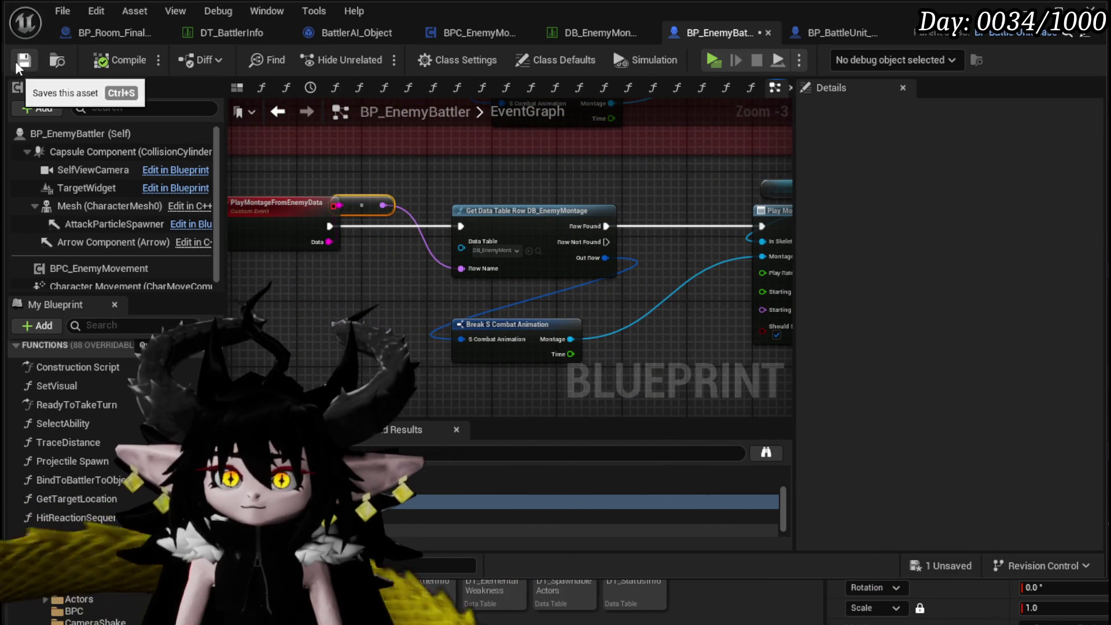
{"action": "left_click_drag", "start_coordinate": [382, 200], "coordinate": [429, 186]}
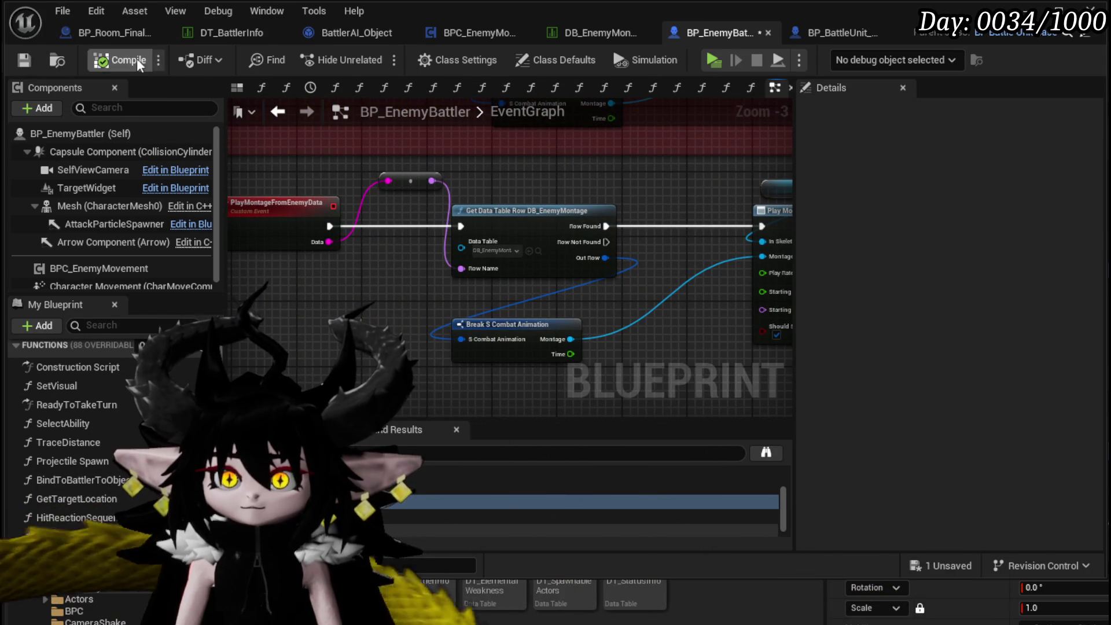
{"action": "left_click", "coordinate": [310, 34]}
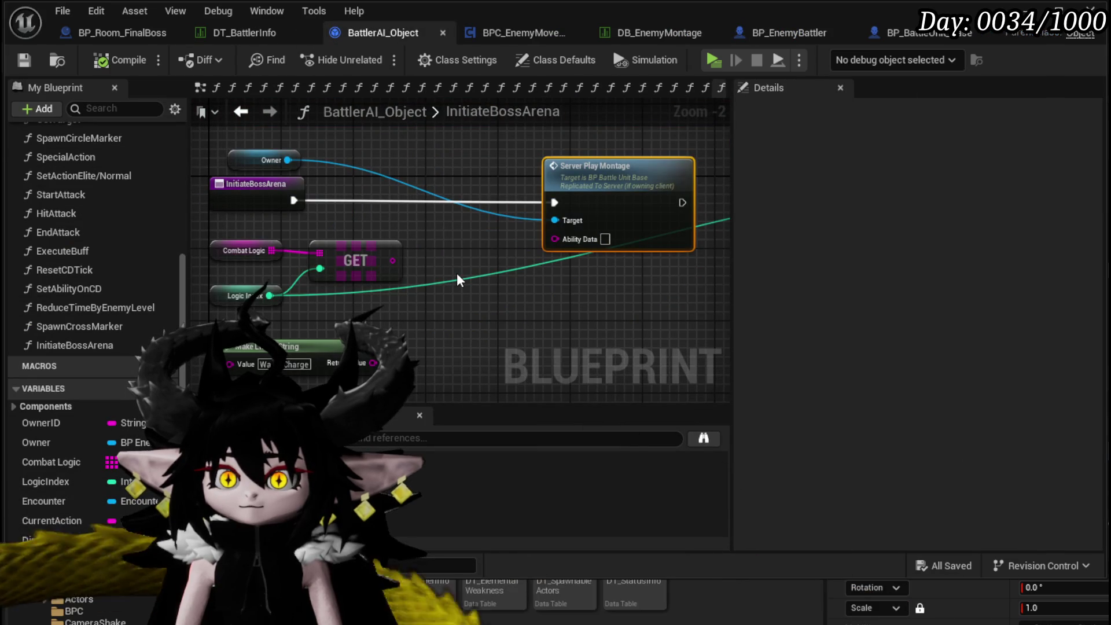
Replace Server Play Montage with Play Montage from Enemy Data on Owner, wired to InitiateBossArena.
{"action": "left_click_drag", "start_coordinate": [287, 160], "coordinate": [415, 166]}
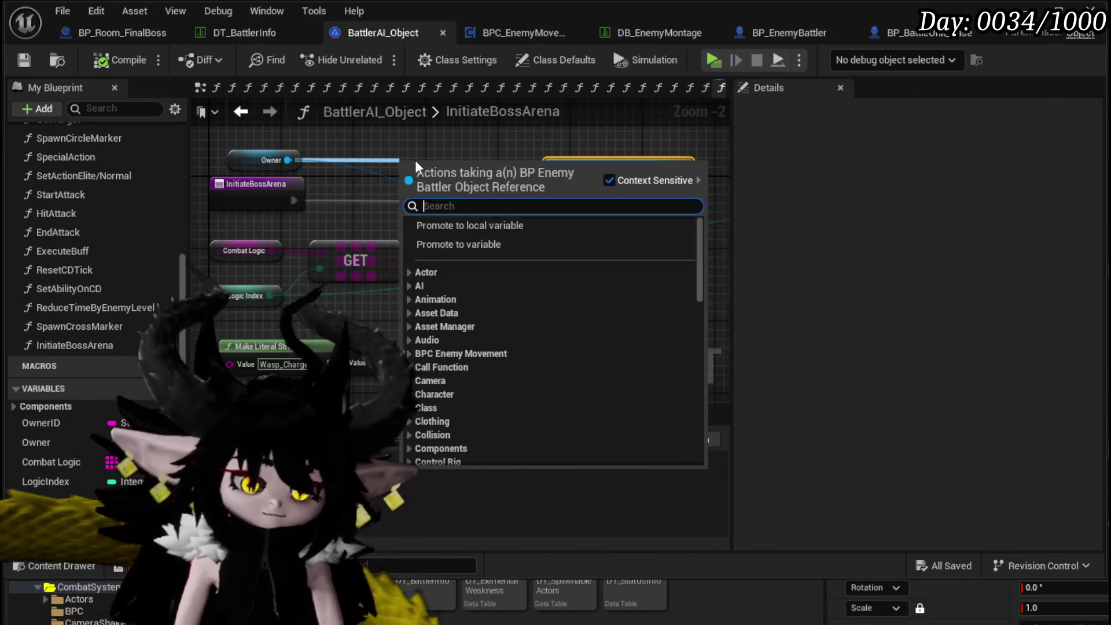
{"action": "type", "text": "play montage"}
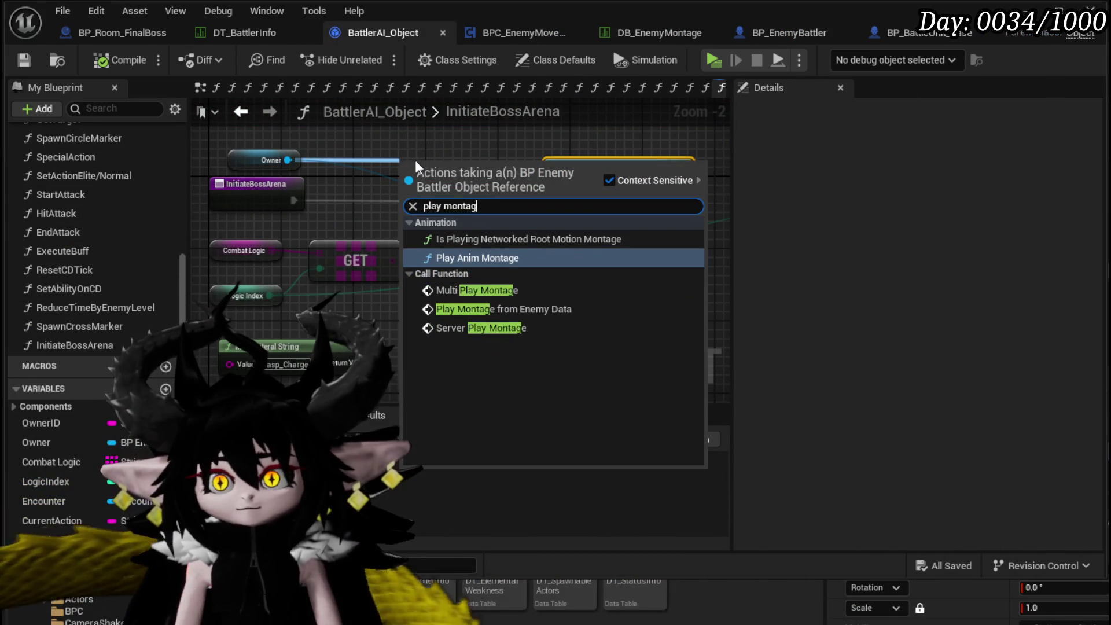
{"action": "left_click", "coordinate": [514, 310]}
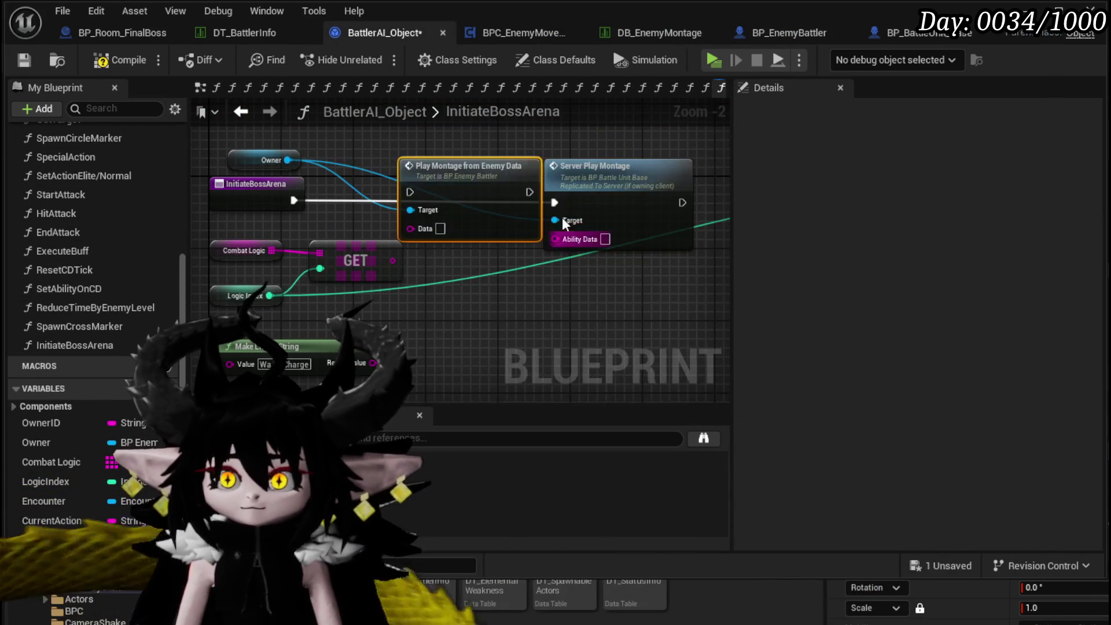
{"action": "left_click", "coordinate": [617, 168]}
{"action": "key", "text": "Delete"}
{"action": "left_click_drag", "start_coordinate": [471, 216], "coordinate": [562, 225]}
{"action": "left_click_drag", "start_coordinate": [288, 201], "coordinate": [606, 193]}
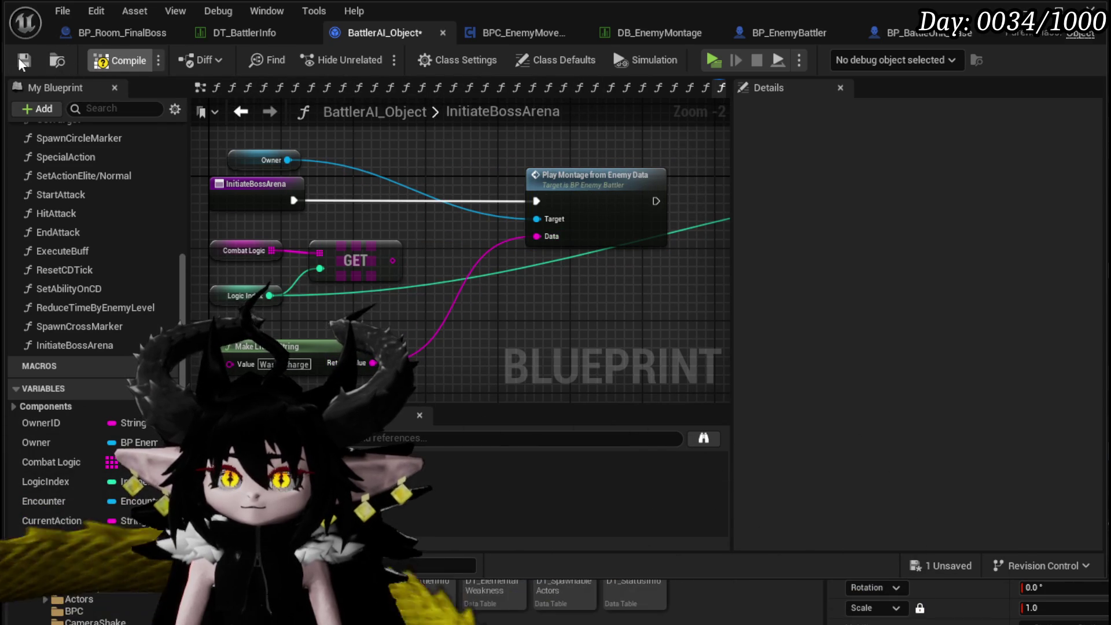
Compile and save the BattlerAI_Object blueprint.
{"action": "left_click", "coordinate": [15, 59]}
{"action": "mouse_move", "coordinate": [642, 278]}
{"action": "left_mouse_down"}
{"action": "mouse_move", "coordinate": [325, 259]}
{"action": "mouse_move", "coordinate": [470, 203]}
{"action": "mouse_move", "coordinate": [372, 205]}
{"action": "mouse_move", "coordinate": [381, 201]}
{"action": "mouse_move", "coordinate": [415, 225]}
{"action": "mouse_move", "coordinate": [605, 188]}
{"action": "left_mouse_up"}
{"action": "scroll", "coordinate": [416, 224], "scroll_direction": "down", "scroll_amount": 2}
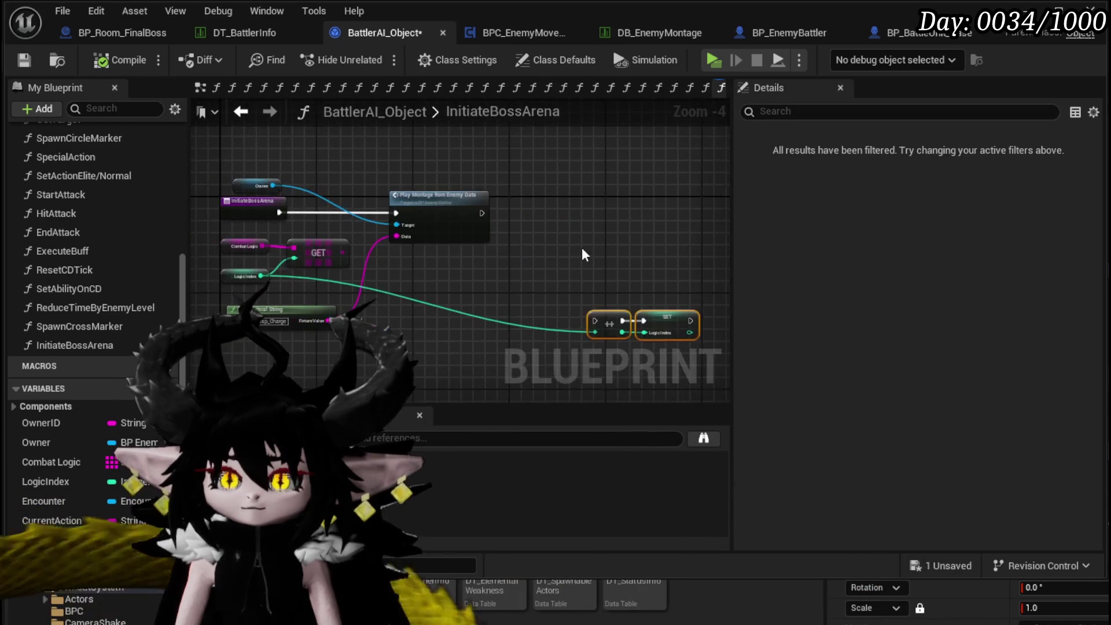
{"action": "scroll", "coordinate": [630, 255], "scroll_direction": "up", "scroll_amount": 3}
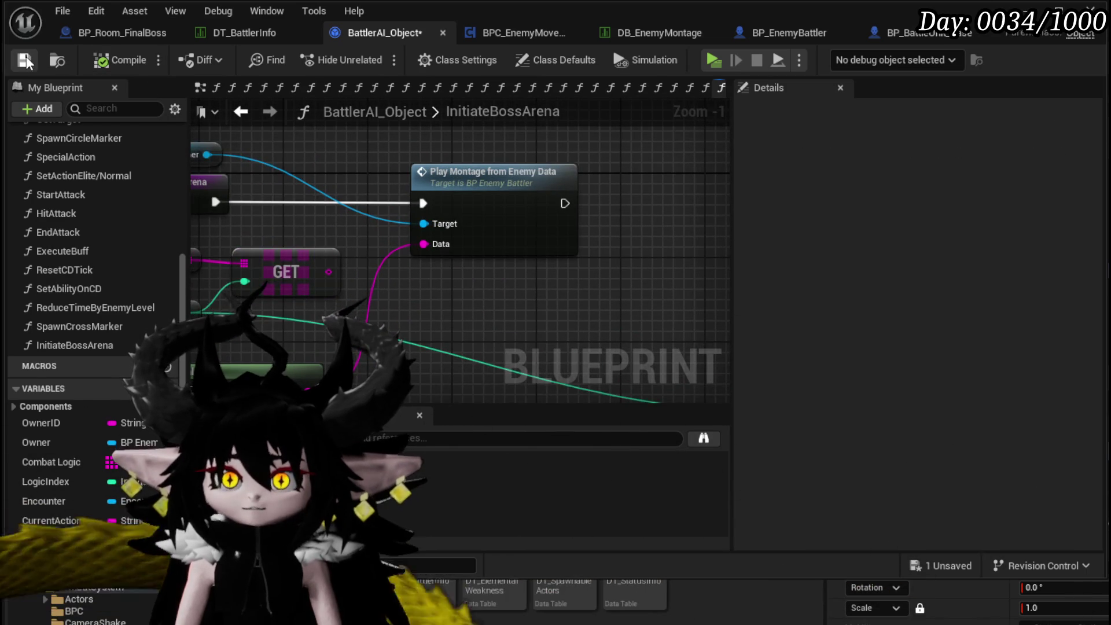
{"action": "left_click", "coordinate": [26, 57]}
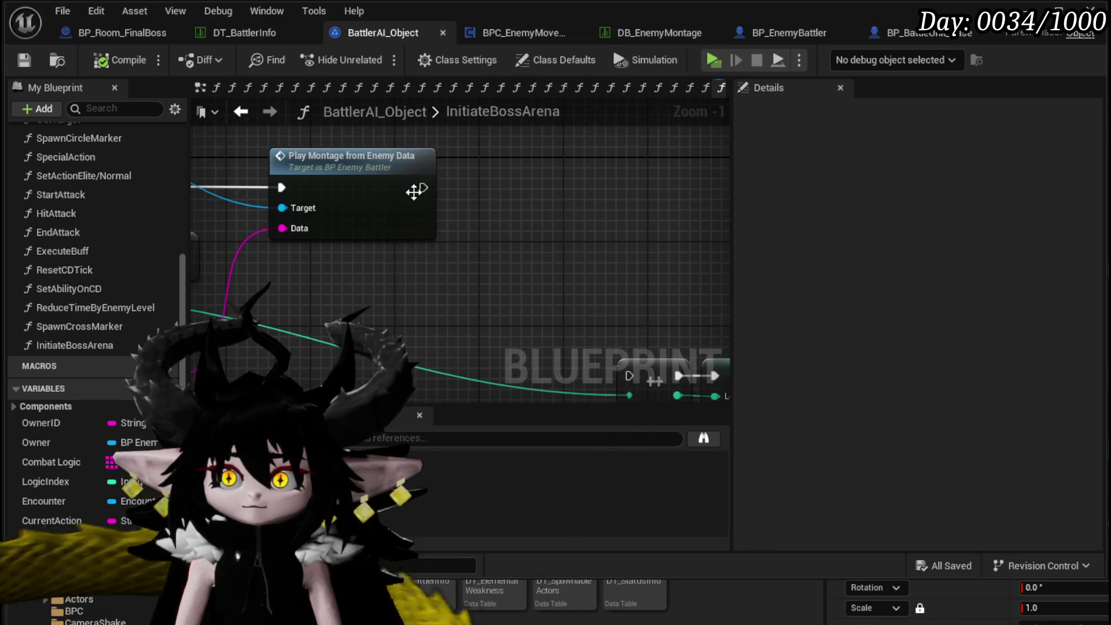
Add a Set Timer by Function Name node after the montage call.
{"action": "mouse_move", "coordinate": [420, 189]}
{"action": "left_mouse_down"}
{"action": "mouse_move", "coordinate": [710, 210]}
{"action": "mouse_move", "coordinate": [556, 206]}
{"action": "left_mouse_up"}
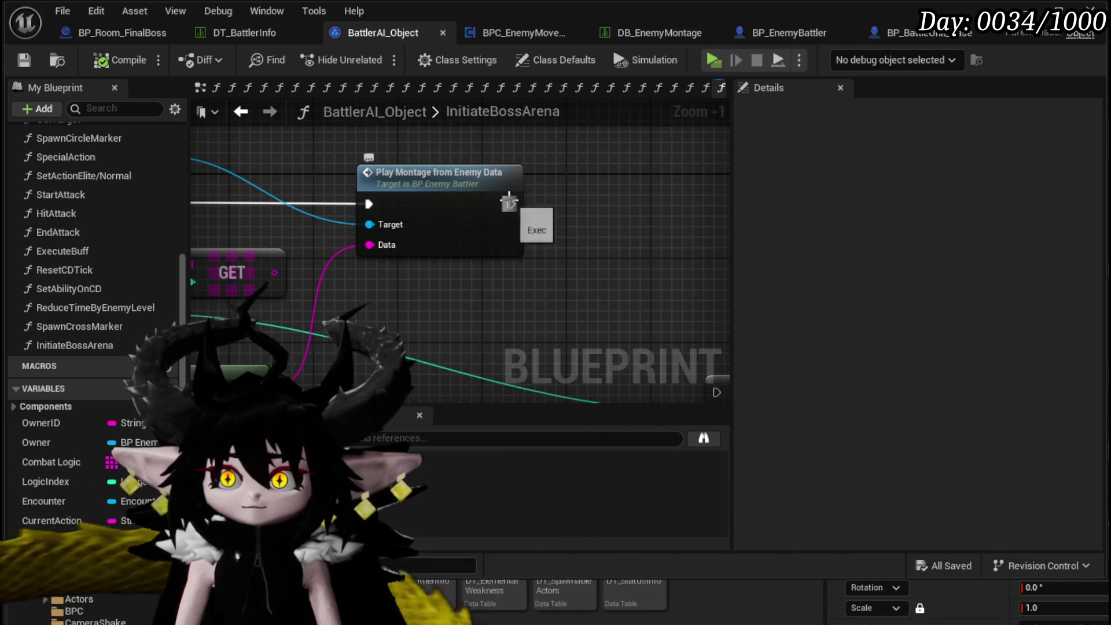
{"action": "left_click_drag", "start_coordinate": [631, 217], "coordinate": [630, 217]}
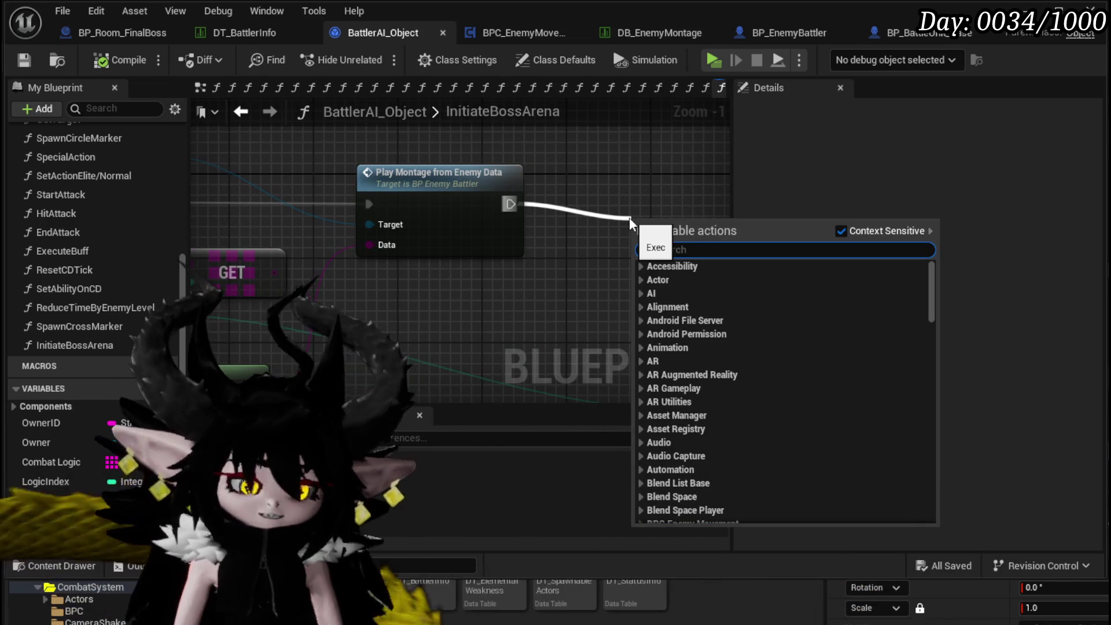
{"action": "type", "text": "Set Timer"}
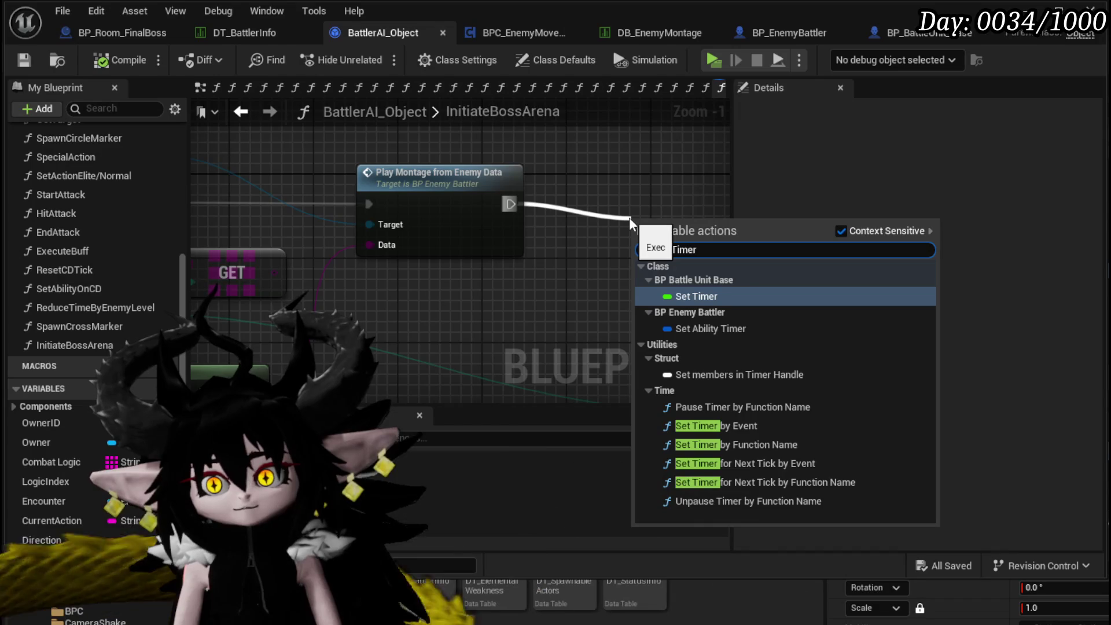
{"action": "left_click", "coordinate": [724, 444]}
{"action": "left_click_drag", "start_coordinate": [683, 225], "coordinate": [630, 183]}
Create the ExecuteBossArena function and use its name as the timer's Function Name.
{"action": "scroll", "coordinate": [47, 231], "scroll_direction": "up", "scroll_amount": 3}
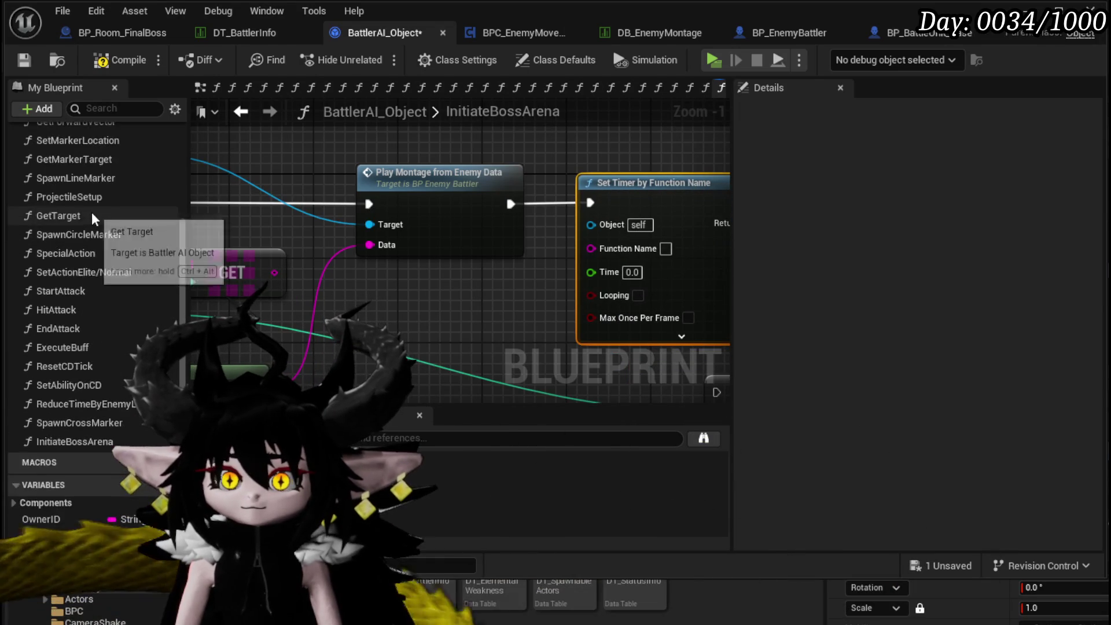
{"action": "scroll", "coordinate": [107, 205], "scroll_direction": "up", "scroll_amount": 10}
{"action": "left_click", "coordinate": [164, 176]}
{"action": "type", "text": "ExecuteBossA"}
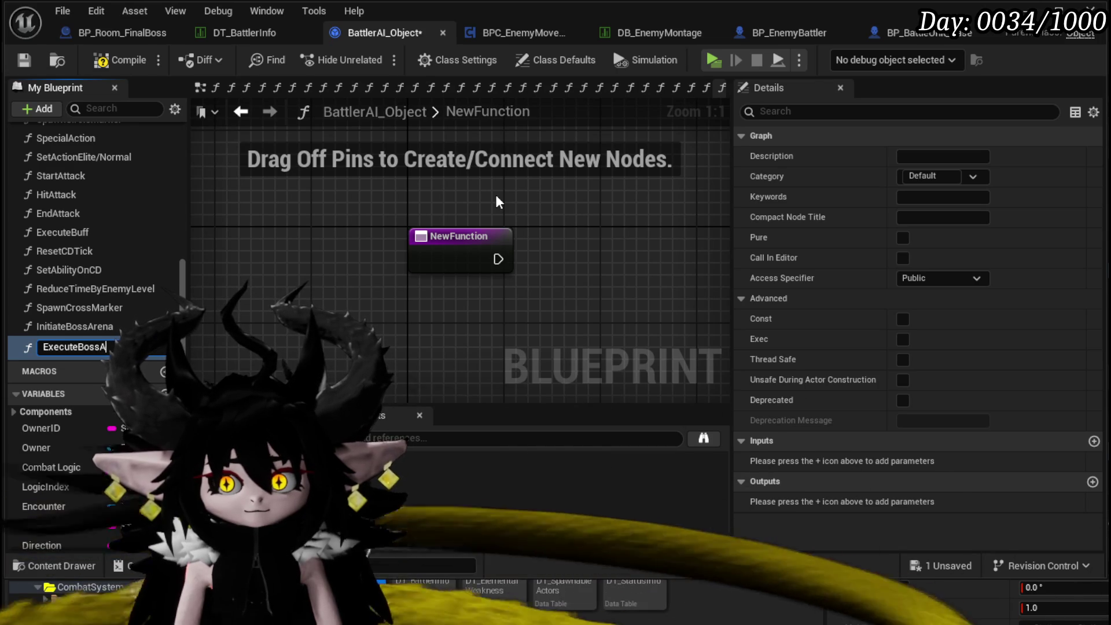
{"action": "type", "text": "rena"}
{"action": "key", "text": "Return"}
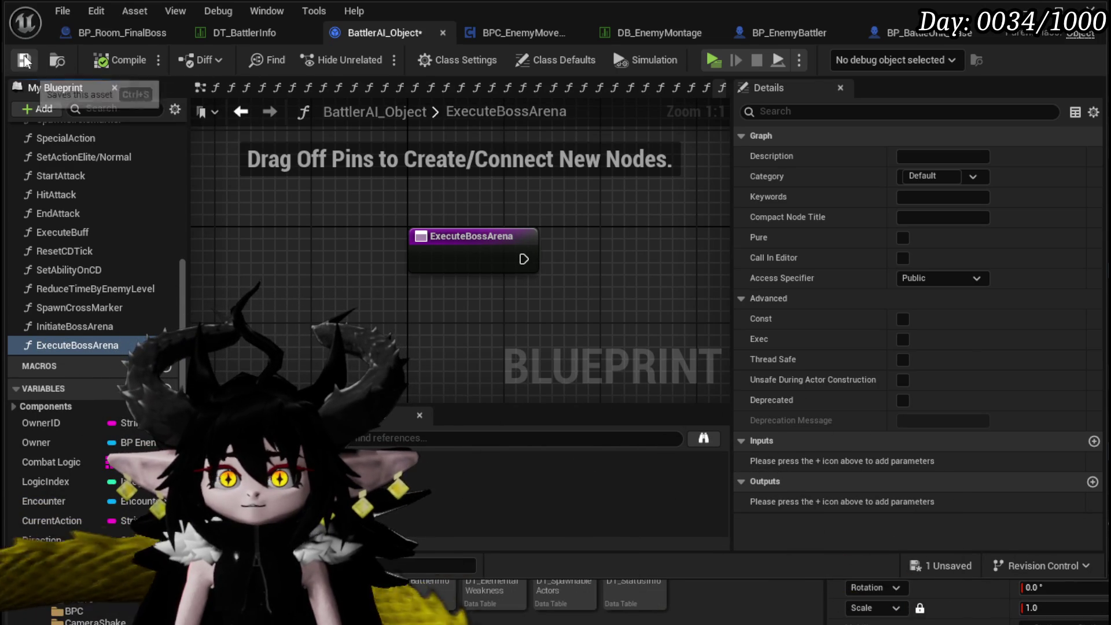
{"action": "double_click", "coordinate": [74, 327]}
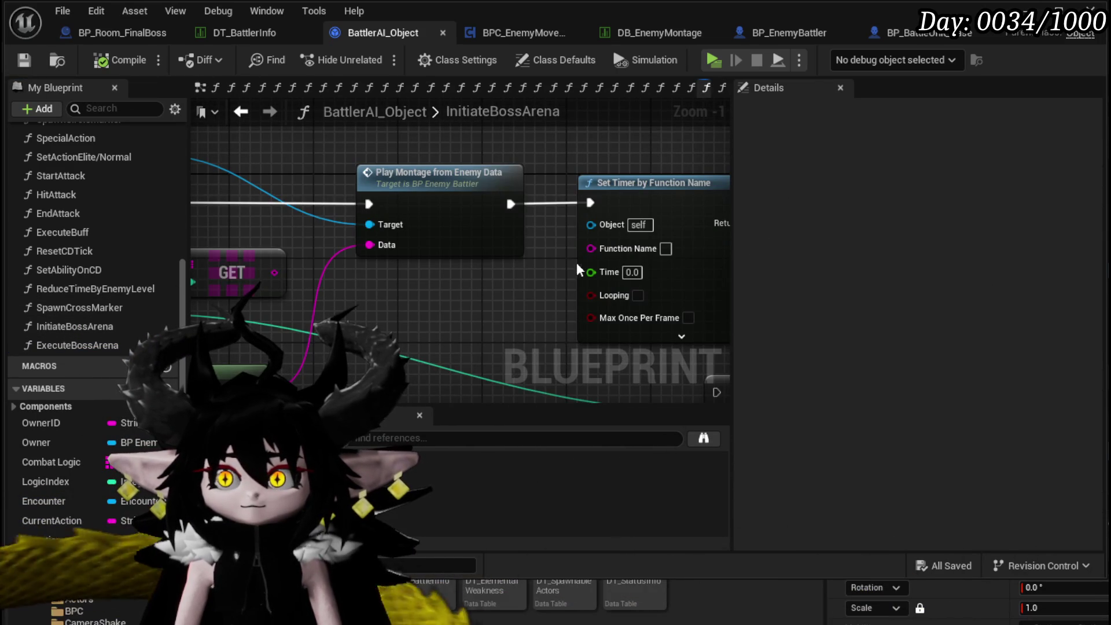
{"action": "left_click", "coordinate": [72, 346]}
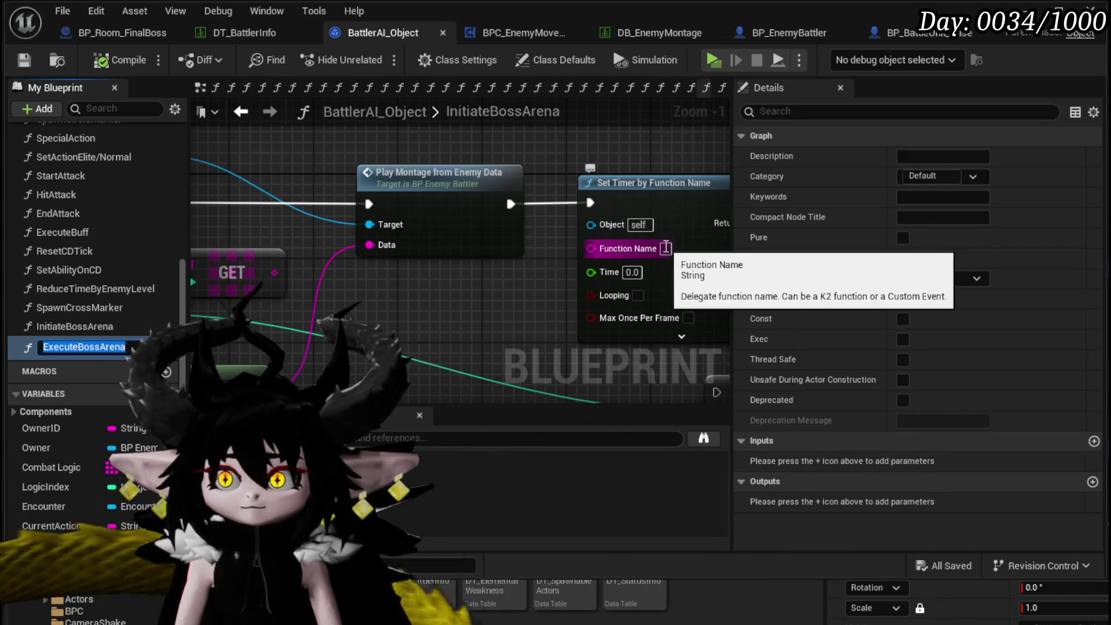
{"action": "key", "text": "Return"}
Move the increment and SET Logic Index nodes out of the timer's way.
{"action": "left_click_drag", "start_coordinate": [446, 290], "coordinate": [478, 190]}
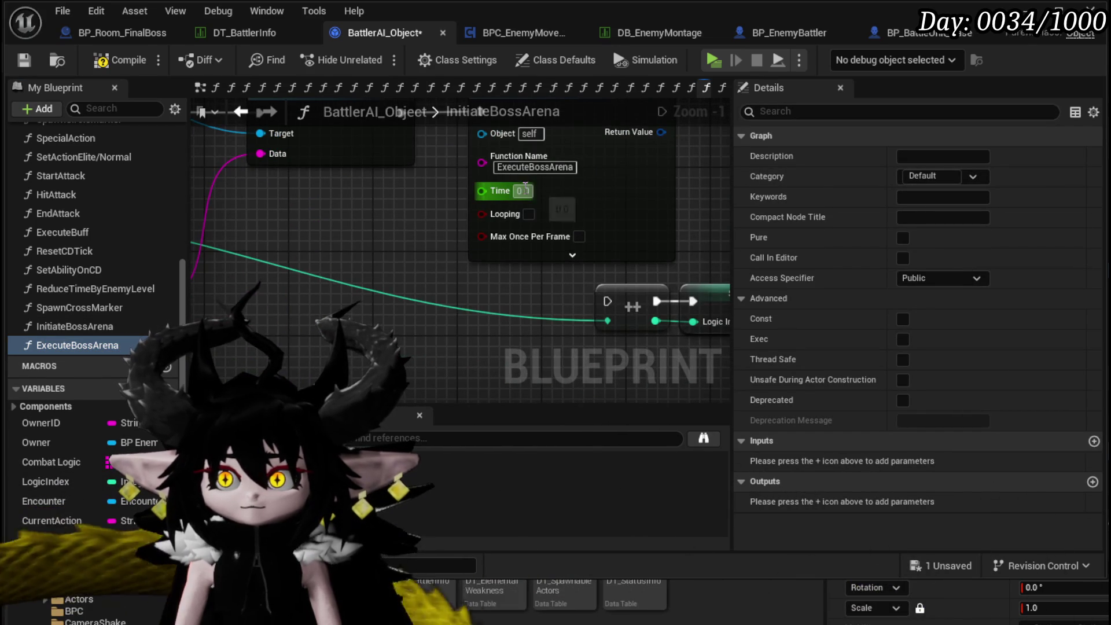
{"action": "scroll", "coordinate": [348, 289], "scroll_direction": "down", "scroll_amount": 1}
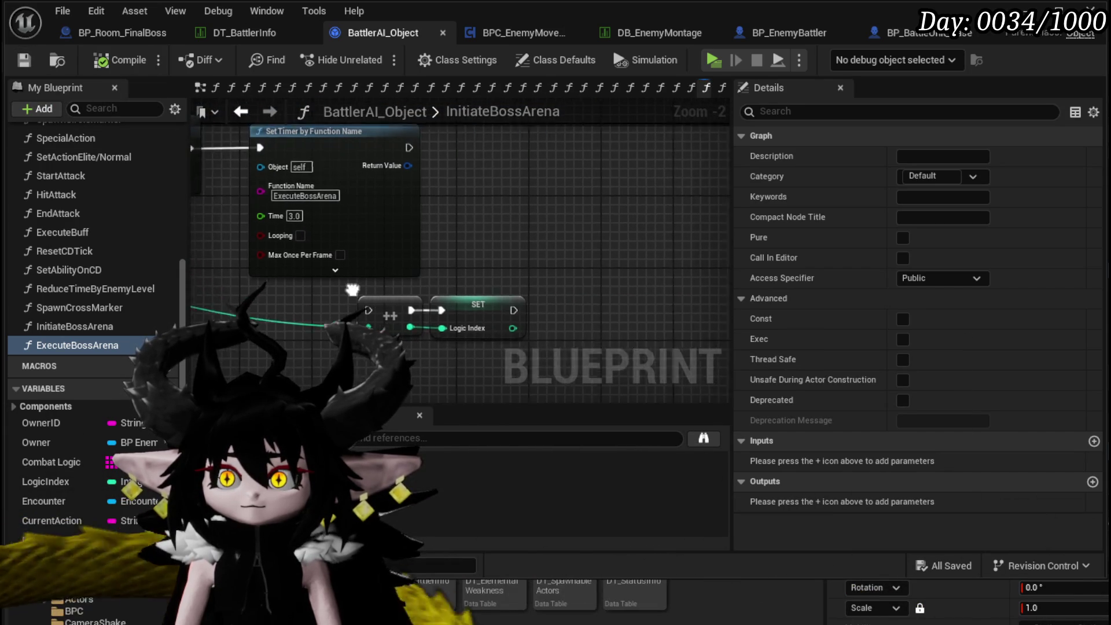
{"action": "mouse_move", "coordinate": [461, 324]}
{"action": "left_mouse_down"}
{"action": "mouse_move", "coordinate": [639, 322]}
{"action": "mouse_move", "coordinate": [593, 115]}
{"action": "mouse_move", "coordinate": [686, 243]}
{"action": "left_mouse_up"}
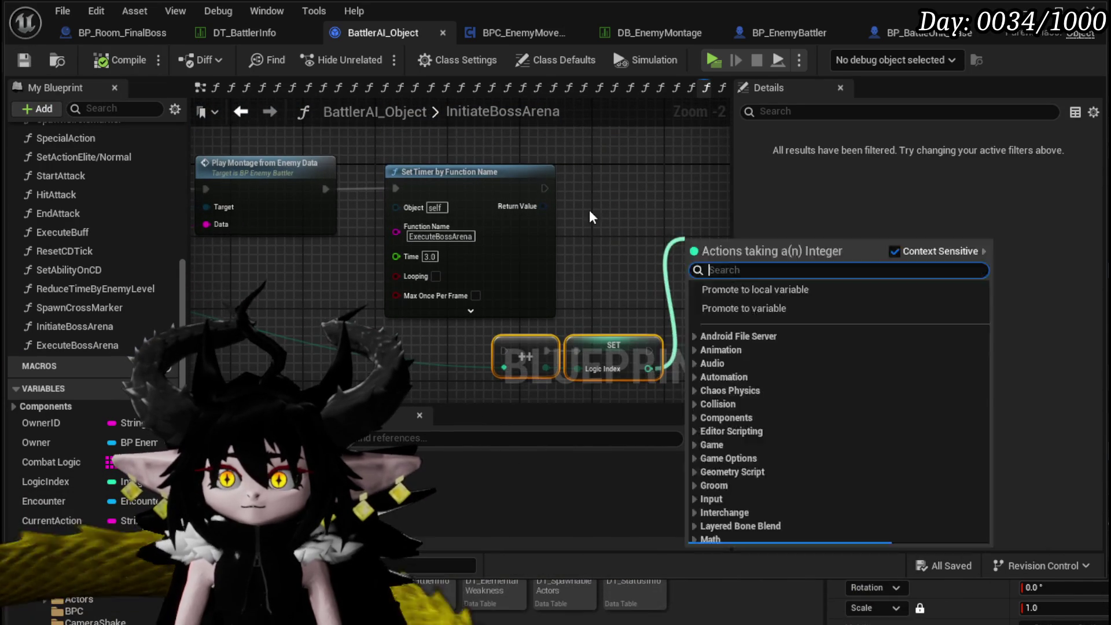
{"action": "key", "text": "Escape"}
{"action": "mouse_move", "coordinate": [620, 354]}
{"action": "left_mouse_down"}
{"action": "mouse_move", "coordinate": [589, 179]}
{"action": "mouse_move", "coordinate": [530, 190]}
{"action": "mouse_move", "coordinate": [666, 136]}
{"action": "mouse_move", "coordinate": [456, 265]}
{"action": "mouse_move", "coordinate": [537, 270]}
{"action": "mouse_move", "coordinate": [229, 251]}
{"action": "left_mouse_up"}
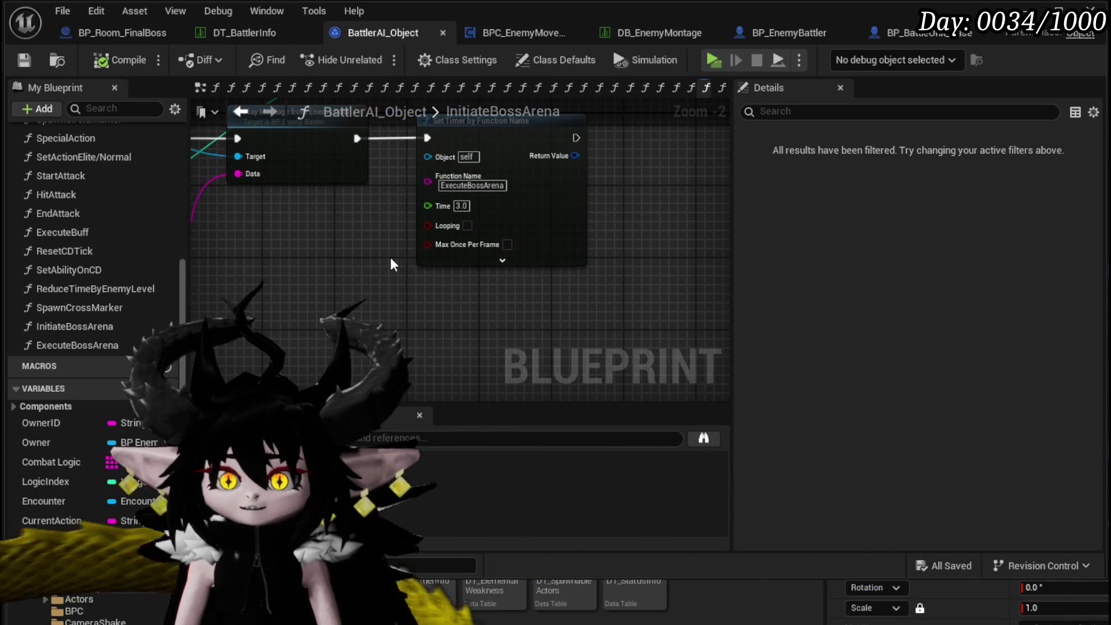
In ExecuteBossArena, get the Encounter variable and its Arena reference.
{"action": "double_click", "coordinate": [129, 345]}
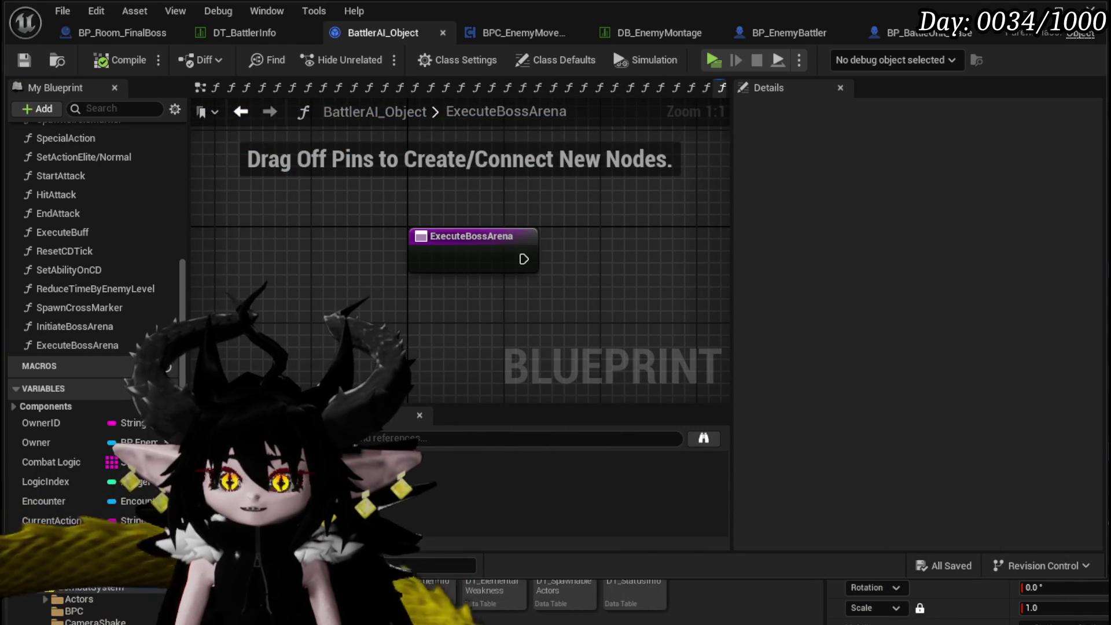
{"action": "scroll", "coordinate": [110, 422], "scroll_direction": "down", "scroll_amount": 3}
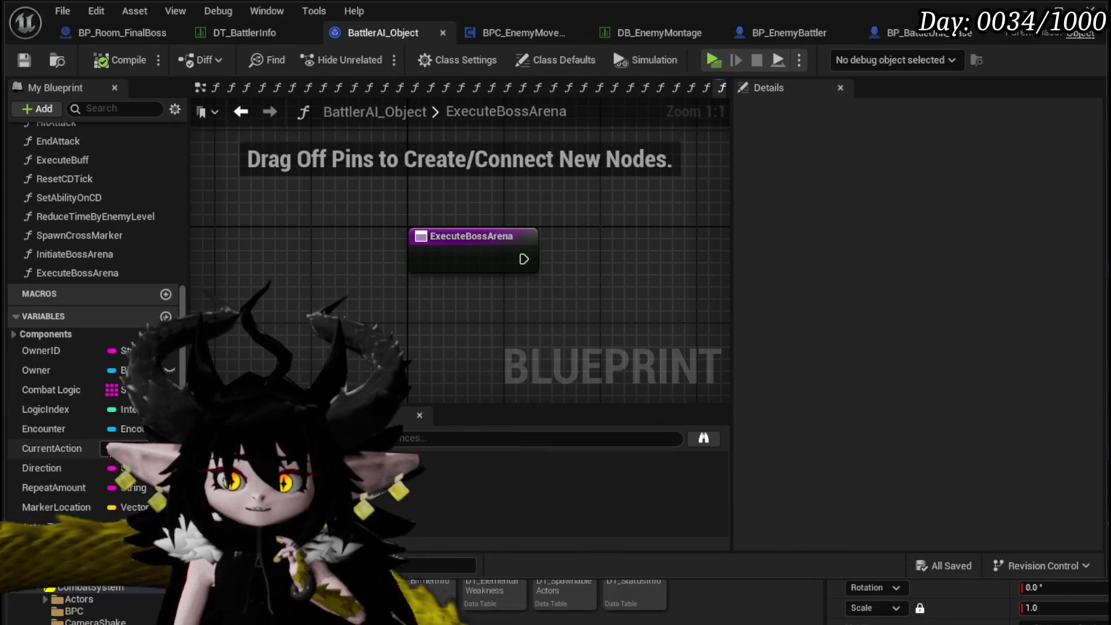
{"action": "mouse_move", "coordinate": [56, 431]}
{"action": "left_mouse_down"}
{"action": "mouse_move", "coordinate": [445, 175]}
{"action": "mouse_move", "coordinate": [482, 202]}
{"action": "left_mouse_up"}
{"action": "left_click", "coordinate": [498, 208]}
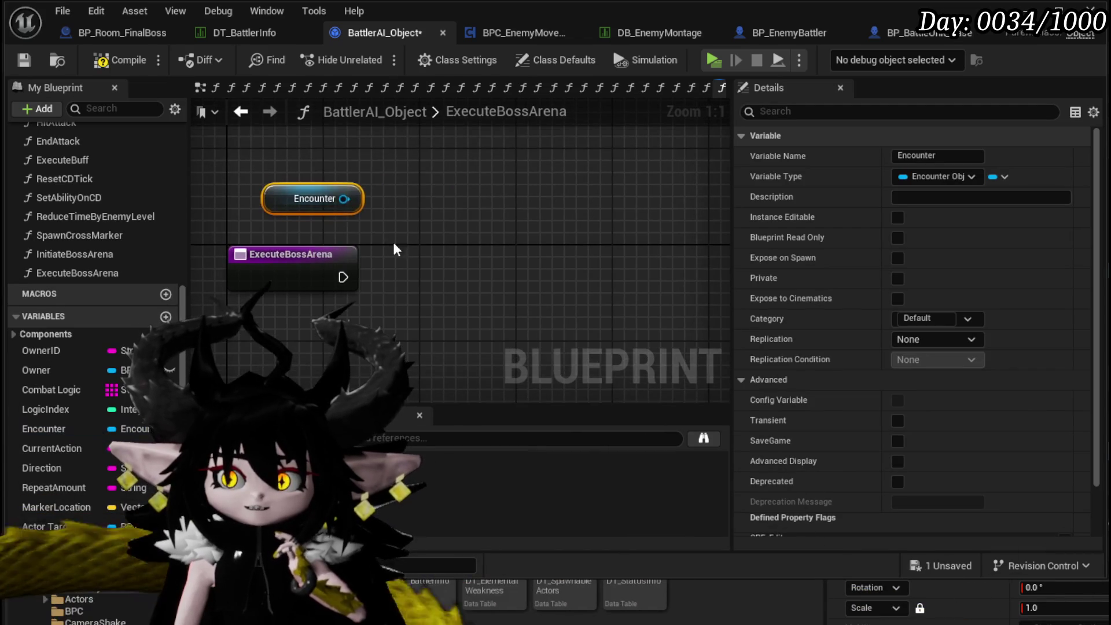
{"action": "left_click_drag", "start_coordinate": [355, 220], "coordinate": [461, 245]}
{"action": "type", "text": "Arena"}
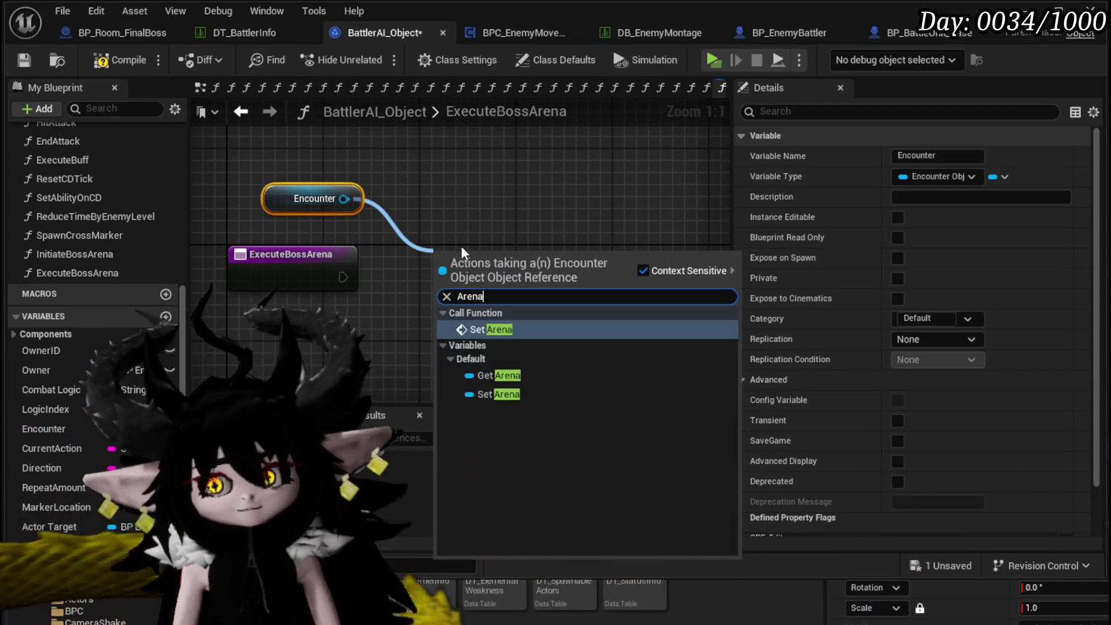
{"action": "left_click", "coordinate": [500, 375]}
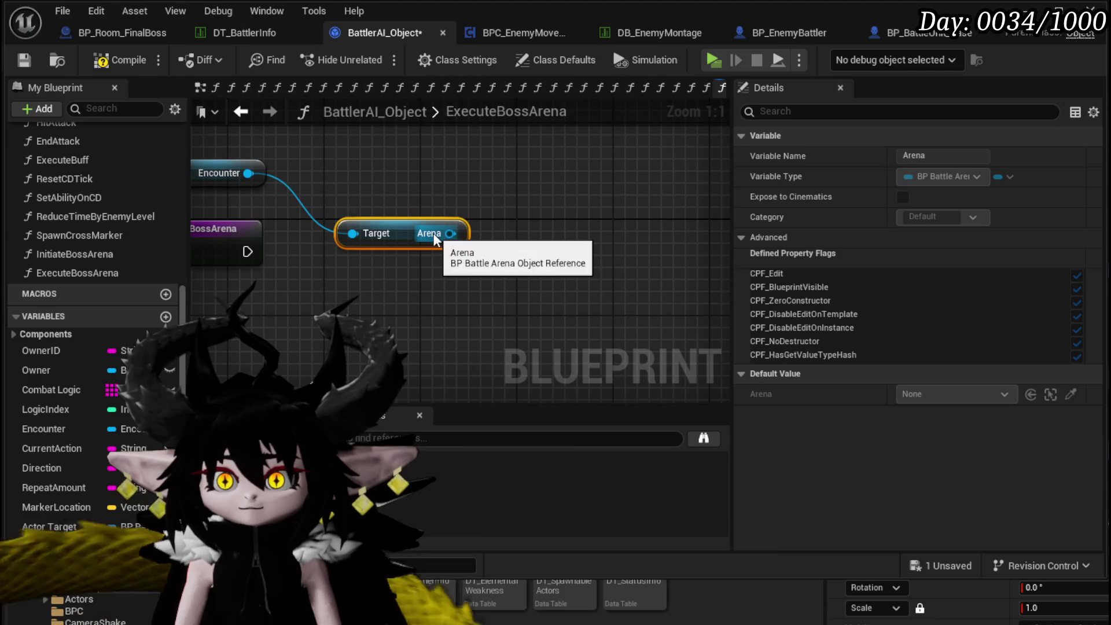
Add a Set Actor Scale 3D node targeting the Arena.
{"action": "left_click_drag", "start_coordinate": [450, 233], "coordinate": [543, 265]}
{"action": "type", "text": "Set Scale"}
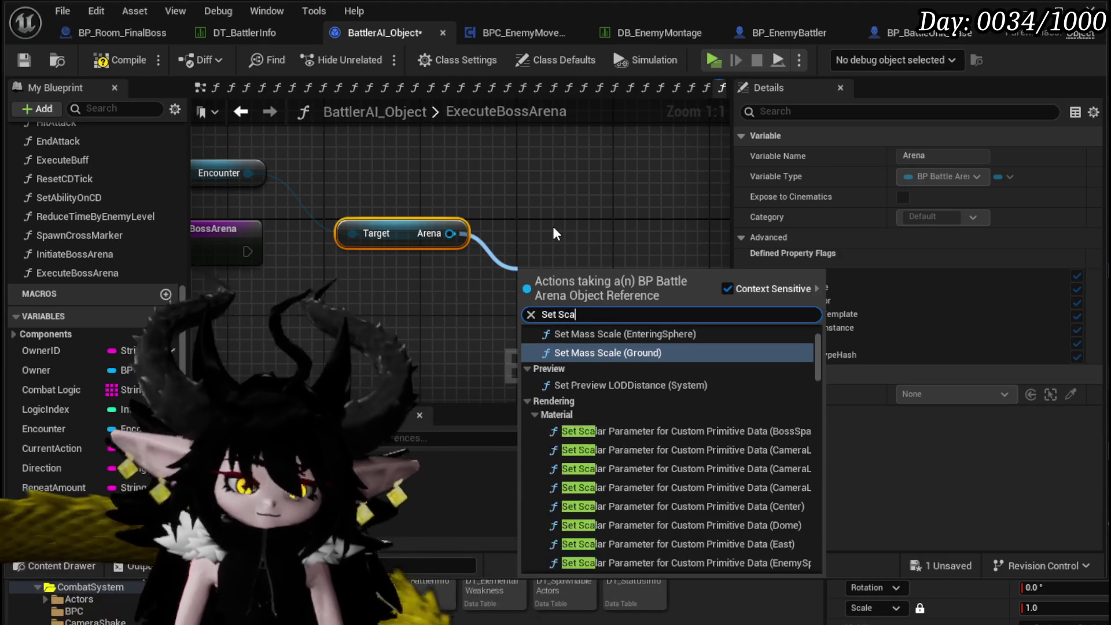
{"action": "scroll", "coordinate": [647, 345], "scroll_direction": "up", "scroll_amount": 2}
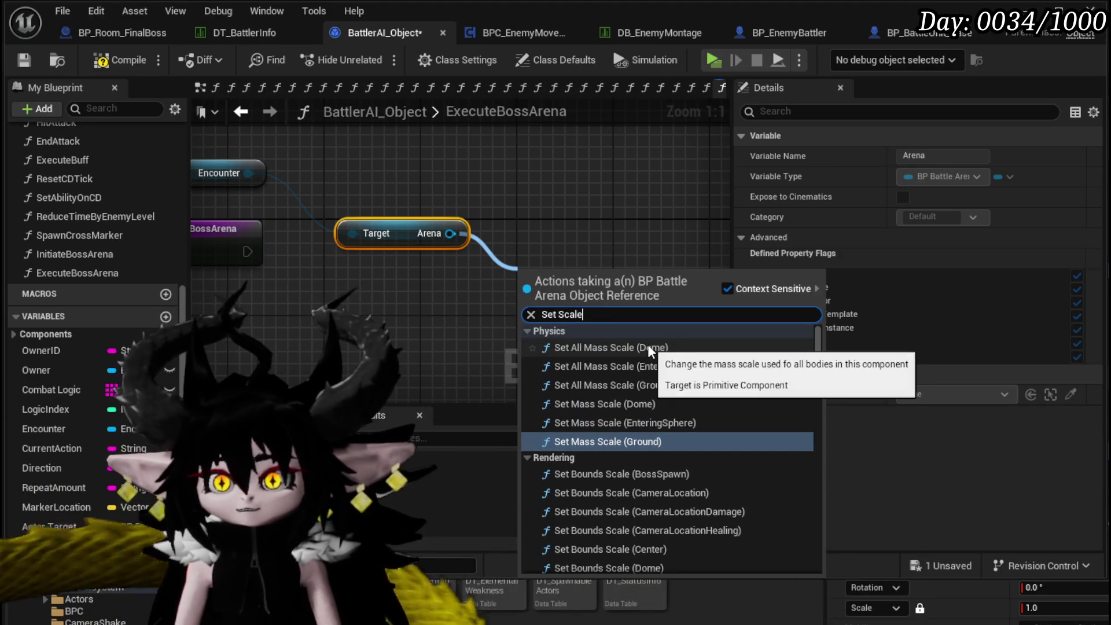
{"action": "scroll", "coordinate": [766, 387], "scroll_direction": "down", "scroll_amount": 10}
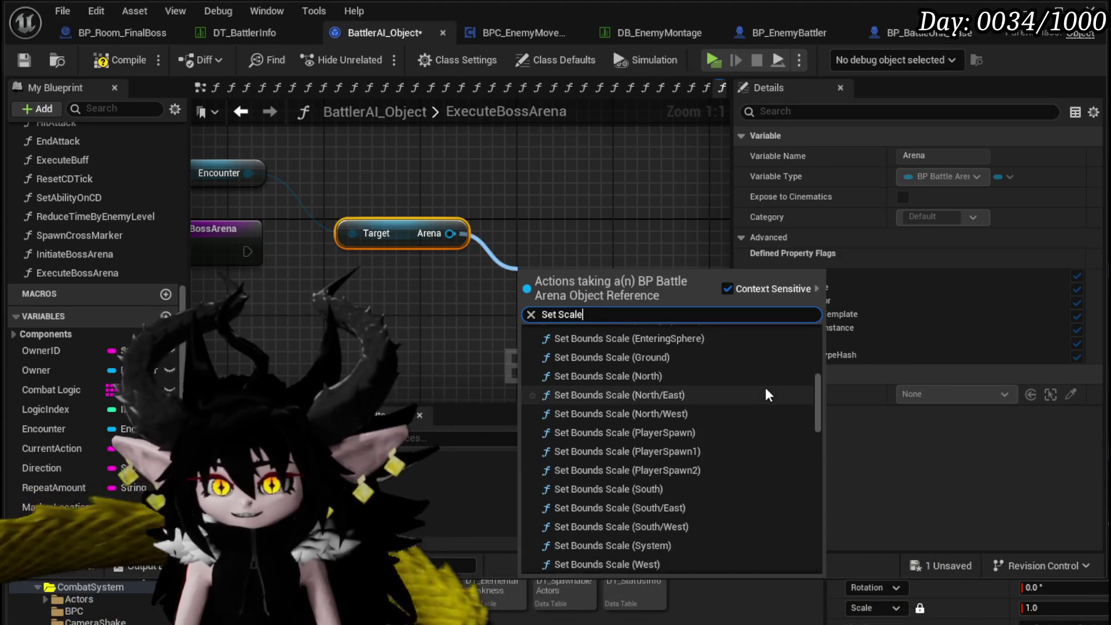
{"action": "scroll", "coordinate": [766, 386], "scroll_direction": "down", "scroll_amount": 3}
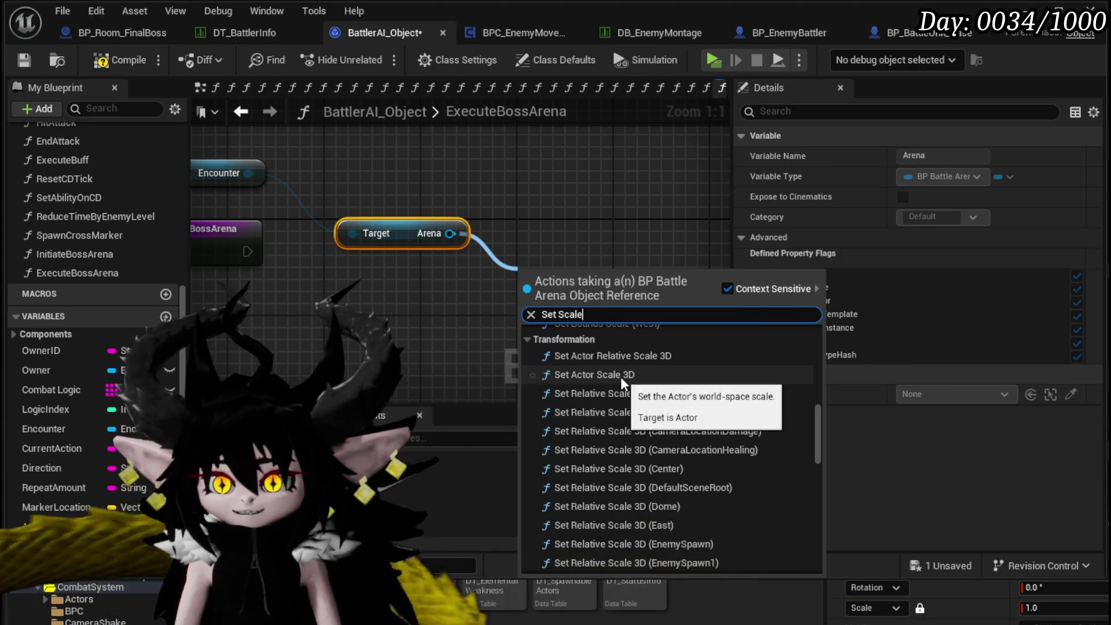
{"action": "left_click", "coordinate": [620, 360]}
{"action": "left_click_drag", "start_coordinate": [327, 380], "coordinate": [421, 317]}
Add the Arena's Get Actor Scale 3D feeding a multiply node.
{"action": "left_click_drag", "start_coordinate": [545, 170], "coordinate": [363, 247]}
{"action": "type", "text": "get actor"}
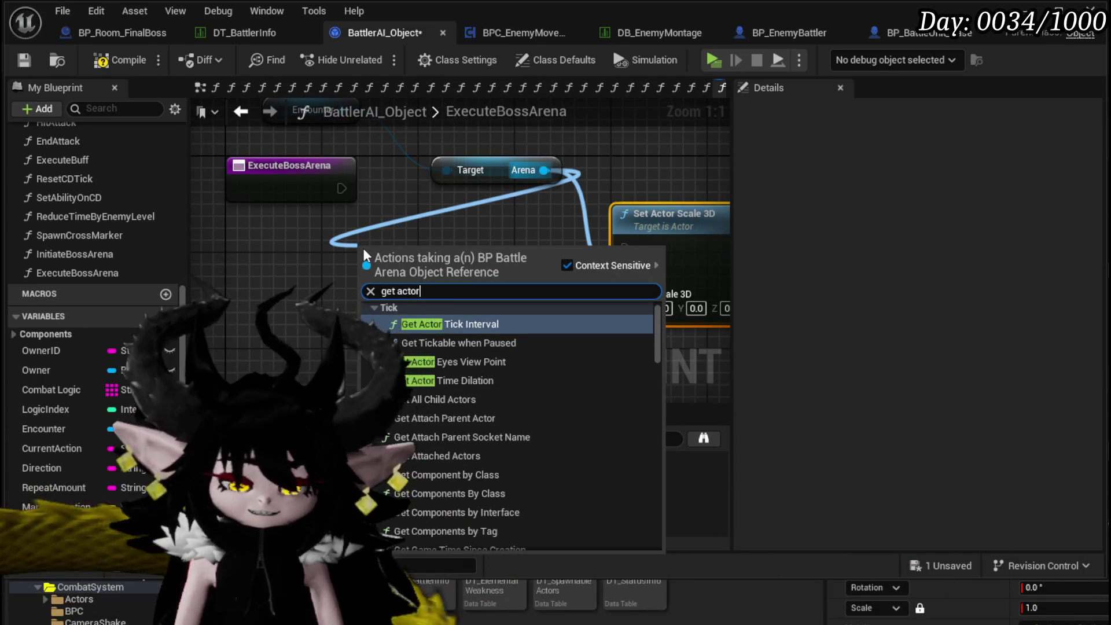
{"action": "type", "text": " scale"}
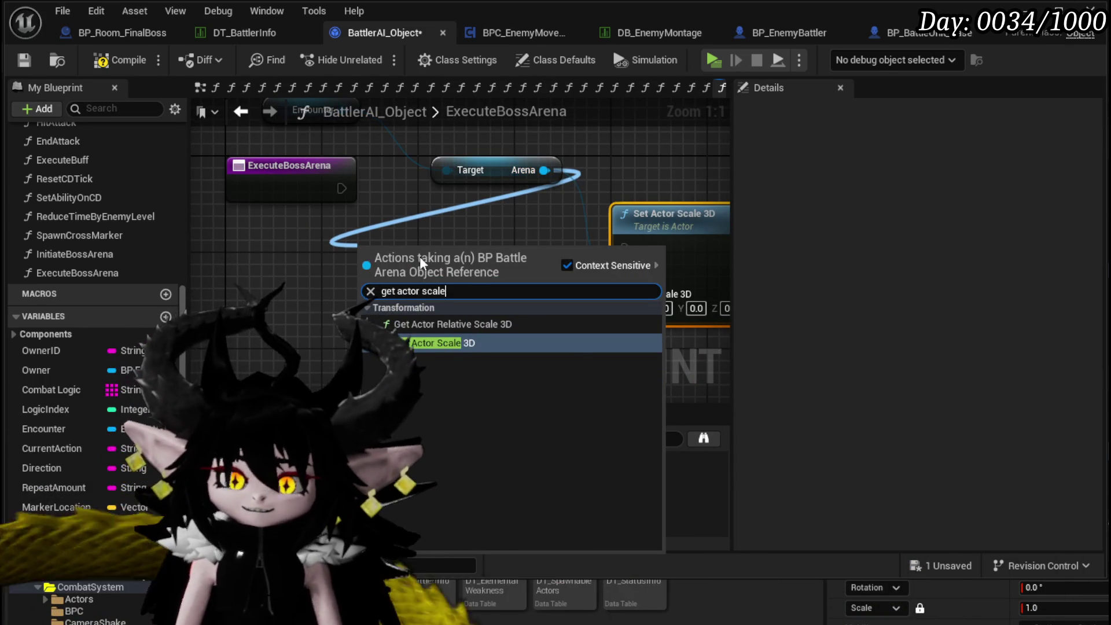
{"action": "left_click", "coordinate": [453, 342]}
{"action": "left_click_drag", "start_coordinate": [484, 283], "coordinate": [432, 327]}
{"action": "type", "text": "*"}
{"action": "left_click", "coordinate": [502, 400]}
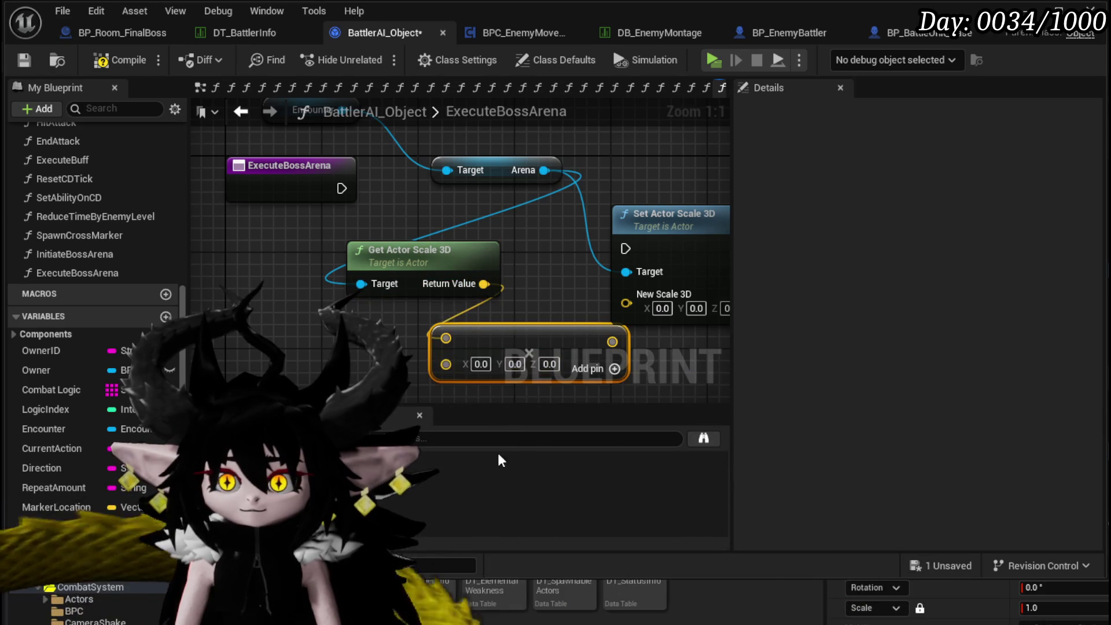
{"action": "scroll", "coordinate": [376, 339], "scroll_direction": "down", "scroll_amount": 6}
{"action": "scroll", "coordinate": [419, 370], "scroll_direction": "up", "scroll_amount": 6}
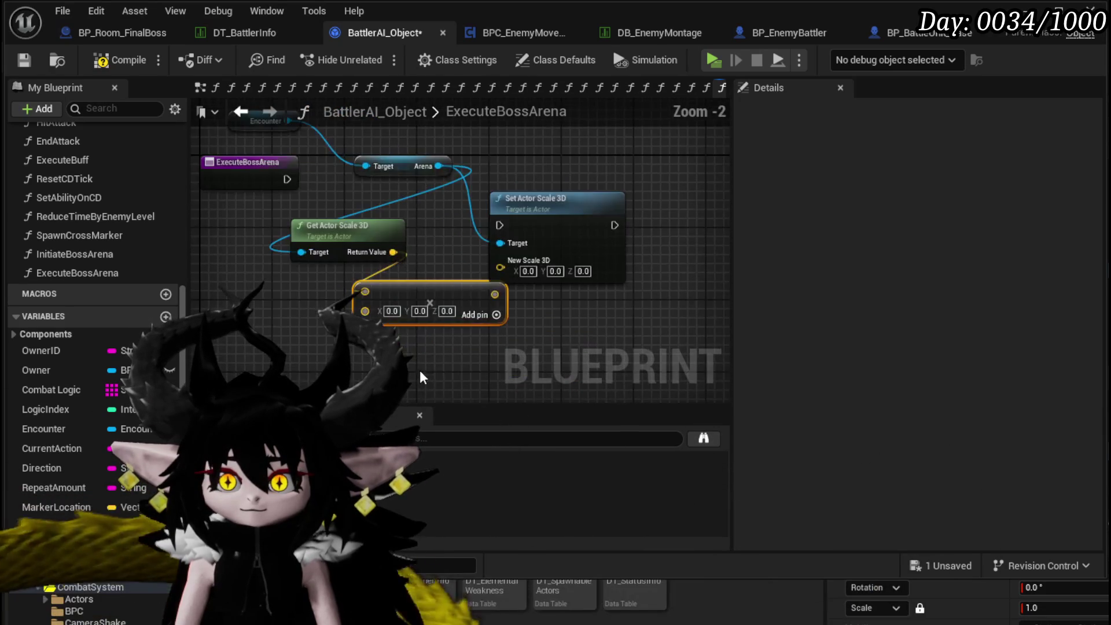
{"action": "left_click_drag", "start_coordinate": [366, 359], "coordinate": [438, 341]}
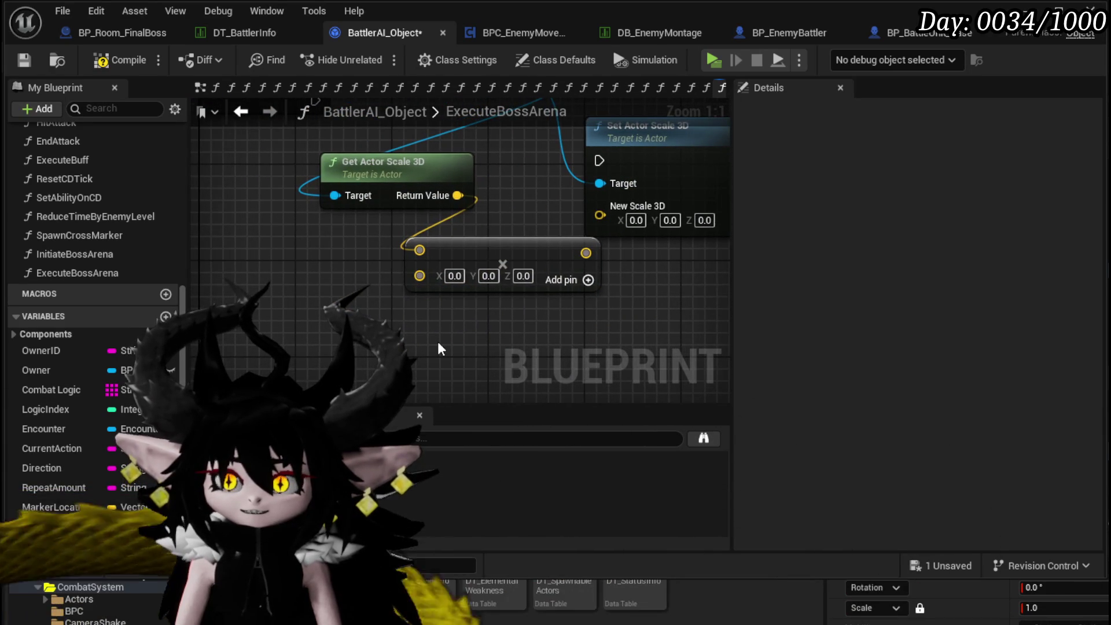
Multiply the scale by a float 2.0, feed New Scale 3D, and wire execution.
{"action": "right_click", "coordinate": [421, 276]}
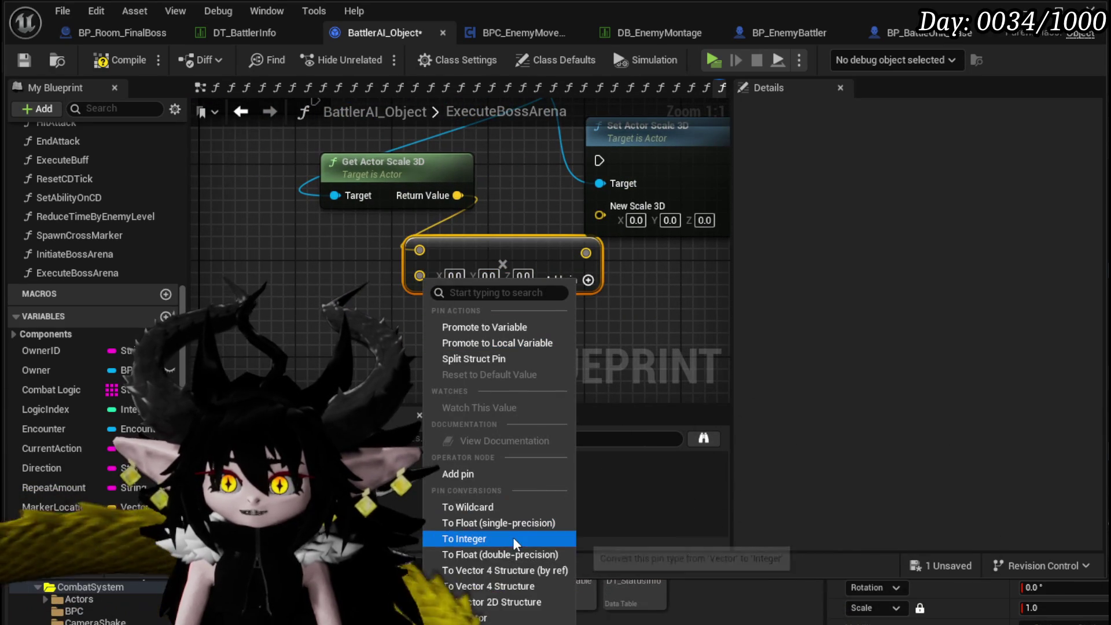
{"action": "left_click", "coordinate": [485, 520]}
{"action": "left_click", "coordinate": [447, 274]}
{"action": "type", "text": "2"}
{"action": "mouse_move", "coordinate": [504, 261]}
{"action": "left_mouse_down"}
{"action": "mouse_move", "coordinate": [481, 337]}
{"action": "mouse_move", "coordinate": [578, 289]}
{"action": "left_mouse_up"}
{"action": "left_click_drag", "start_coordinate": [294, 175], "coordinate": [578, 235]}
{"action": "left_click_drag", "start_coordinate": [342, 191], "coordinate": [460, 207]}
Reposition the entry node, then compile and save the blueprint.
{"action": "left_click_drag", "start_coordinate": [331, 164], "coordinate": [298, 211]}
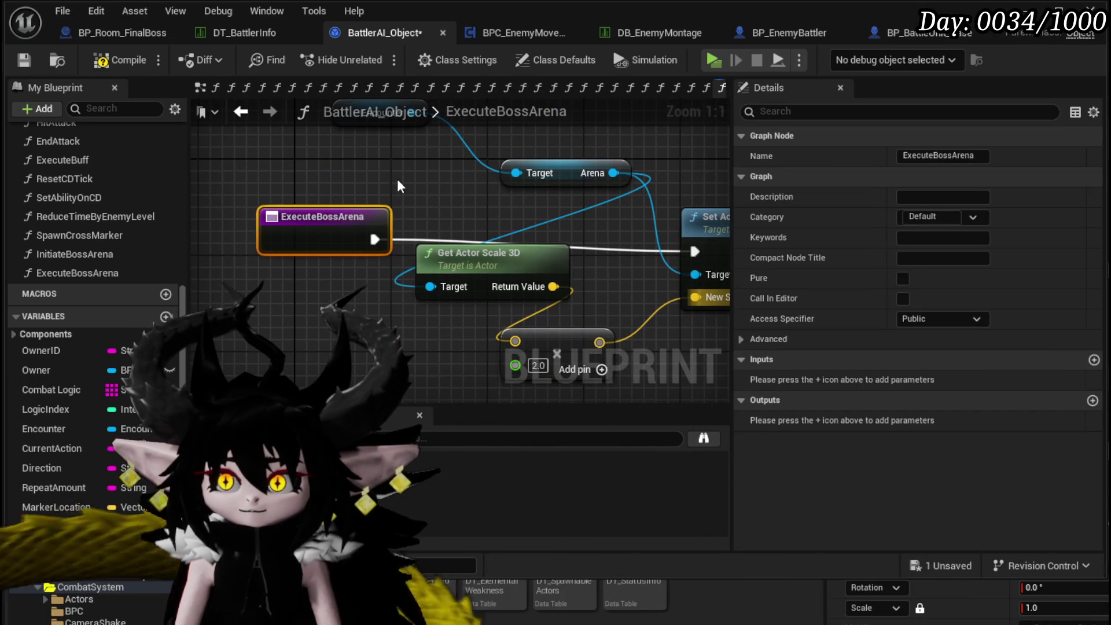
{"action": "left_click", "coordinate": [389, 180]}
{"action": "left_click", "coordinate": [102, 59]}
{"action": "left_click", "coordinate": [24, 60]}
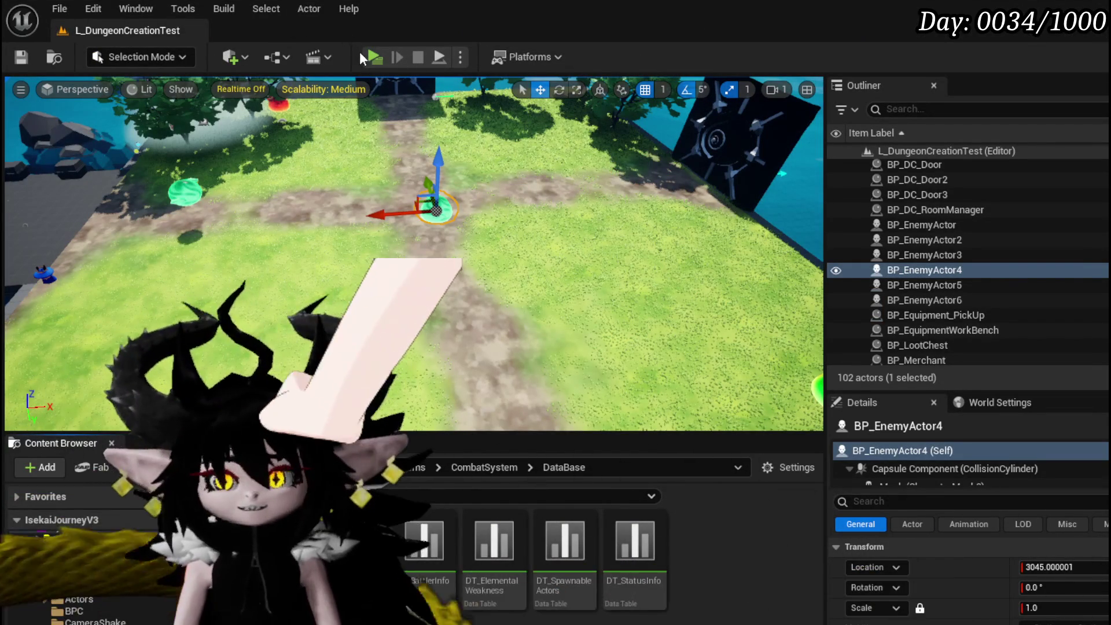
Play the level, attack the slime with water magic, and accept the Wasp_Queen encounter.
{"action": "key", "text": "alt+p"}
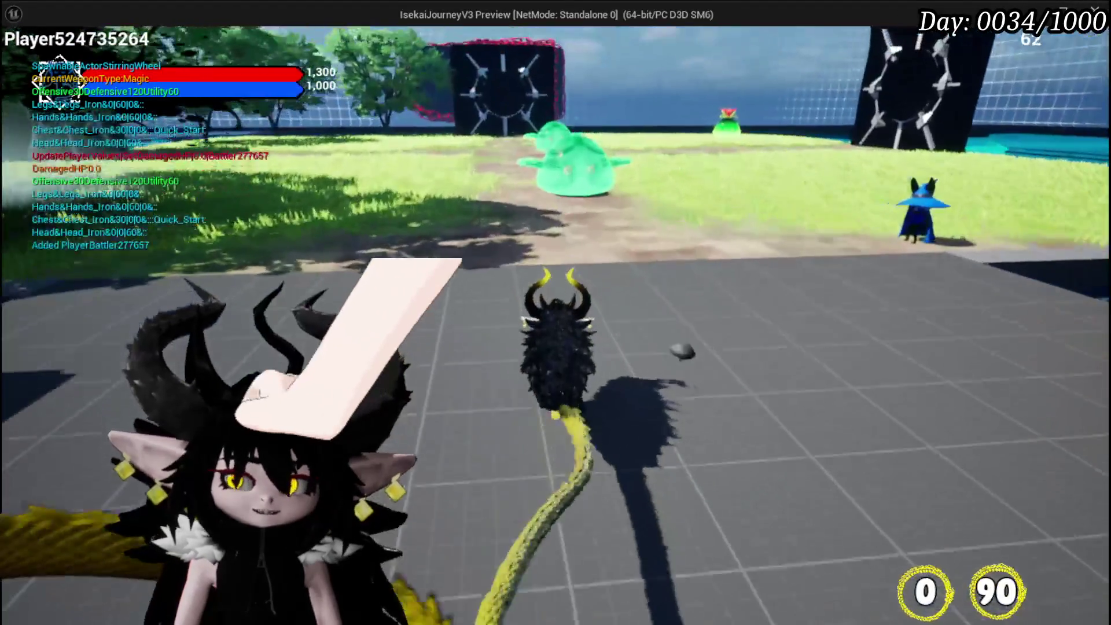
{"action": "key", "text": "w"}
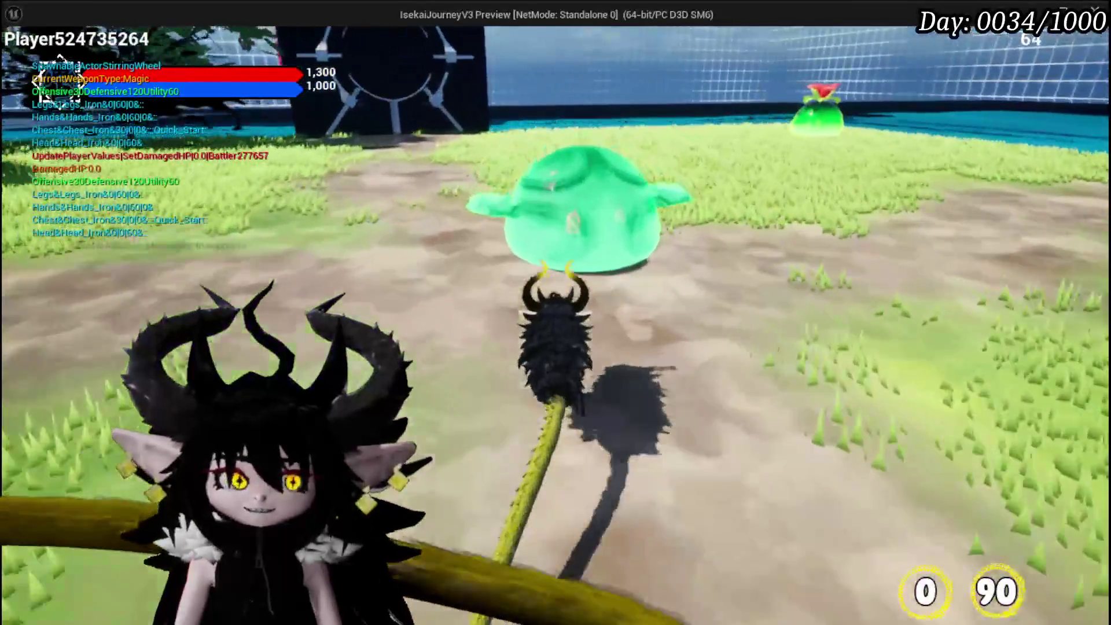
{"action": "left_click", "coordinate": [555, 313]}
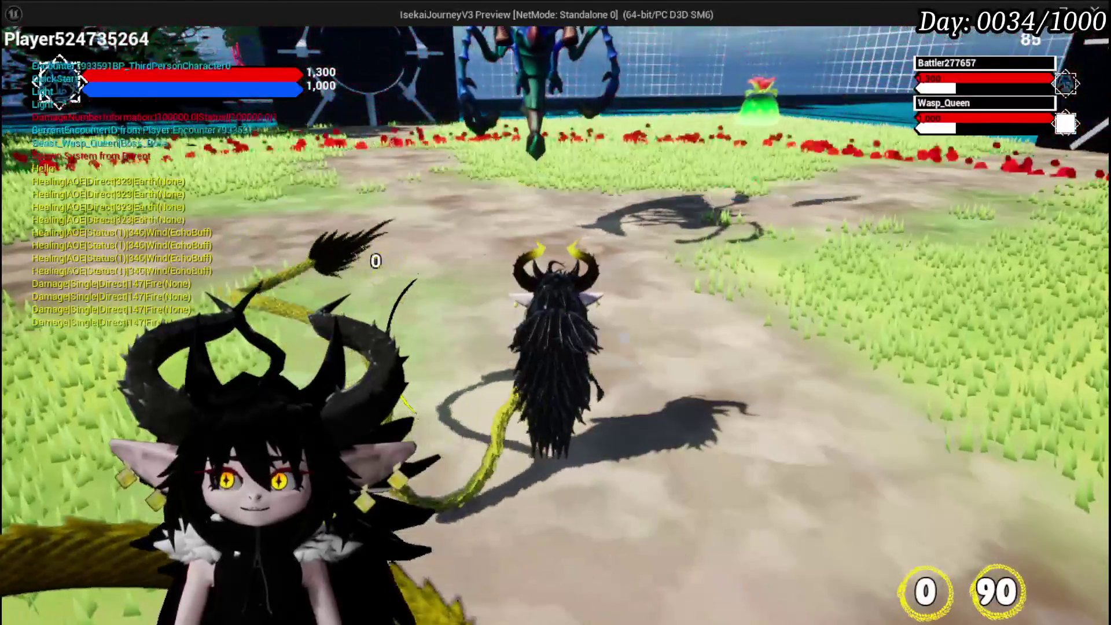
{"action": "left_click", "coordinate": [515, 333]}
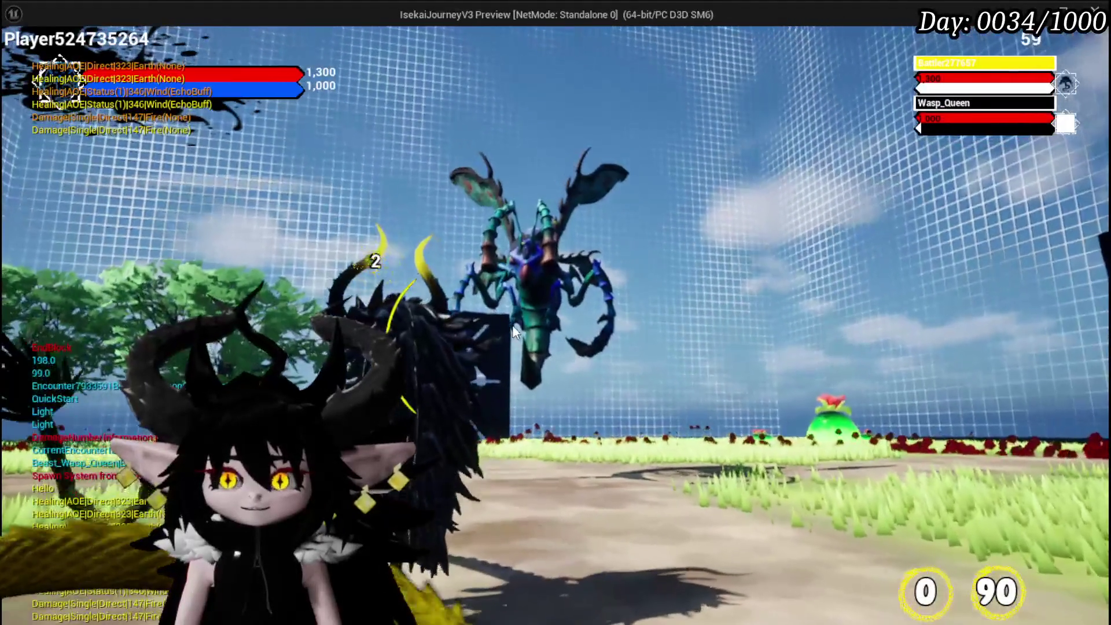
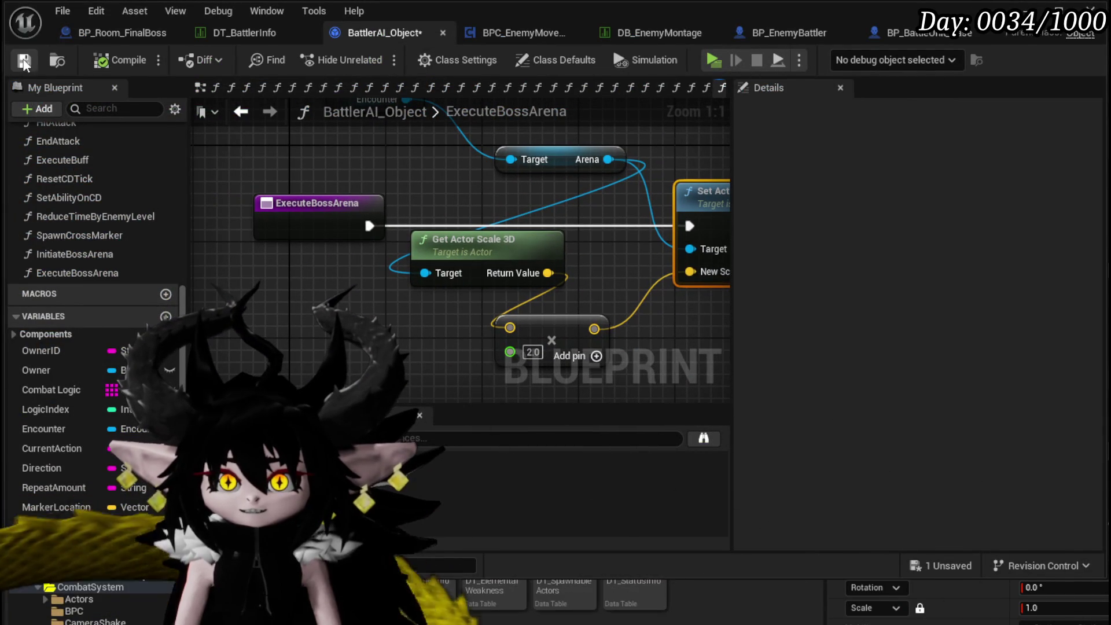
Review BattlerAI_Object's InitiateBossArena function graph down to its Play Montage node.
{"action": "left_click", "coordinate": [115, 31]}
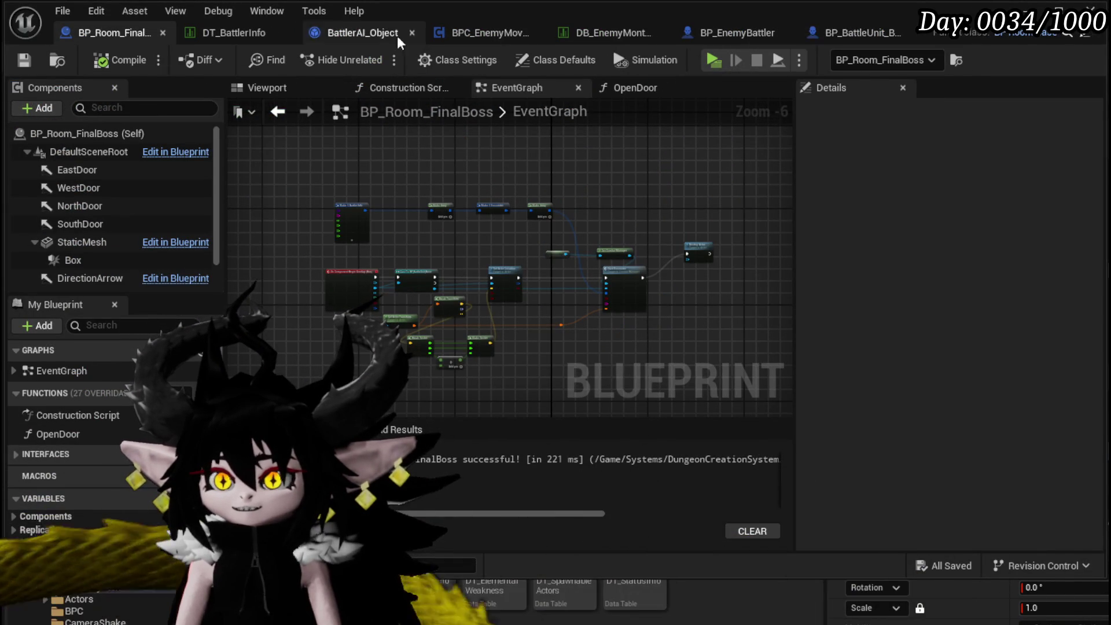
{"action": "left_click", "coordinate": [347, 36]}
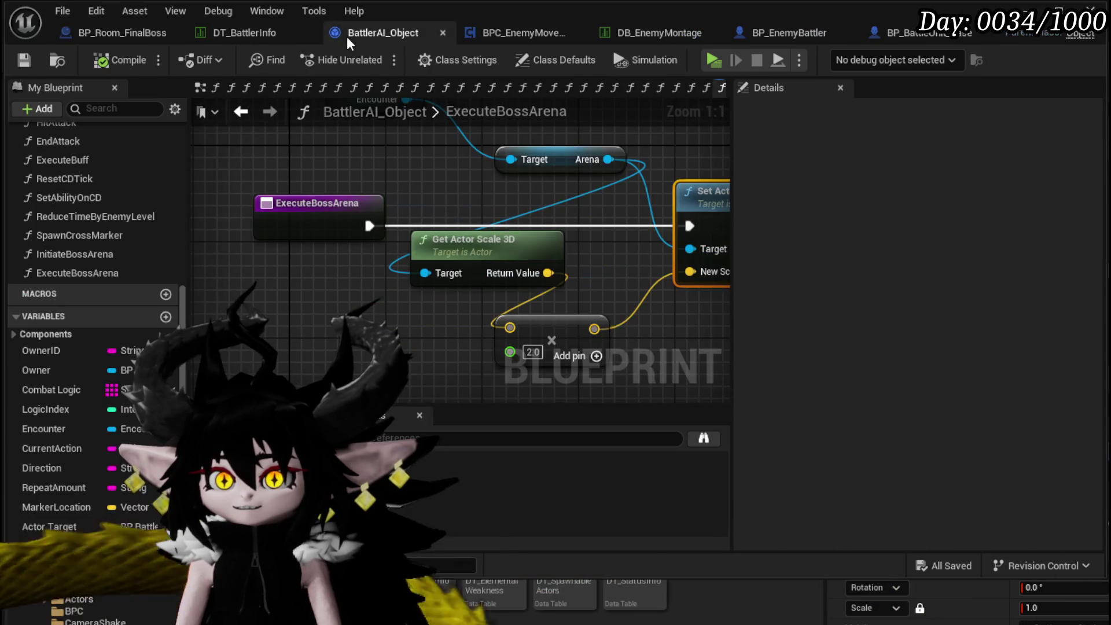
{"action": "double_click", "coordinate": [85, 254]}
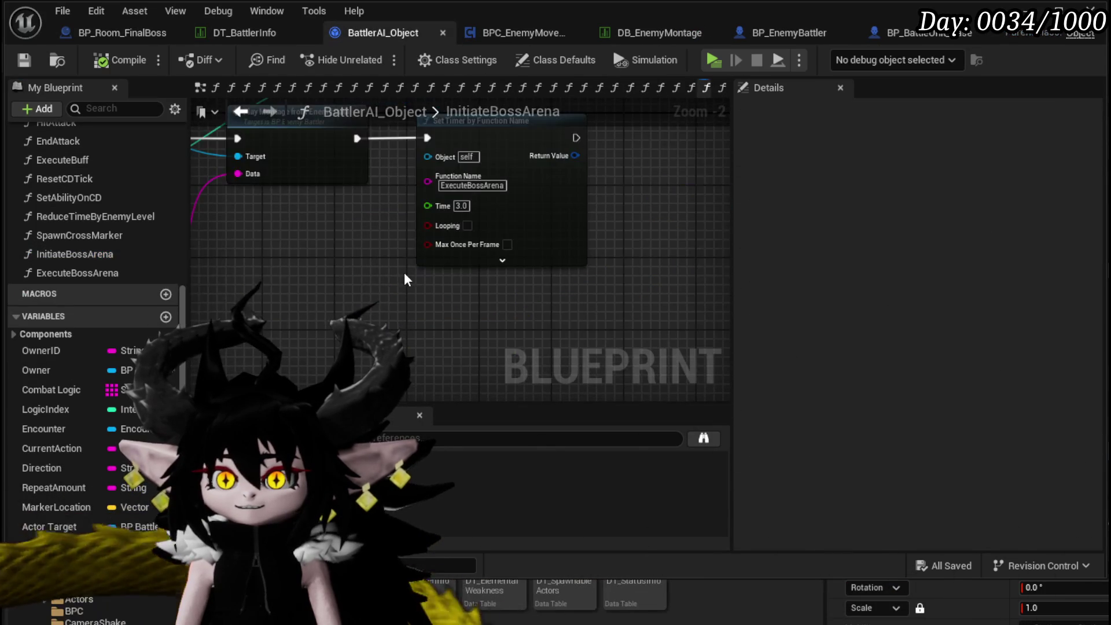
{"action": "left_click_drag", "start_coordinate": [404, 272], "coordinate": [620, 301]}
{"action": "scroll", "coordinate": [544, 284], "scroll_direction": "up", "scroll_amount": 2}
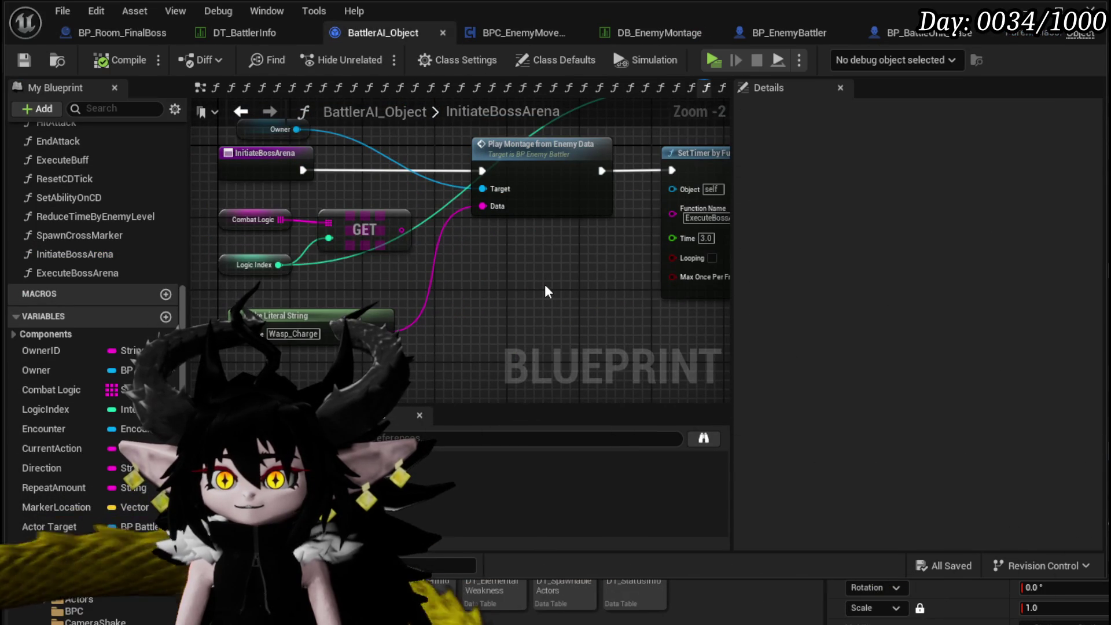
{"action": "left_click_drag", "start_coordinate": [547, 298], "coordinate": [570, 361]}
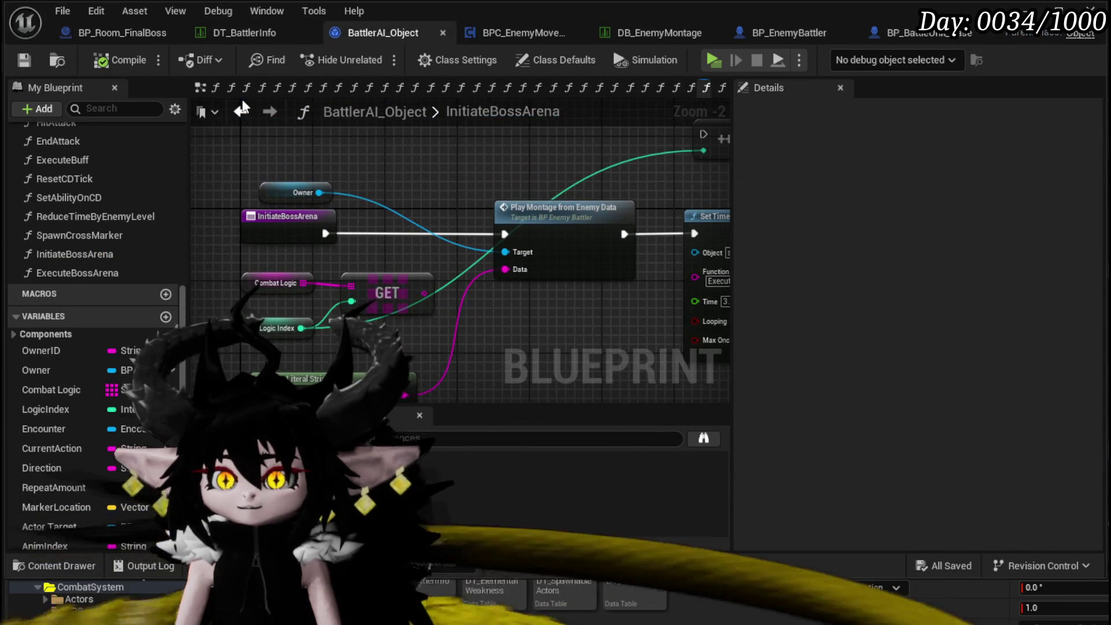
In StartCombatMovement, reposition the Initiate Boss Arena call, add a breakpoint to it, and save.
{"action": "left_click", "coordinate": [510, 33]}
{"action": "mouse_move", "coordinate": [510, 295]}
{"action": "left_mouse_down"}
{"action": "mouse_move", "coordinate": [590, 177]}
{"action": "mouse_move", "coordinate": [603, 234]}
{"action": "left_mouse_up"}
{"action": "mouse_move", "coordinate": [537, 176]}
{"action": "left_mouse_down"}
{"action": "mouse_move", "coordinate": [727, 183]}
{"action": "mouse_move", "coordinate": [561, 186]}
{"action": "left_mouse_up"}
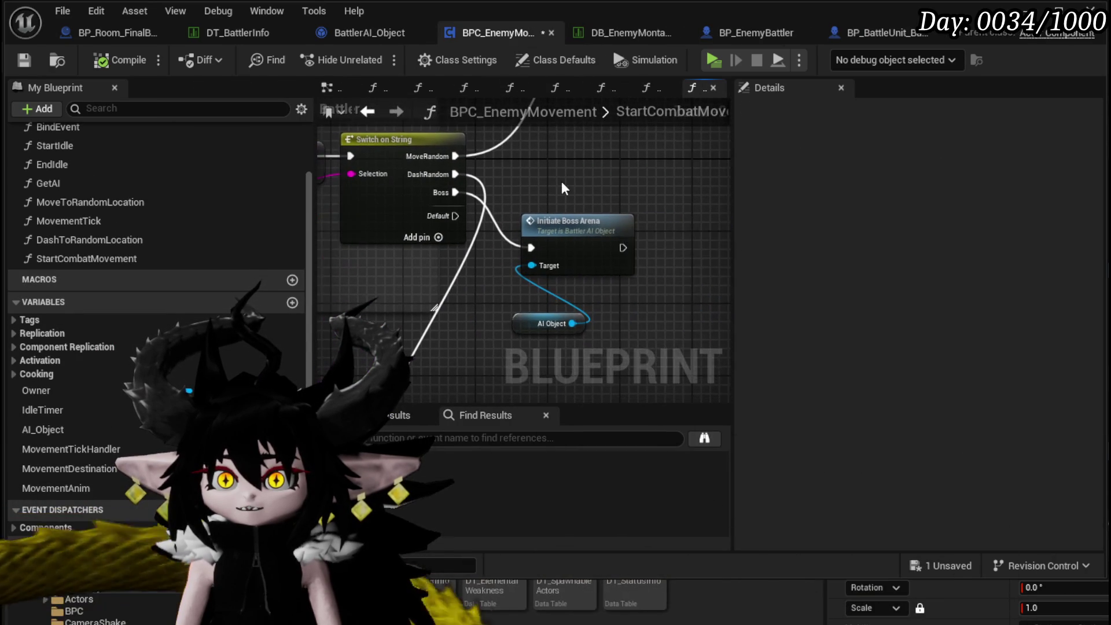
{"action": "right_click", "coordinate": [547, 252]}
{"action": "left_click", "coordinate": [613, 546]}
{"action": "left_click", "coordinate": [449, 356]}
{"action": "left_click", "coordinate": [24, 60]}
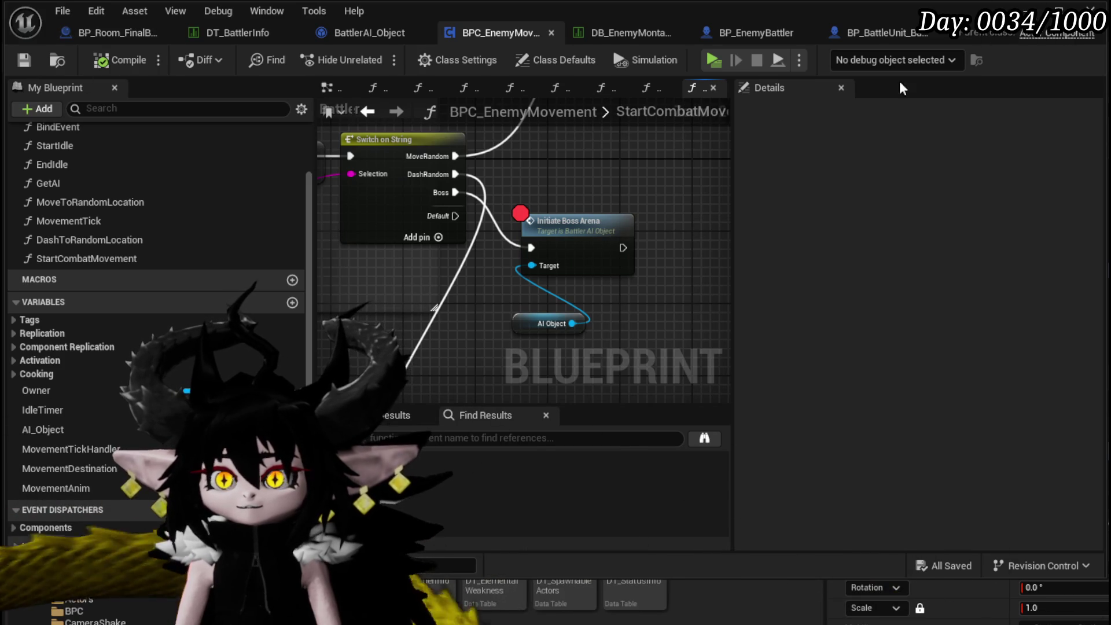
Trace InitiateBossArena to BP_EnemyBattler's PlayMontageFromEnemyData event, then start a play test.
{"action": "double_click", "coordinate": [582, 246]}
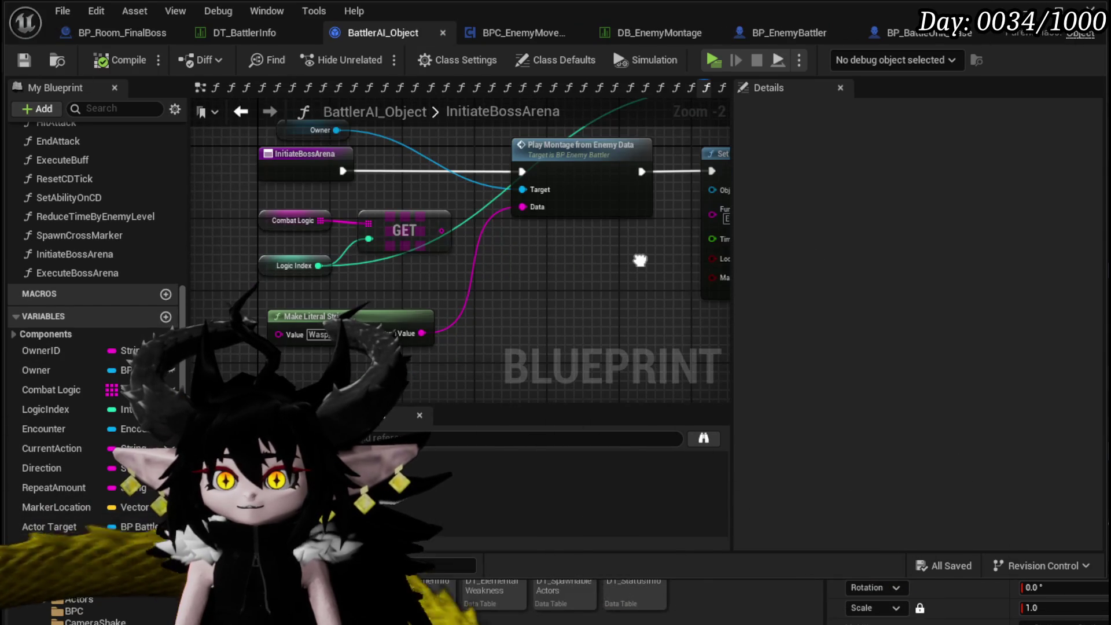
{"action": "double_click", "coordinate": [423, 260]}
{"action": "mouse_move", "coordinate": [301, 236]}
{"action": "left_mouse_down"}
{"action": "mouse_move", "coordinate": [518, 270]}
{"action": "mouse_move", "coordinate": [501, 291]}
{"action": "left_mouse_up"}
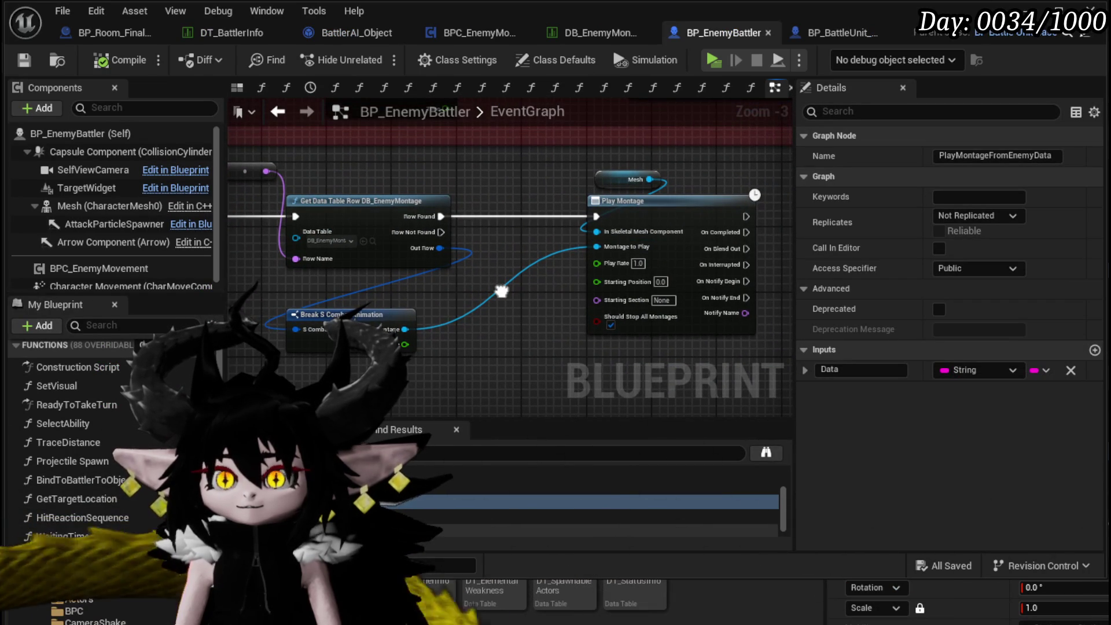
{"action": "left_click_drag", "start_coordinate": [366, 240], "coordinate": [513, 247]}
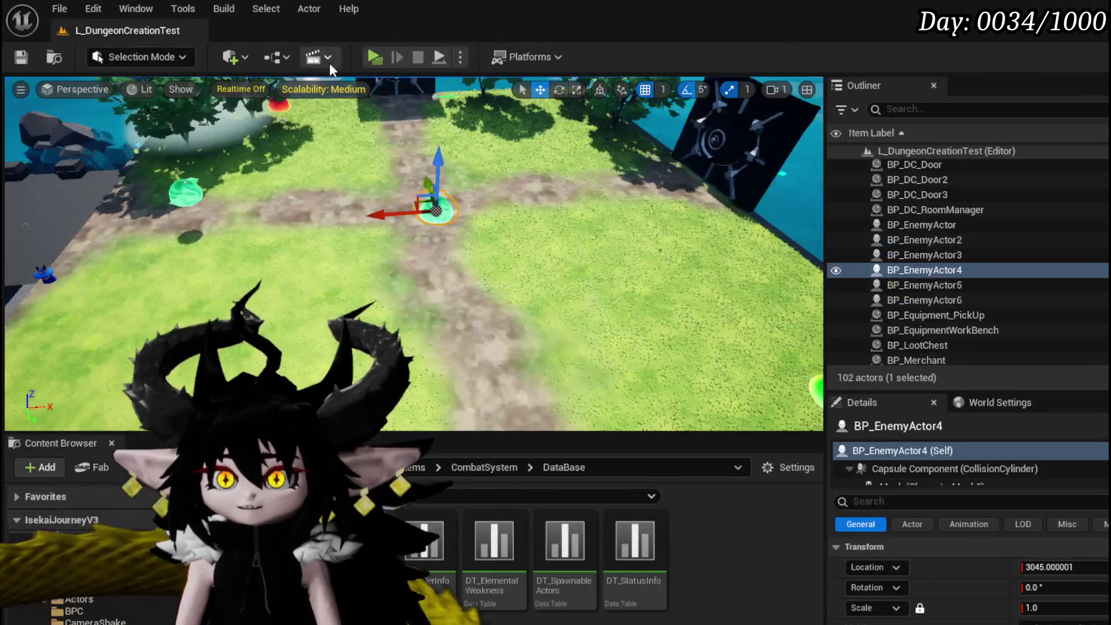
{"action": "left_click", "coordinate": [375, 58]}
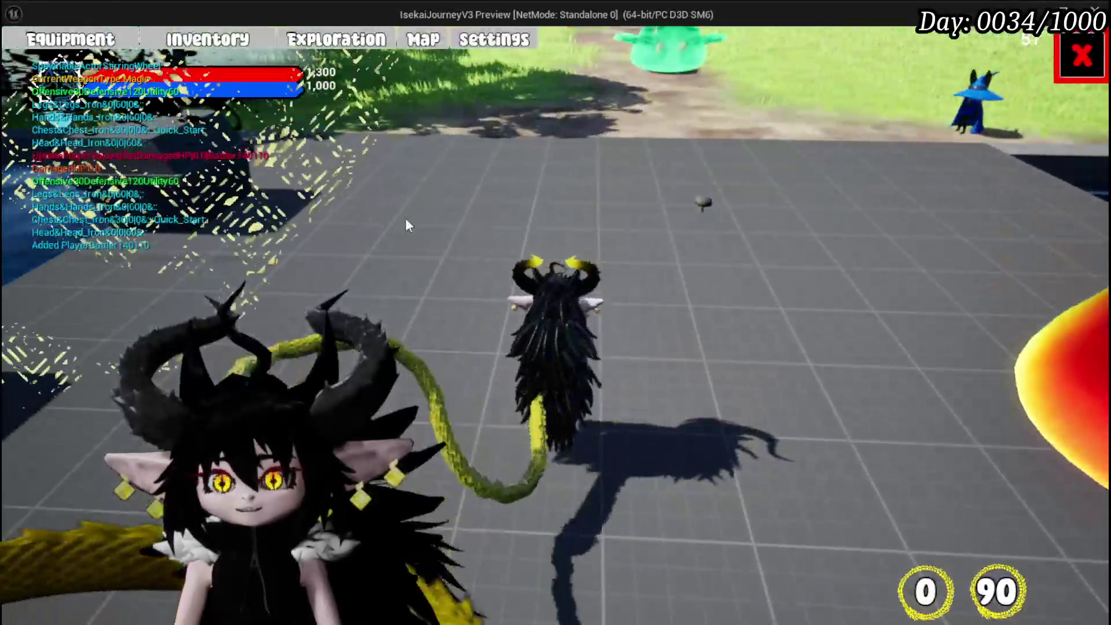
Equip an Iron_Chest in the chest slot, raising HP to 1,550.
{"action": "left_click", "coordinate": [62, 45]}
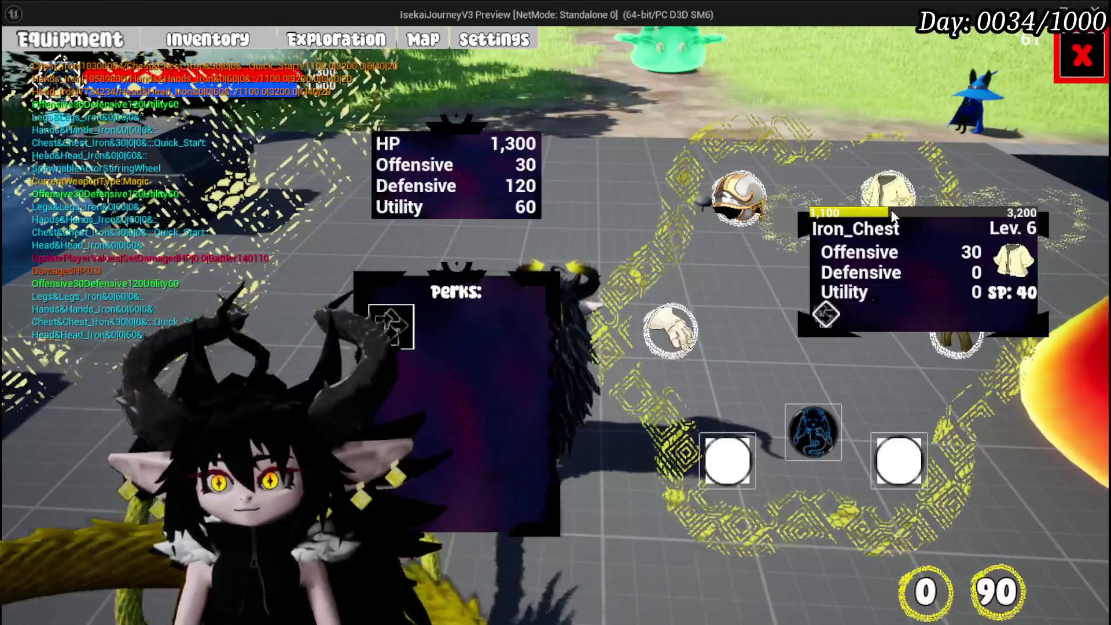
{"action": "left_click", "coordinate": [889, 200]}
{"action": "mouse_move", "coordinate": [248, 284]}
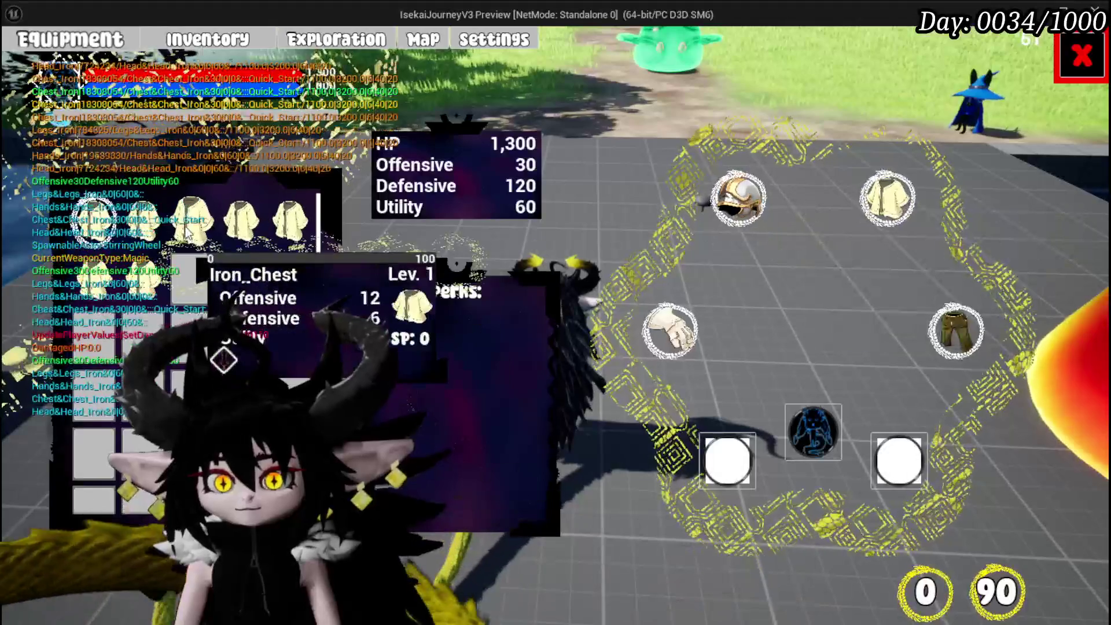
{"action": "mouse_move", "coordinate": [187, 228]}
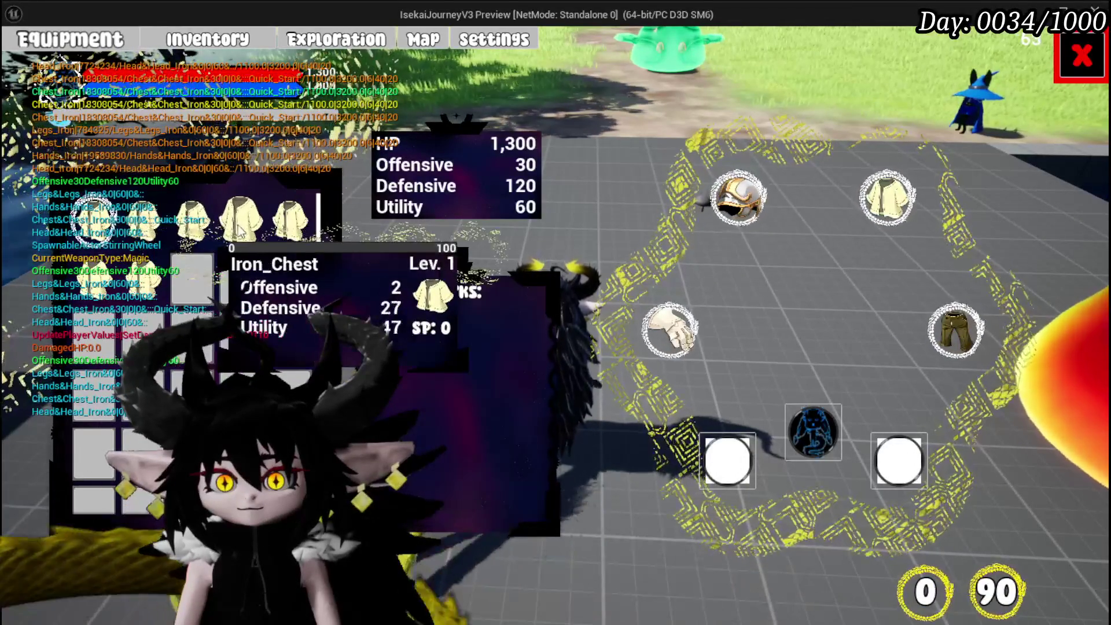
{"action": "mouse_move", "coordinate": [294, 233]}
{"action": "left_click_drag", "start_coordinate": [293, 233], "coordinate": [405, 322]}
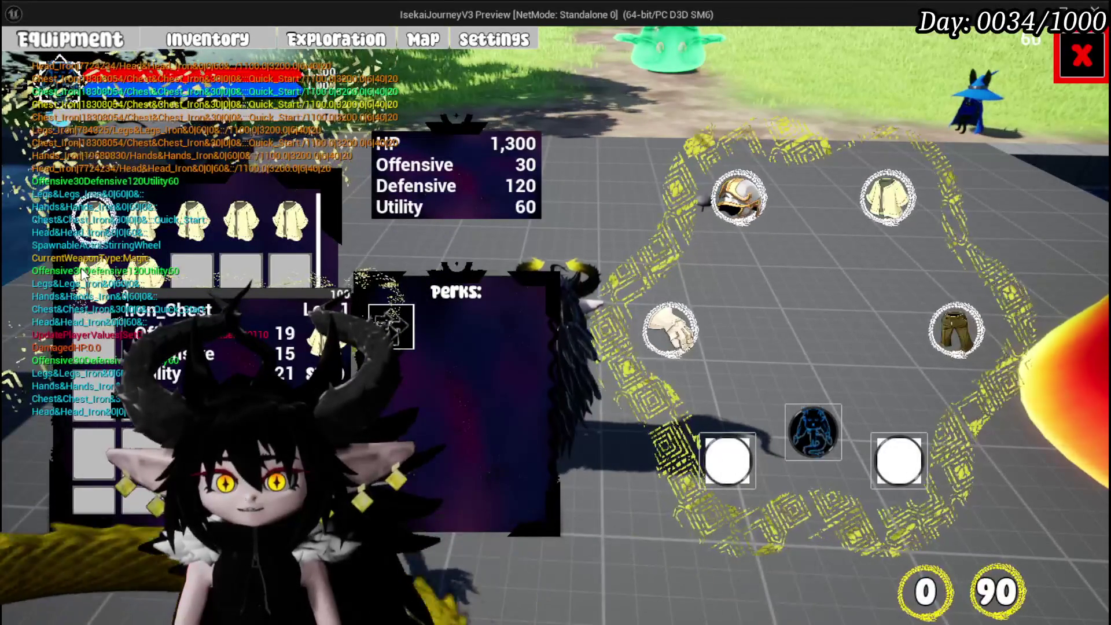
{"action": "mouse_move", "coordinate": [196, 230]}
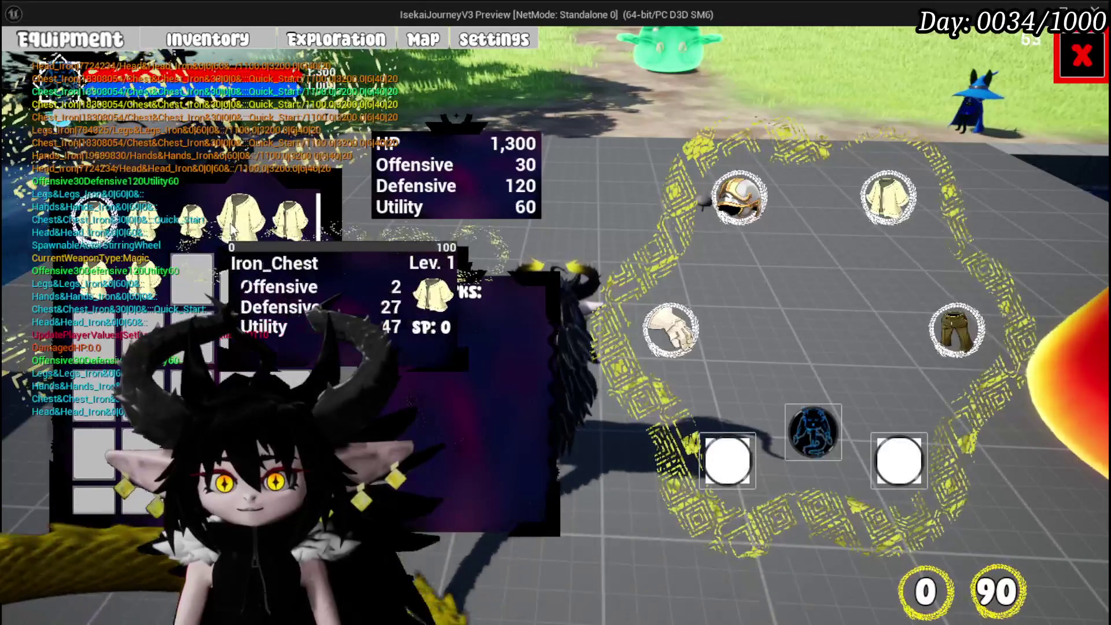
{"action": "mouse_move", "coordinate": [289, 223]}
{"action": "left_mouse_down"}
{"action": "mouse_move", "coordinate": [284, 266]}
{"action": "mouse_move", "coordinate": [234, 281]}
{"action": "left_mouse_up"}
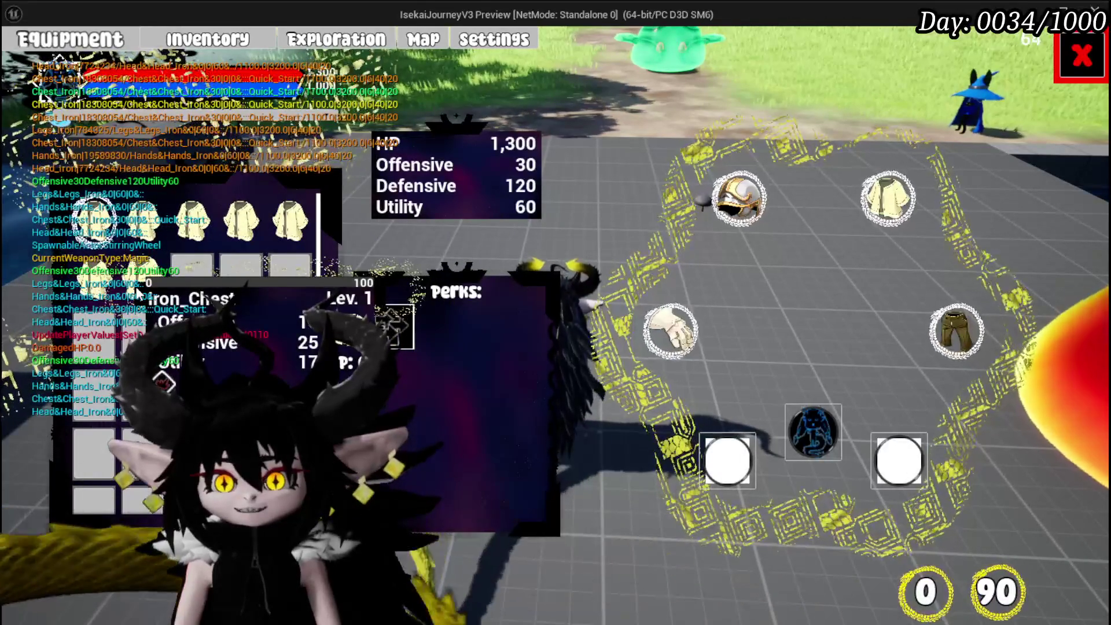
{"action": "left_click_drag", "start_coordinate": [133, 246], "coordinate": [139, 277]}
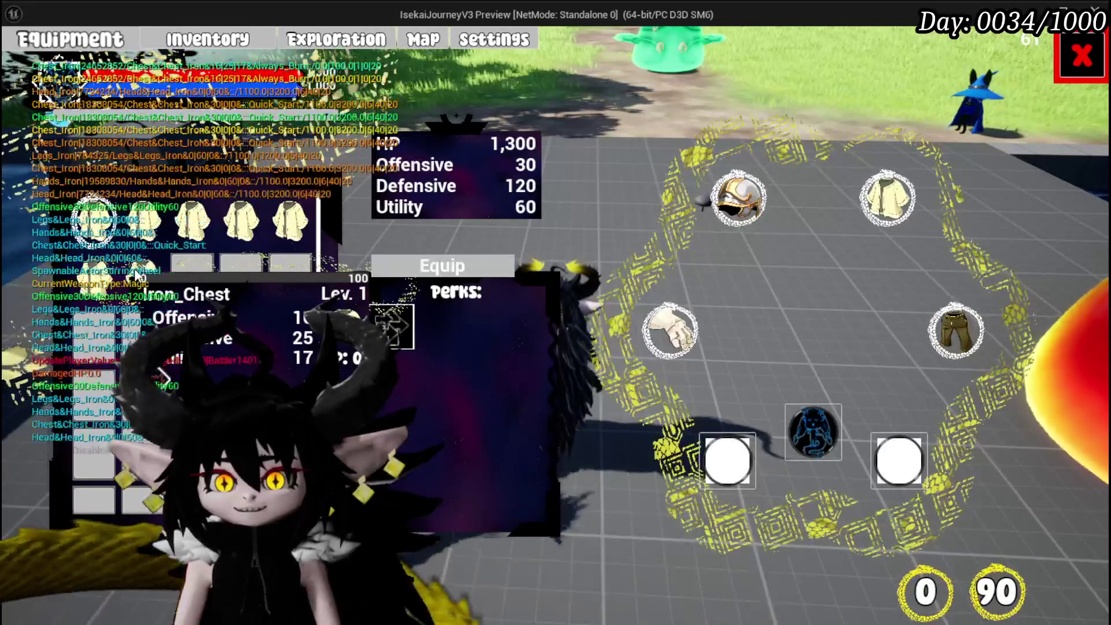
{"action": "left_click", "coordinate": [510, 264]}
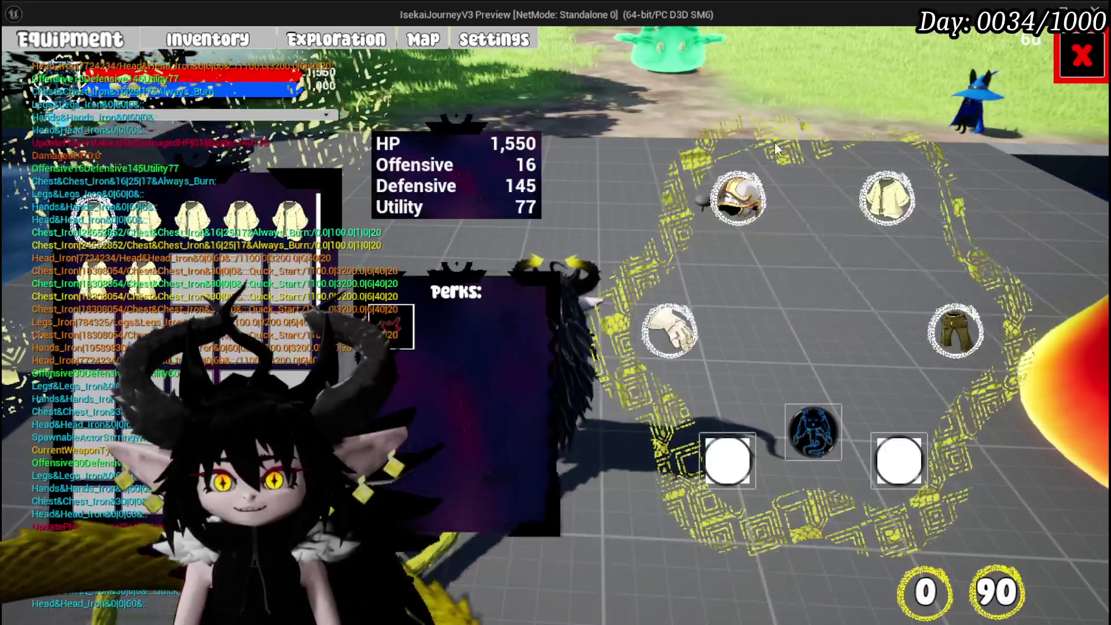
Close the game menus, walk up to the slime and cast water at it.
{"action": "left_click", "coordinate": [1102, 38]}
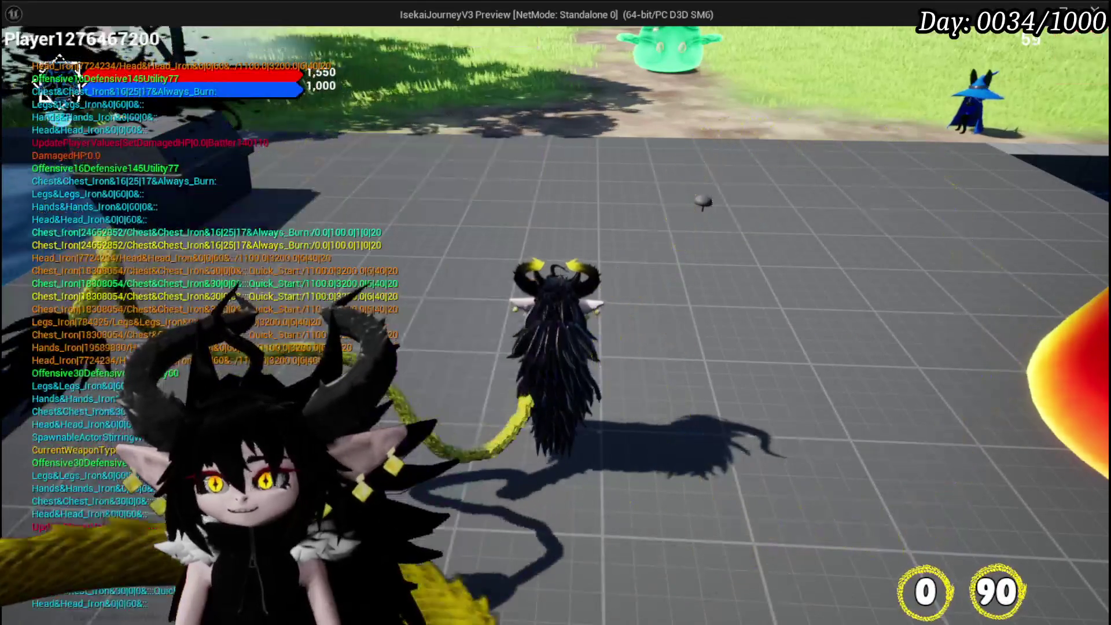
{"action": "key", "text": "Escape"}
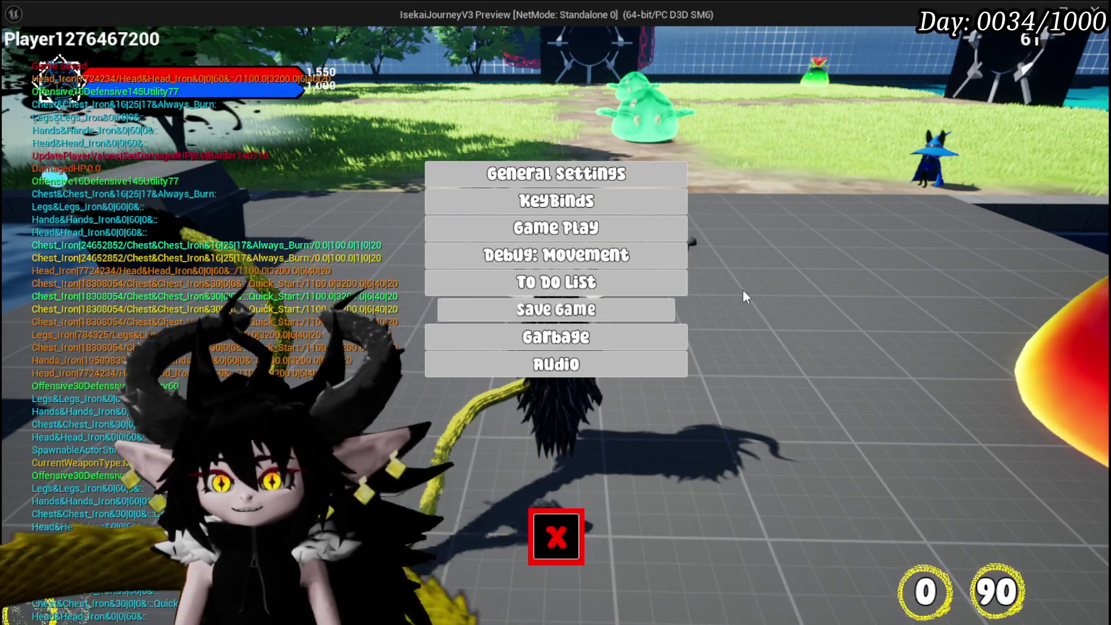
{"action": "left_click", "coordinate": [549, 518]}
{"action": "key", "text": "w"}
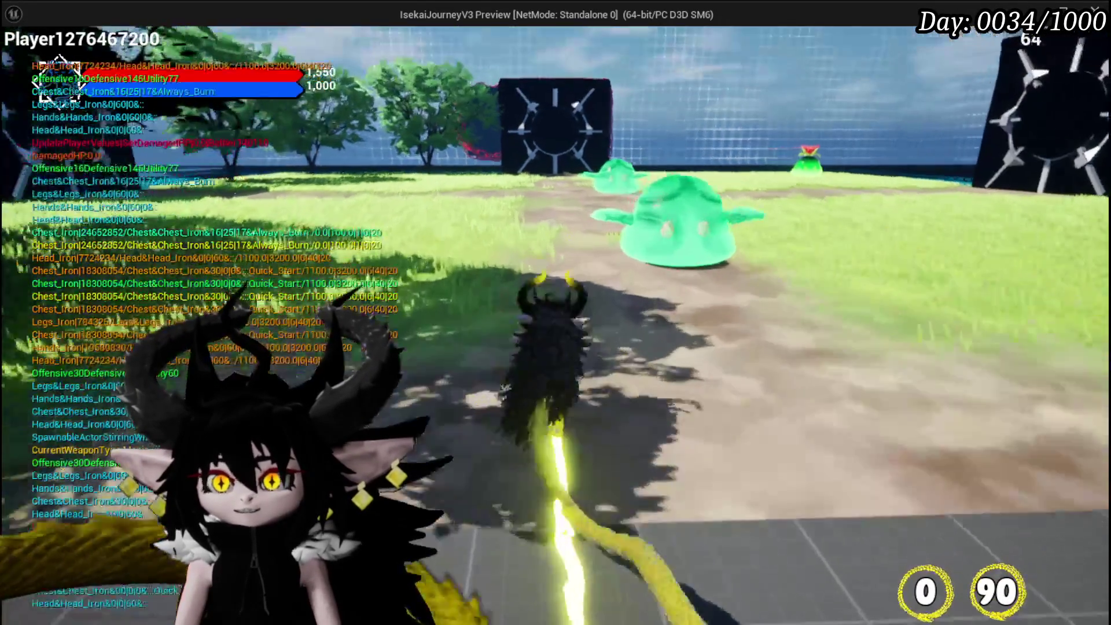
{"action": "key", "text": "w"}
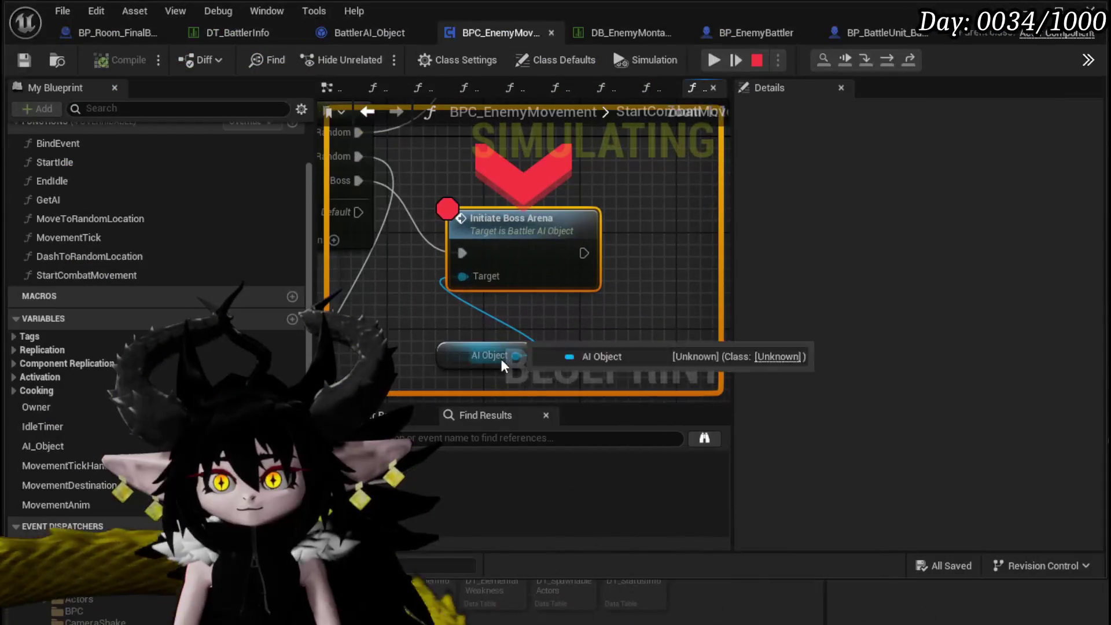
At the Initiate Boss Arena breakpoint, step into, resume, then stop the session.
{"action": "left_click", "coordinate": [887, 58]}
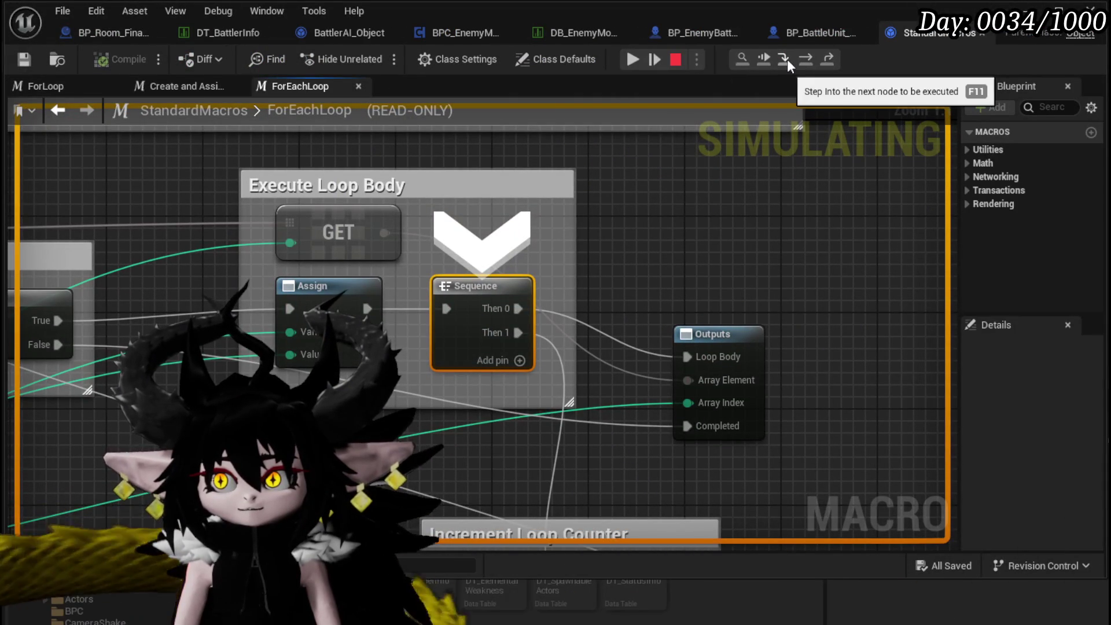
{"action": "left_click", "coordinate": [829, 61]}
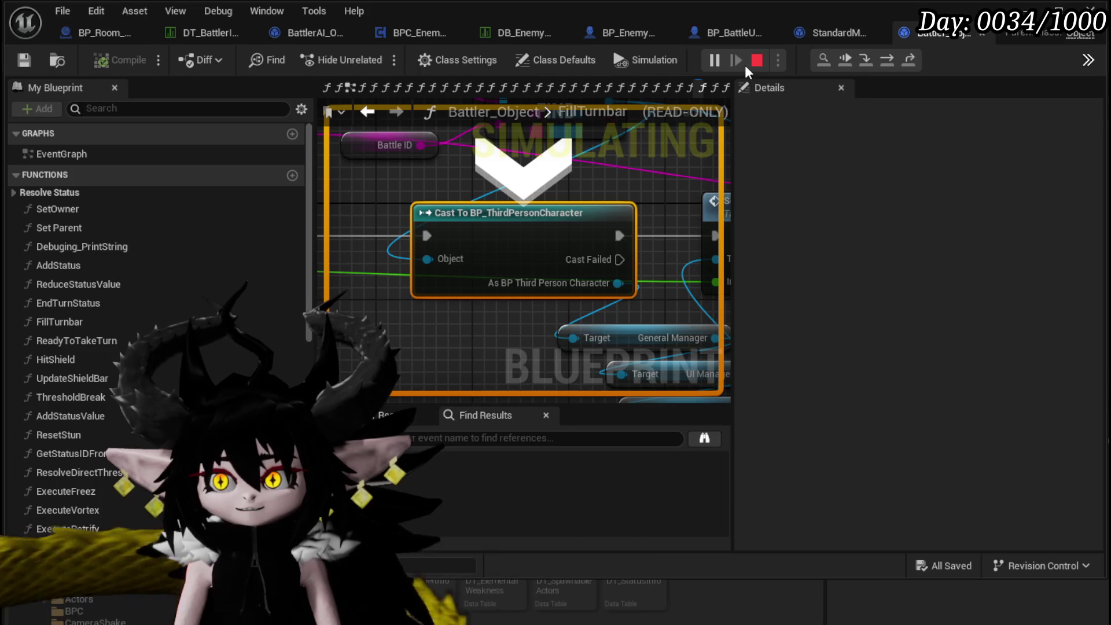
{"action": "left_click", "coordinate": [757, 61]}
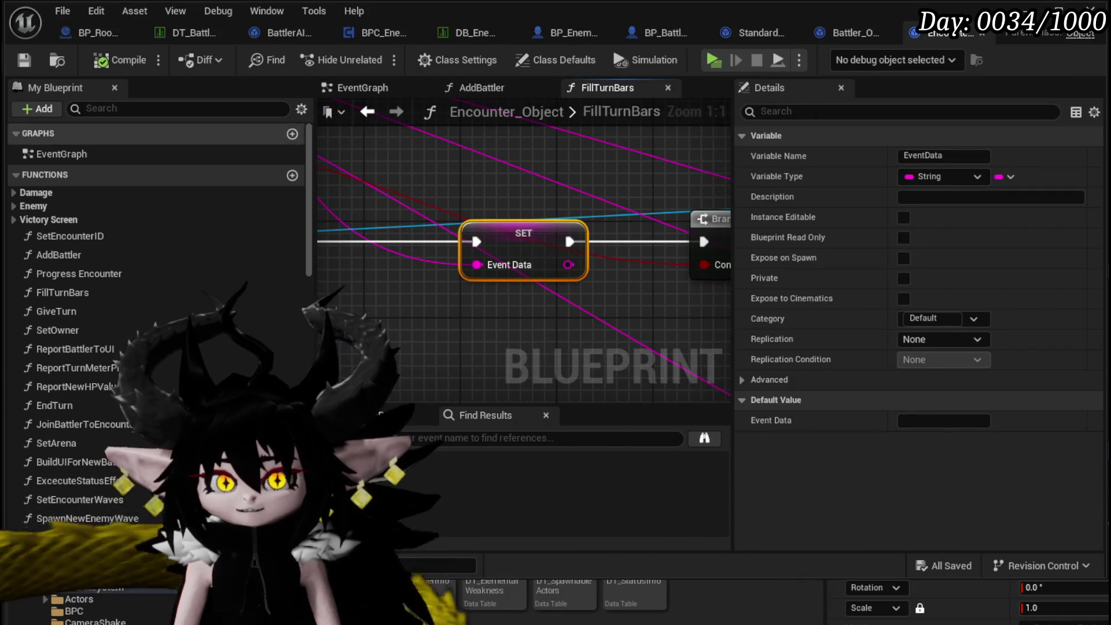
Save all assets, close the StandardMacros tab and relaunch the play test.
{"action": "key", "text": "ctrl+s"}
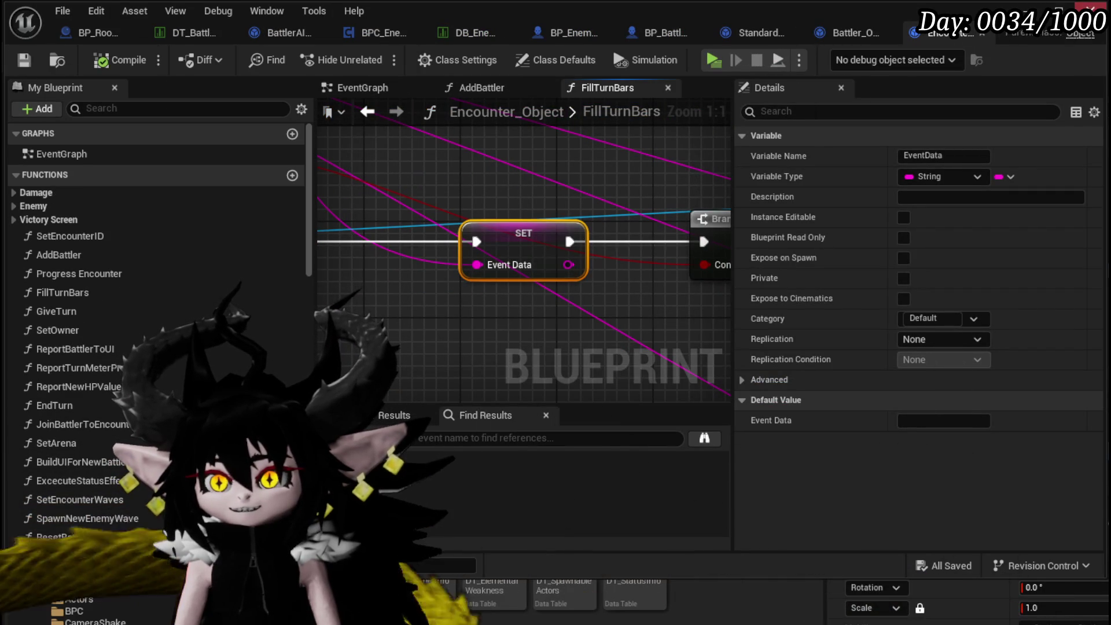
{"action": "left_click", "coordinate": [793, 33]}
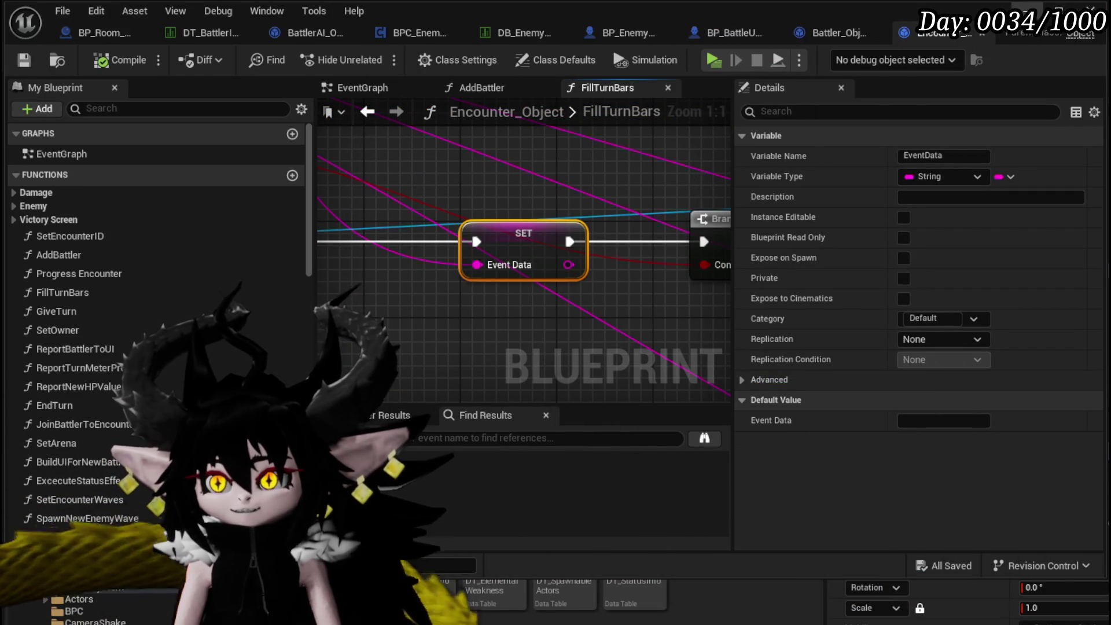
{"action": "left_click", "coordinate": [373, 58]}
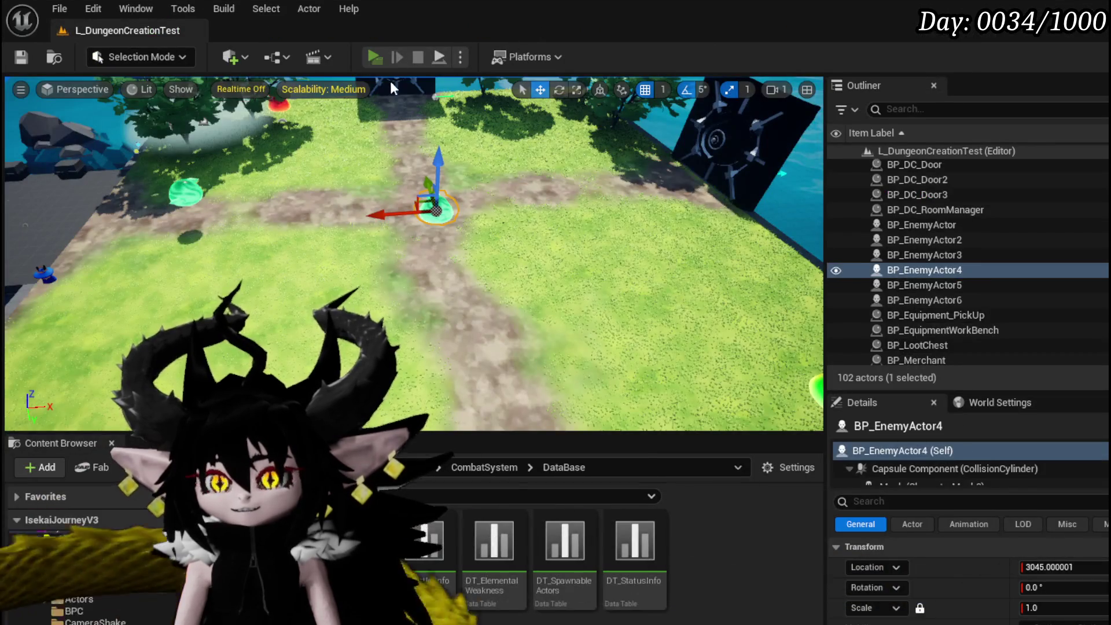
Attack the slime to trigger the boss fight and step in from the breakpoint.
{"action": "key", "text": "w"}
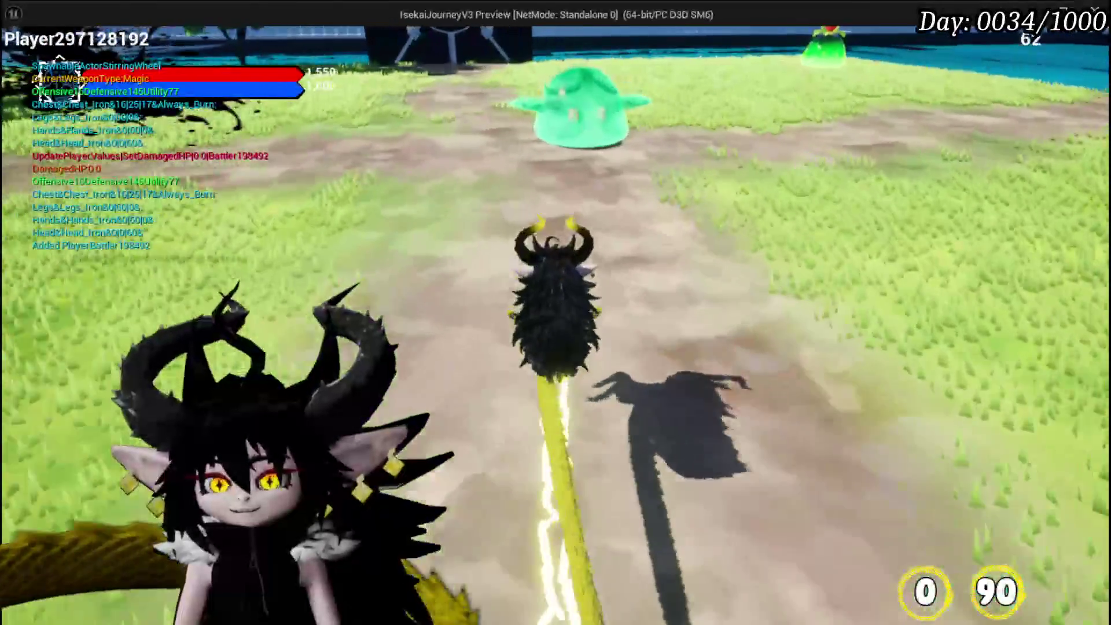
{"action": "left_click", "coordinate": [555, 312]}
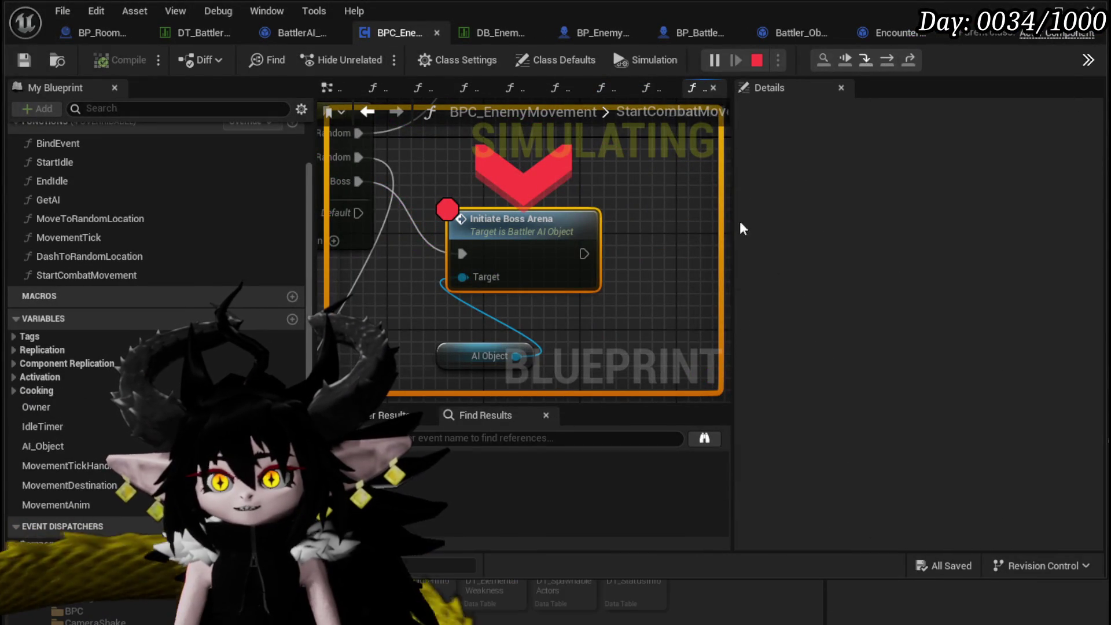
{"action": "key", "text": "F11"}
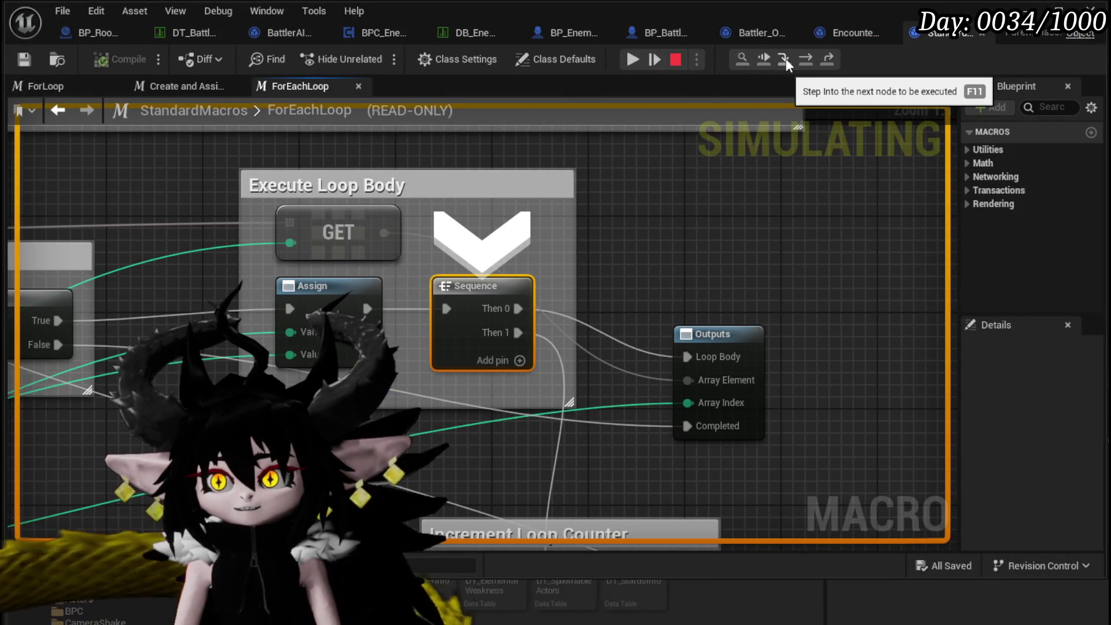
Step through ForEachLoop and FillTurnbar to Set Turn Progress, then stop and close the extra tab.
{"action": "left_click", "coordinate": [801, 61]}
{"action": "left_click", "coordinate": [801, 60]}
{"action": "left_click", "coordinate": [801, 60]}
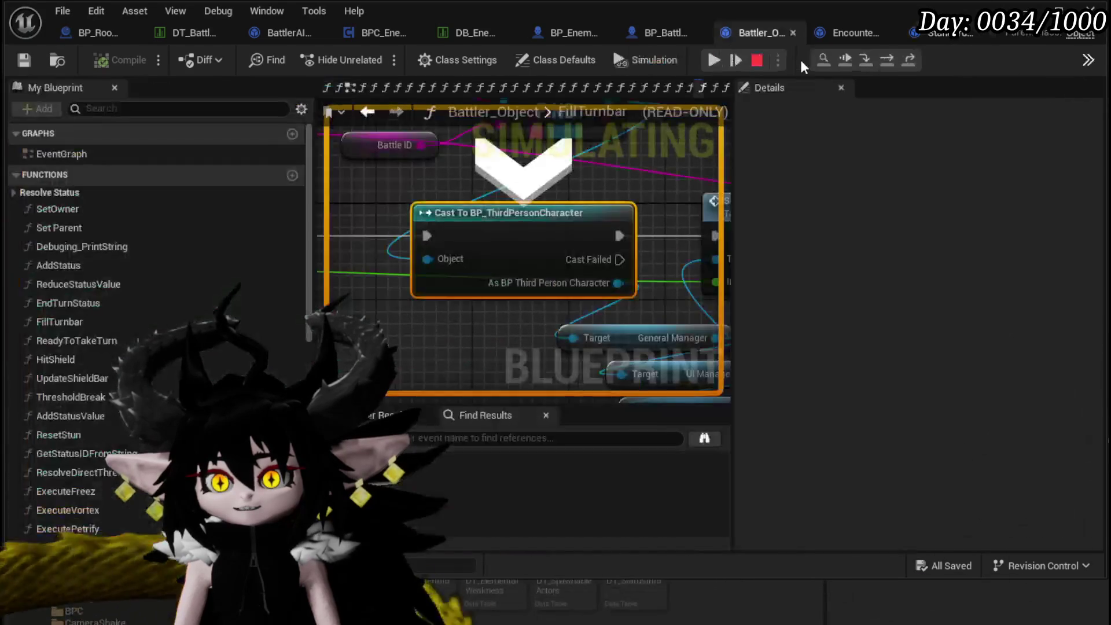
{"action": "key", "text": "F11"}
{"action": "key", "text": "F11"}
{"action": "key", "text": "F11"}
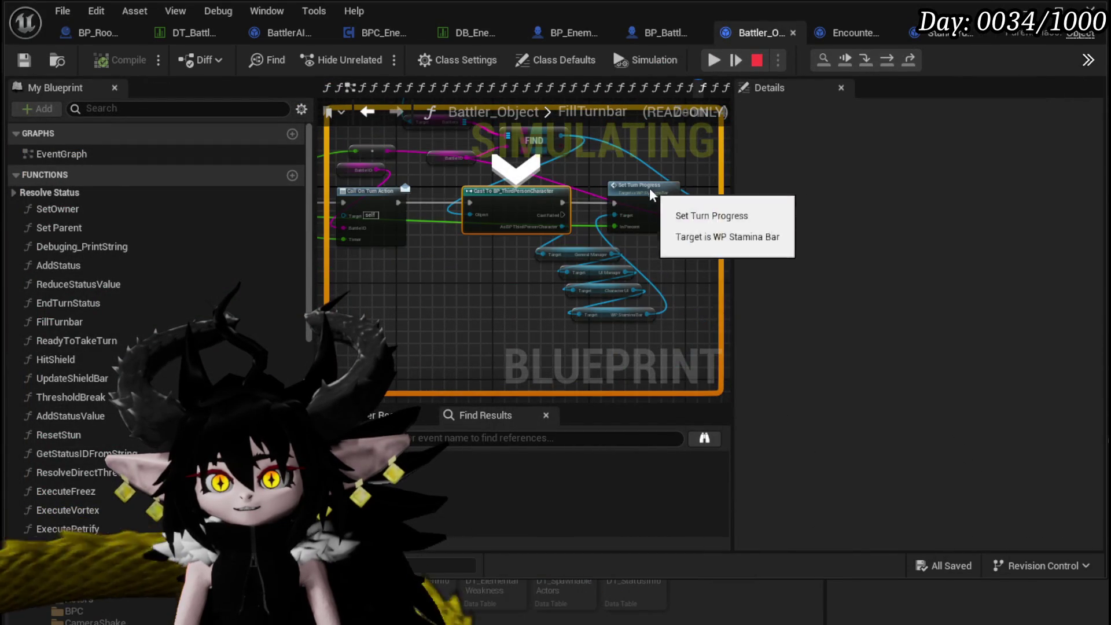
{"action": "key", "text": "F11"}
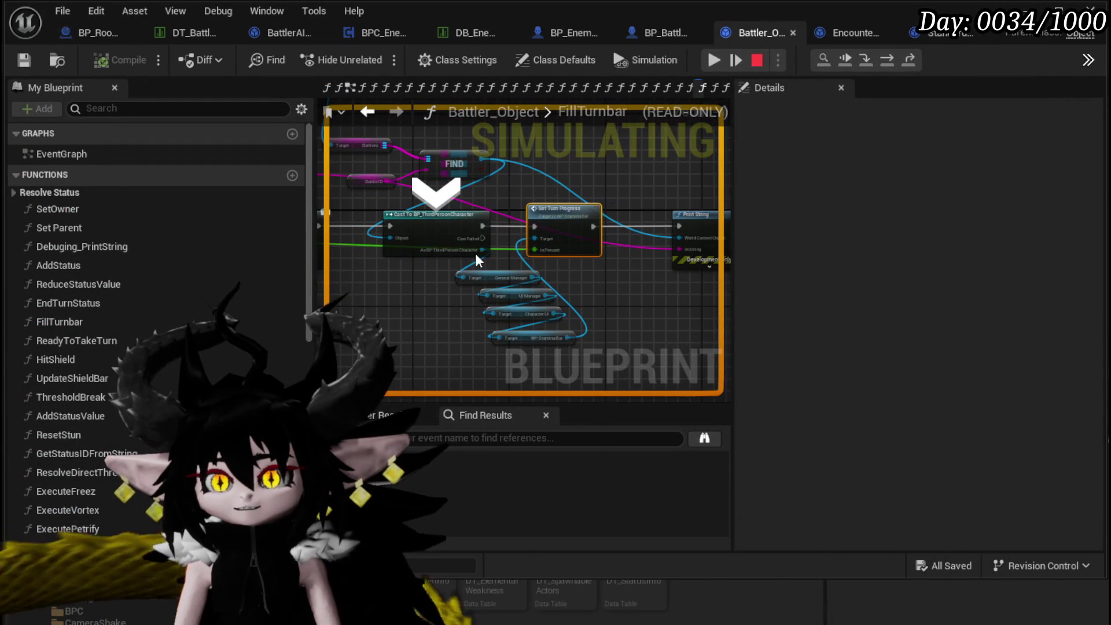
{"action": "left_click", "coordinate": [763, 64]}
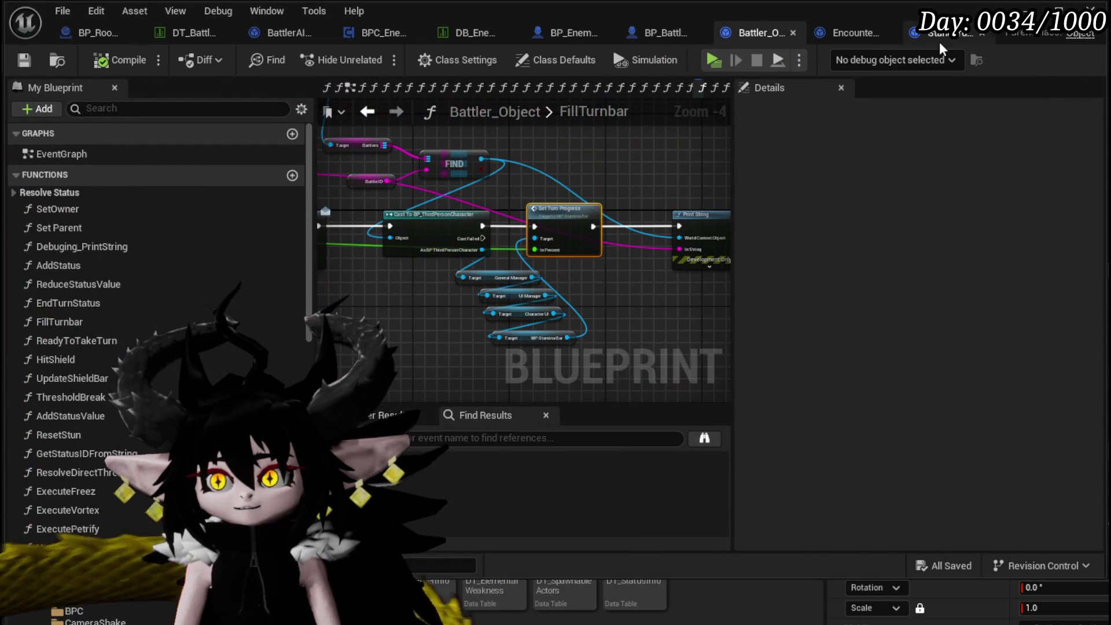
{"action": "left_click", "coordinate": [982, 34]}
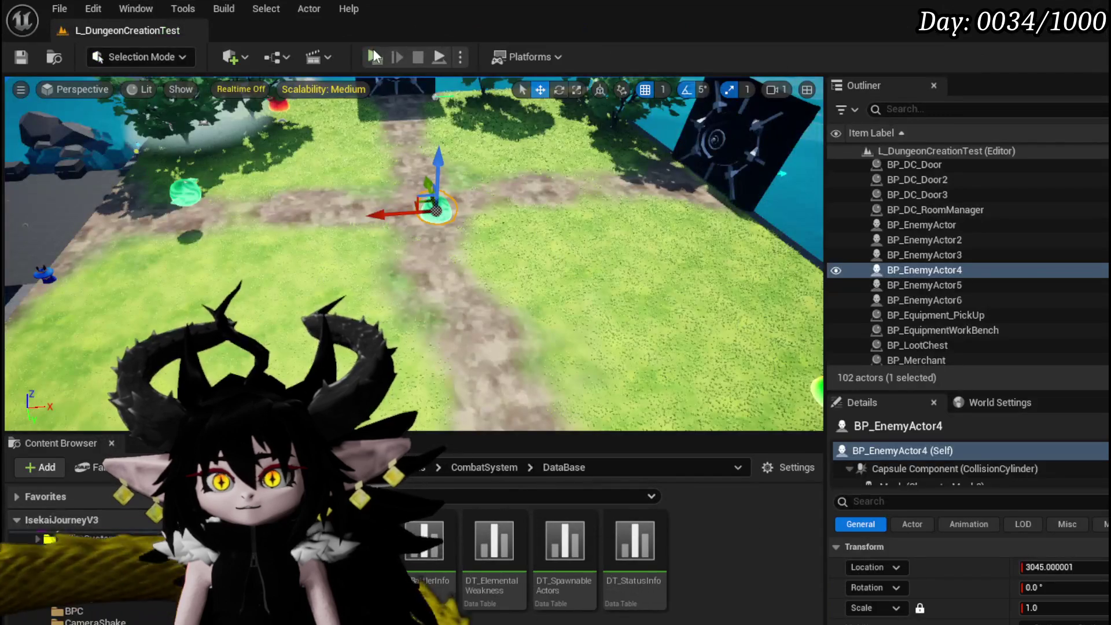
Play the level and attack the slime to trigger the Wasp_Queen boss fight.
{"action": "left_click", "coordinate": [375, 55]}
{"action": "key", "text": "w"}
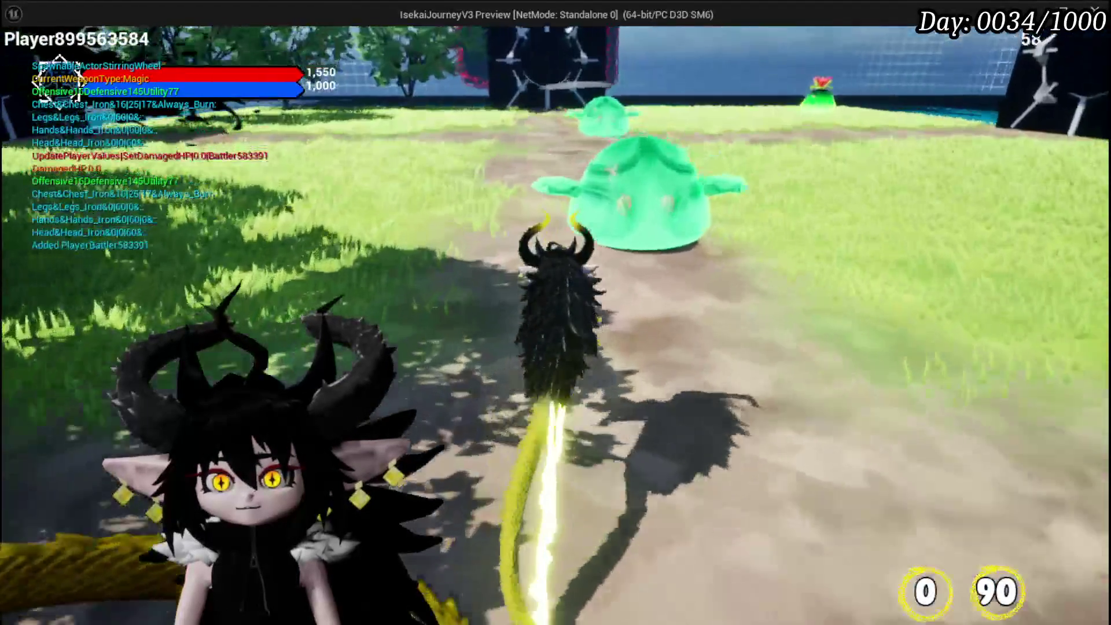
{"action": "key", "text": "w"}
{"action": "key", "text": "e"}
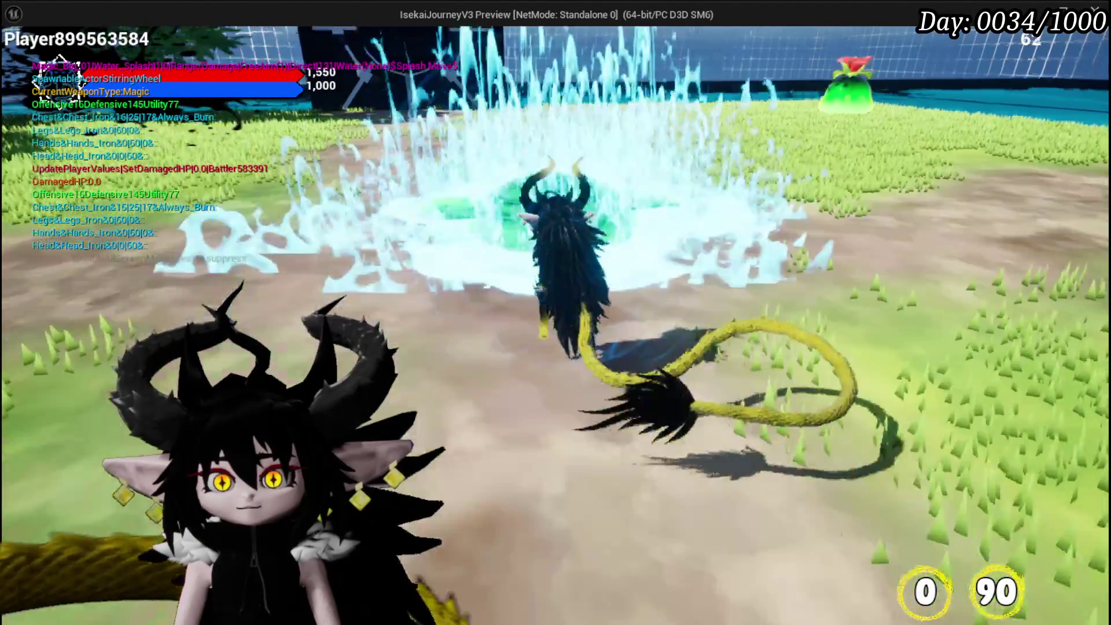
{"action": "key", "text": "w"}
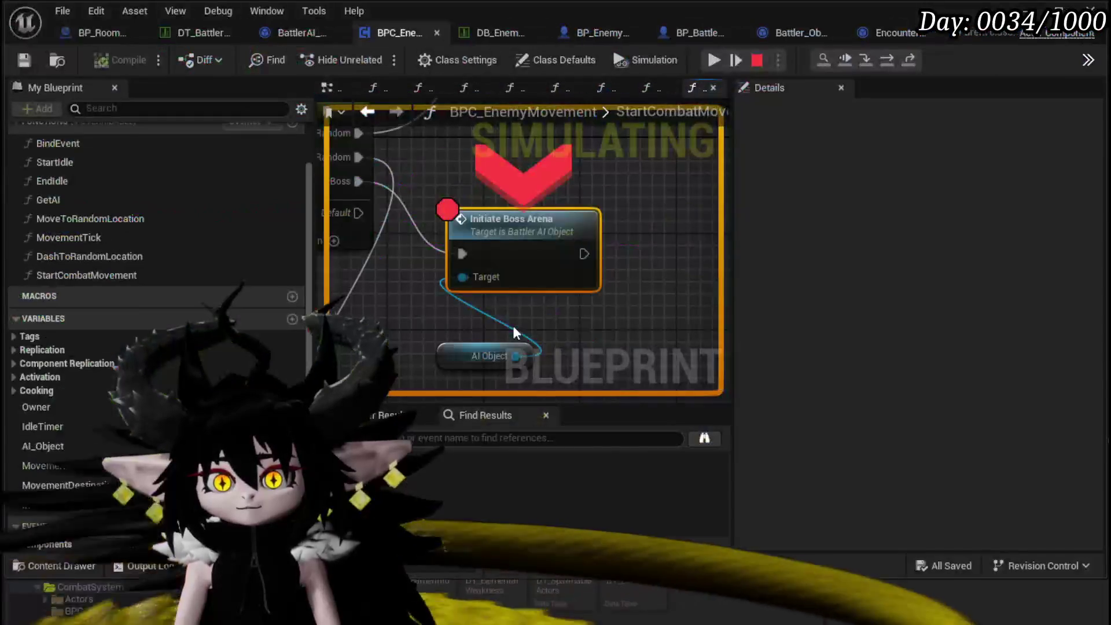
{"action": "mouse_move", "coordinate": [508, 330]}
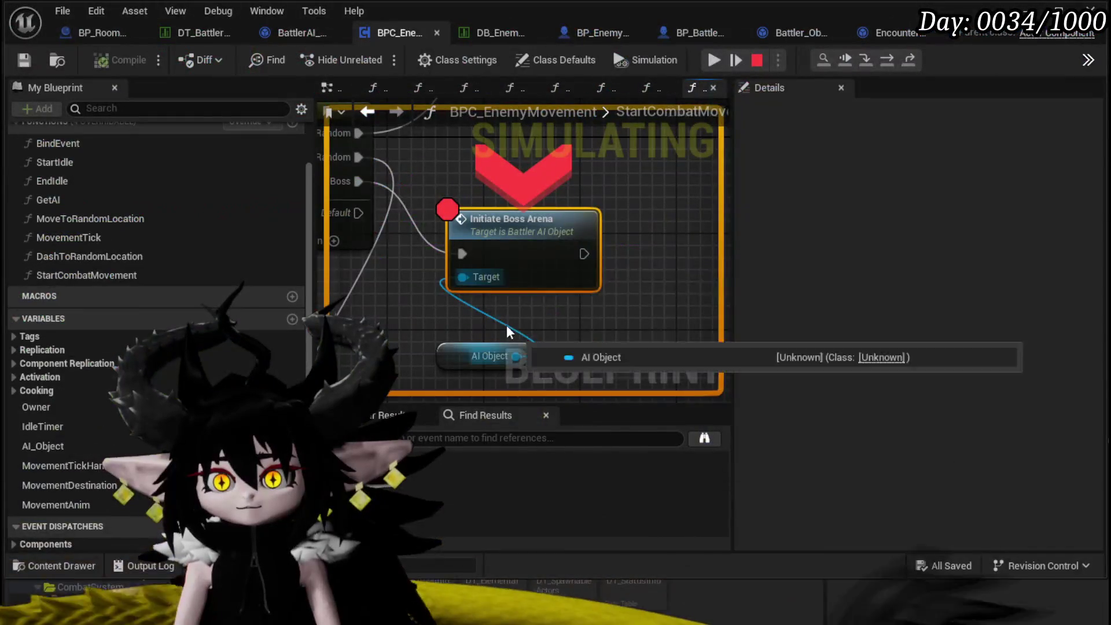
Add a breakpoint on the InitiateBossArena function entry node, then stop the session.
{"action": "double_click", "coordinate": [522, 236]}
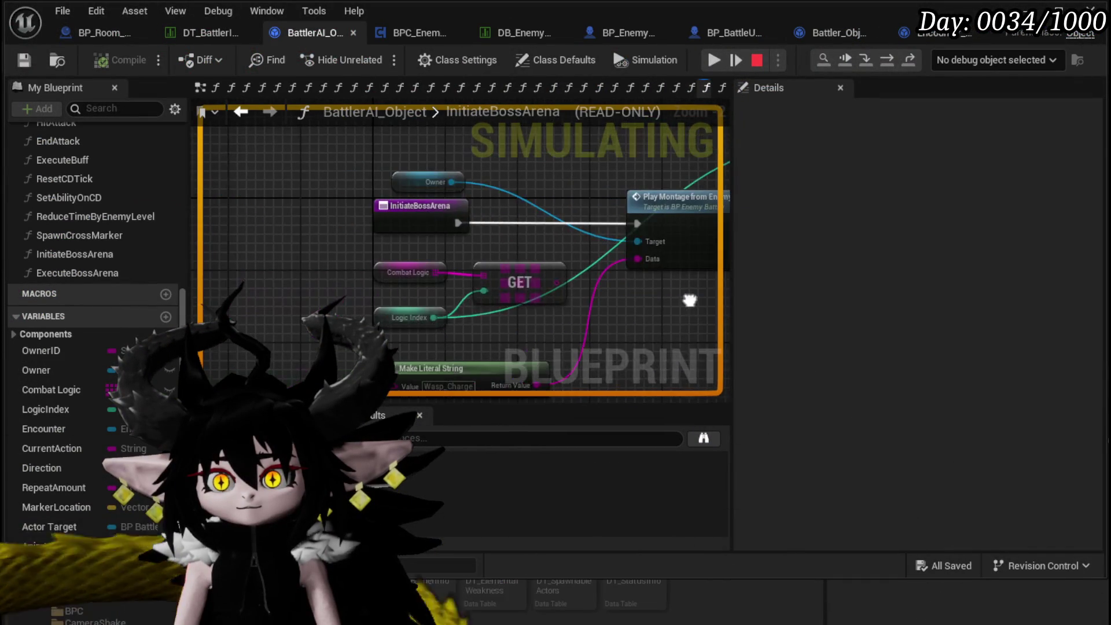
{"action": "right_click", "coordinate": [430, 210]}
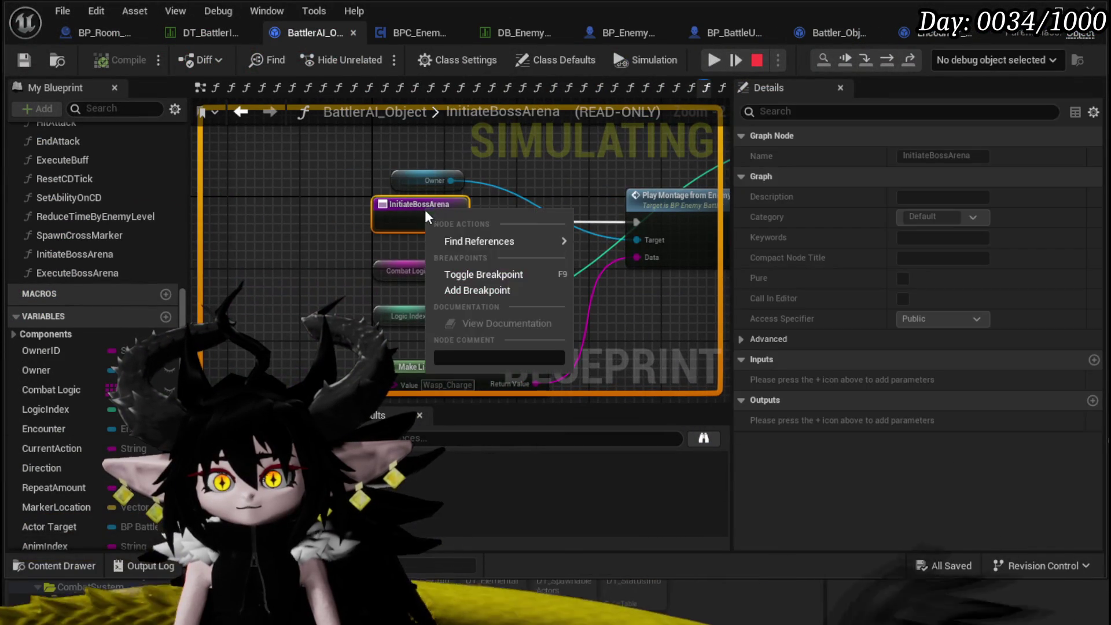
{"action": "left_click", "coordinate": [488, 285]}
{"action": "left_click", "coordinate": [883, 60]}
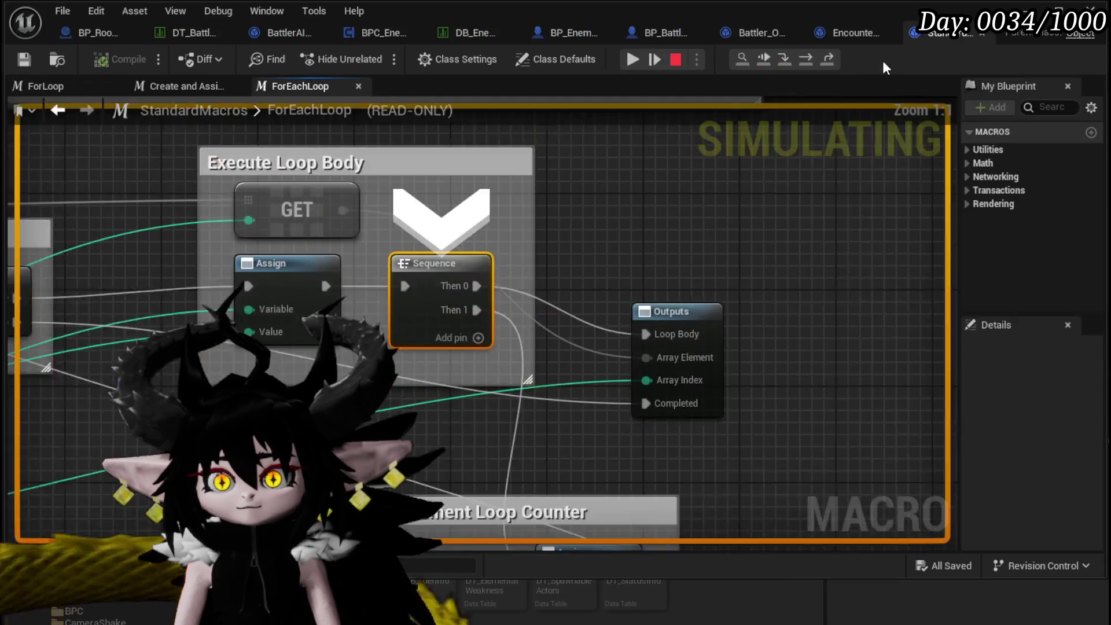
{"action": "left_click", "coordinate": [676, 59]}
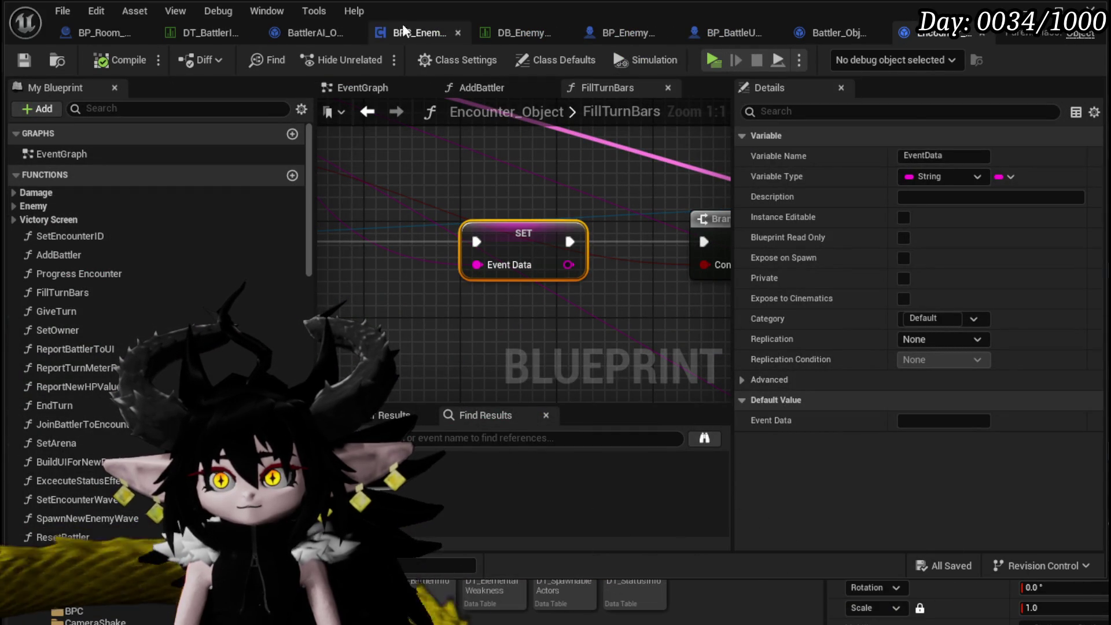
Disable the breakpoint on the Initiate Boss Arena call in BPC_EnemyMovement.
{"action": "left_click", "coordinate": [297, 35]}
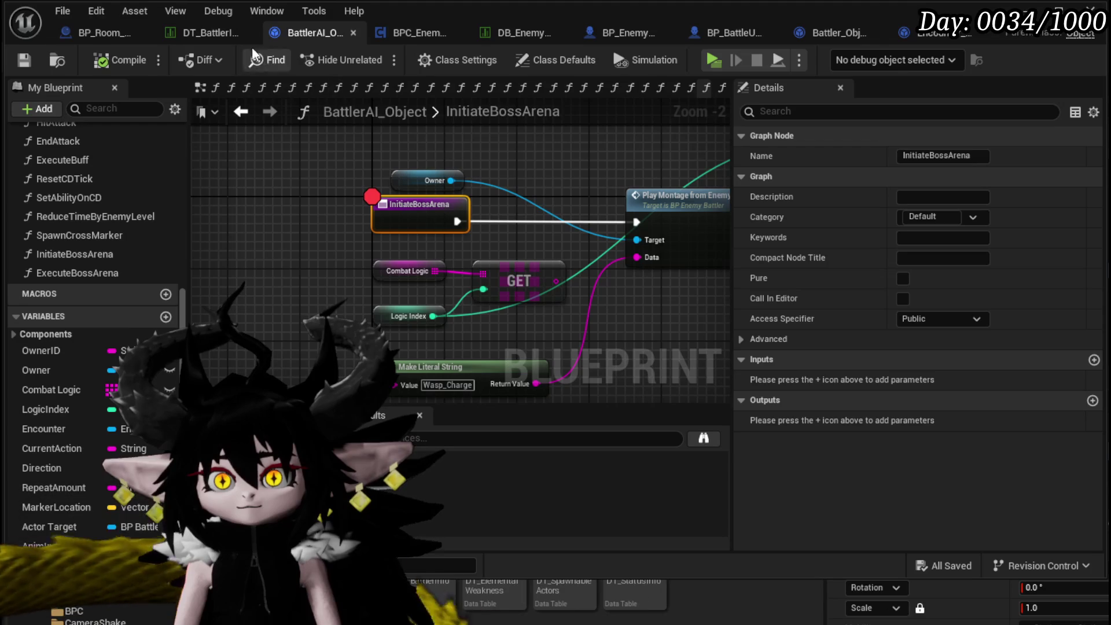
{"action": "left_click", "coordinate": [409, 35]}
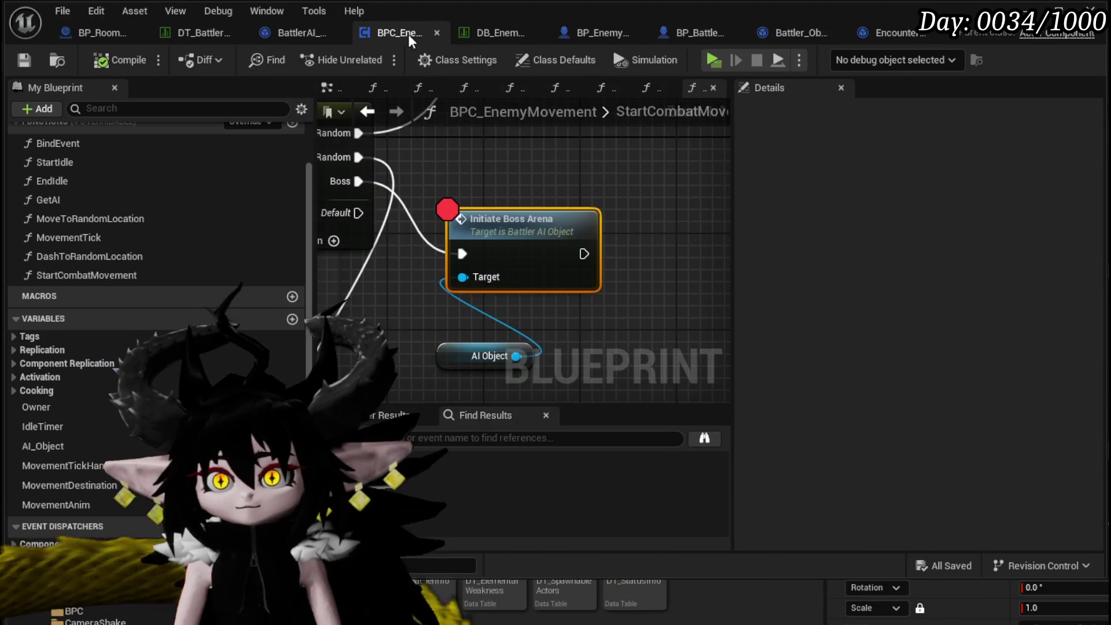
{"action": "right_click", "coordinate": [508, 231]}
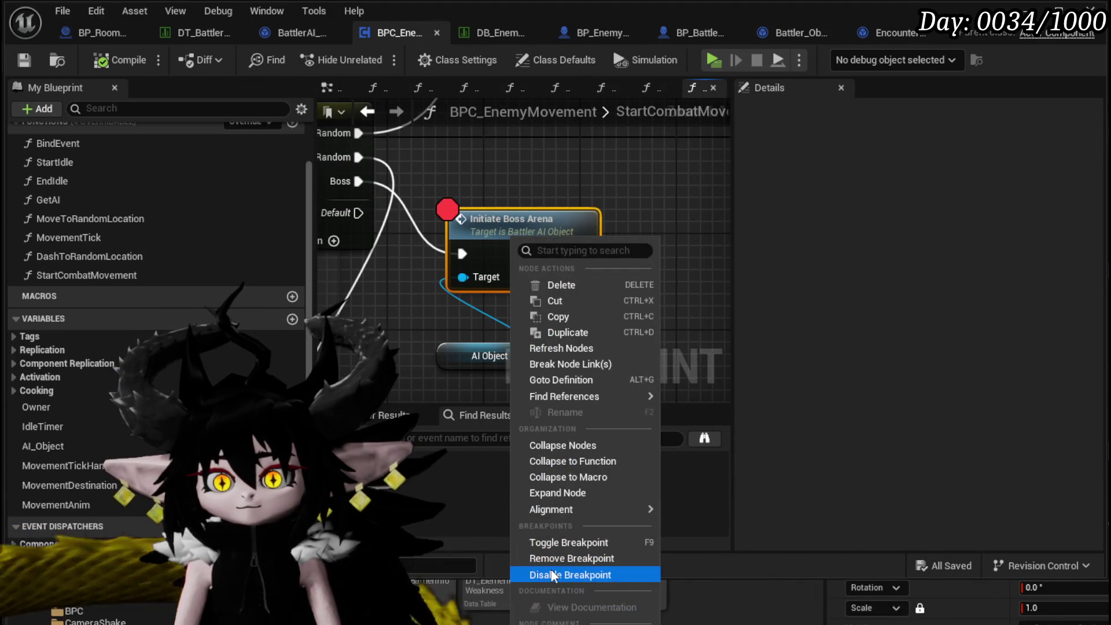
{"action": "left_click", "coordinate": [553, 575]}
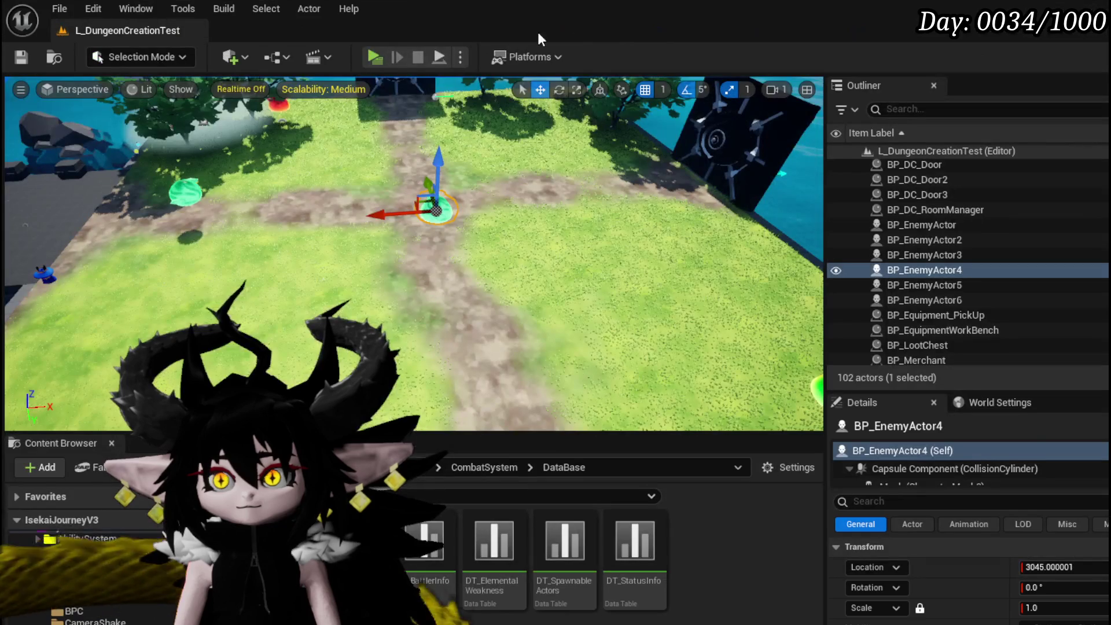
Play-test into the Wasp_Queen fight without pausing and dismiss the X/O prompt.
{"action": "left_click", "coordinate": [371, 61]}
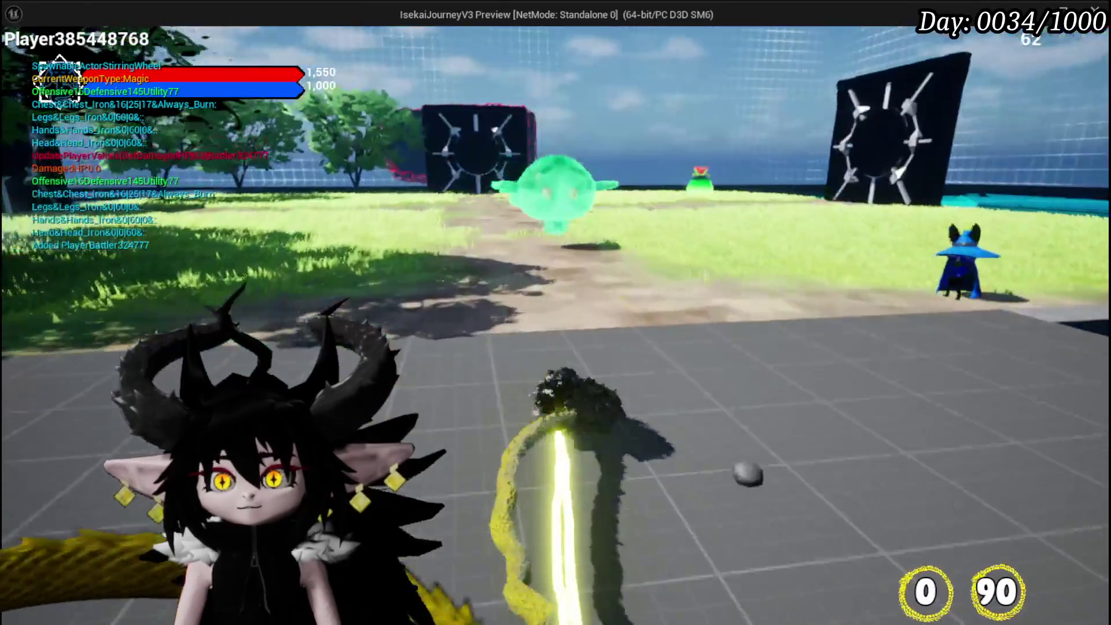
{"action": "key", "text": "w"}
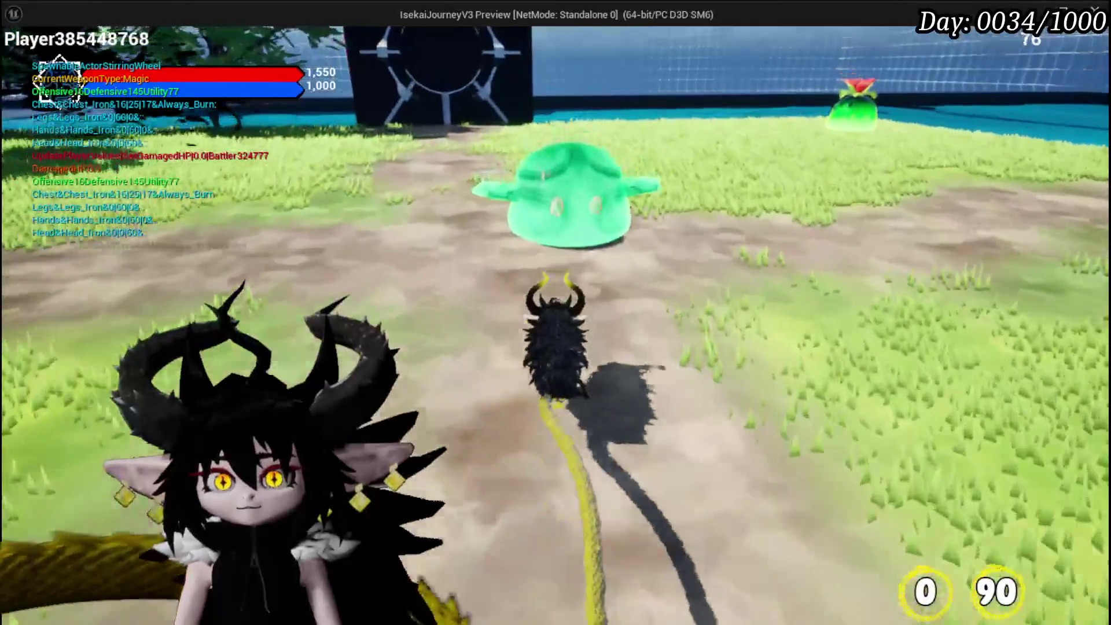
{"action": "key", "text": "w"}
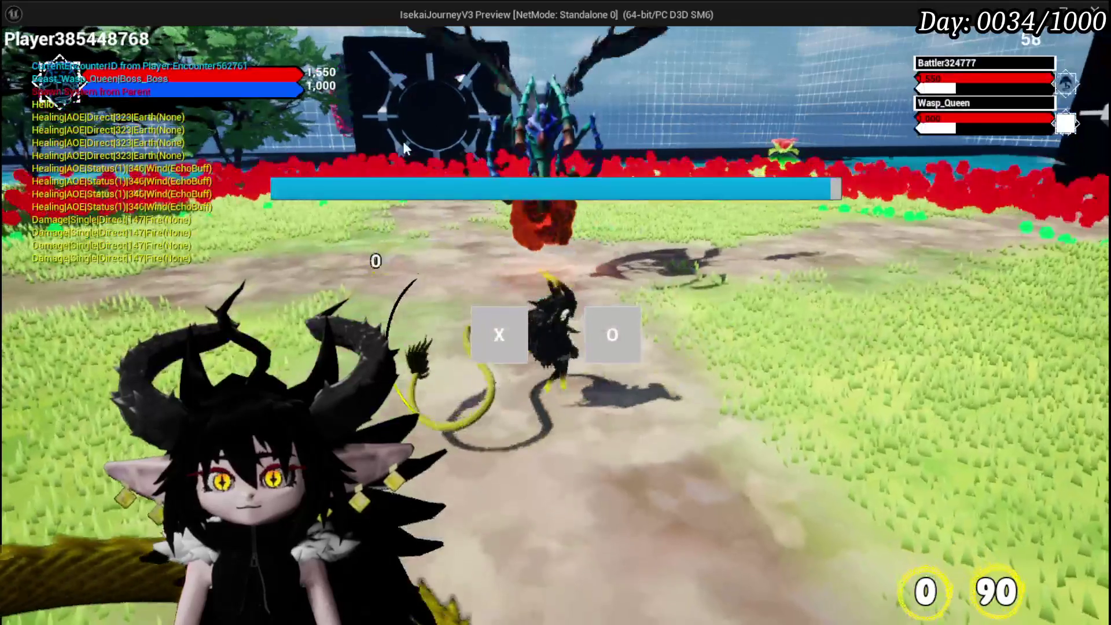
{"action": "left_click", "coordinate": [509, 338]}
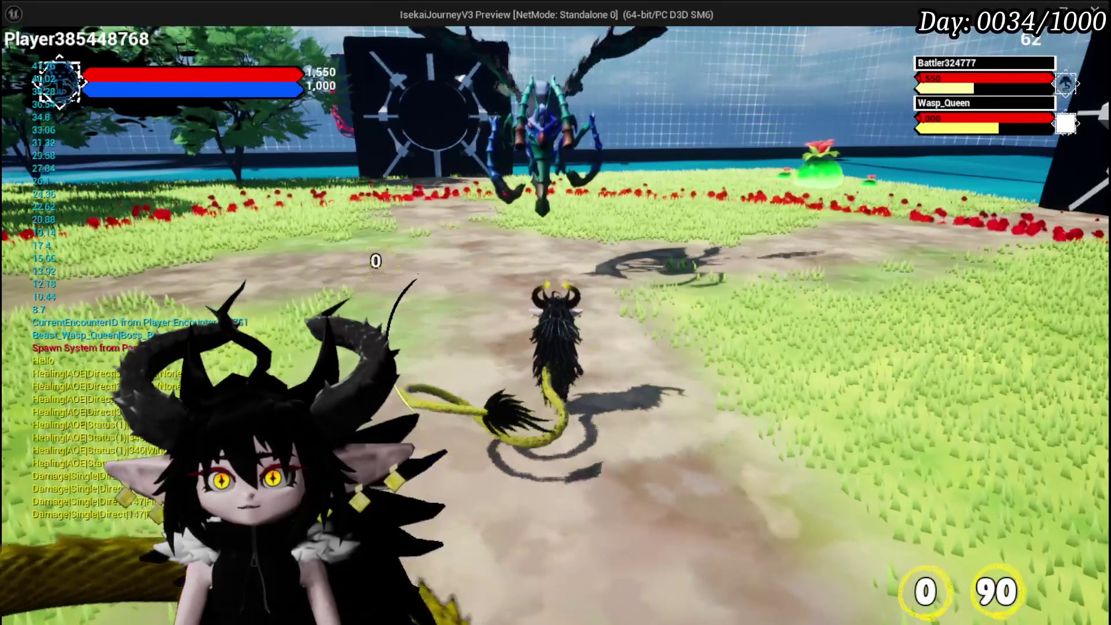
End the play test, save the current level and select the AI Object node.
{"action": "key", "text": "Escape"}
{"action": "left_click", "coordinate": [21, 57]}
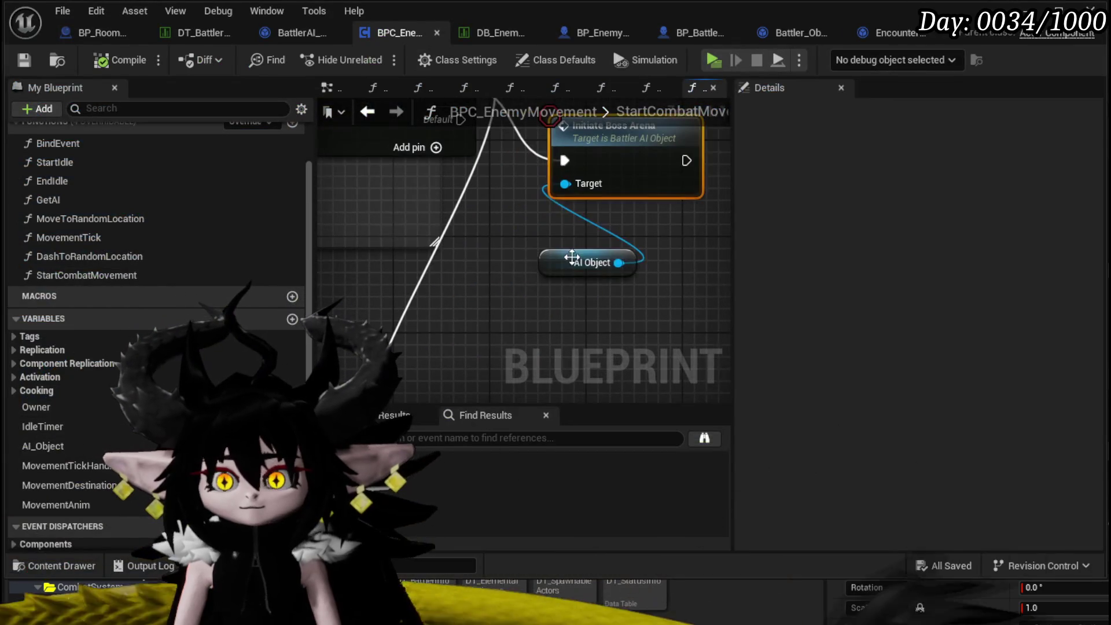
{"action": "left_click", "coordinate": [515, 267]}
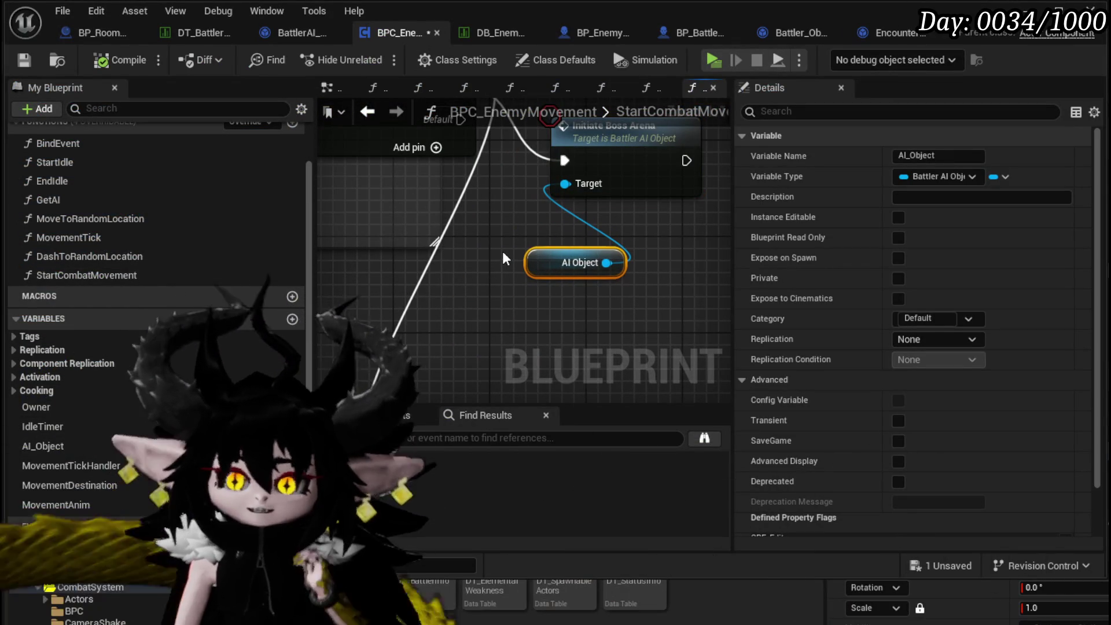
{"action": "mouse_move", "coordinate": [510, 254]}
{"action": "left_mouse_down"}
{"action": "mouse_move", "coordinate": [331, 321]}
{"action": "mouse_move", "coordinate": [515, 293]}
{"action": "left_mouse_up"}
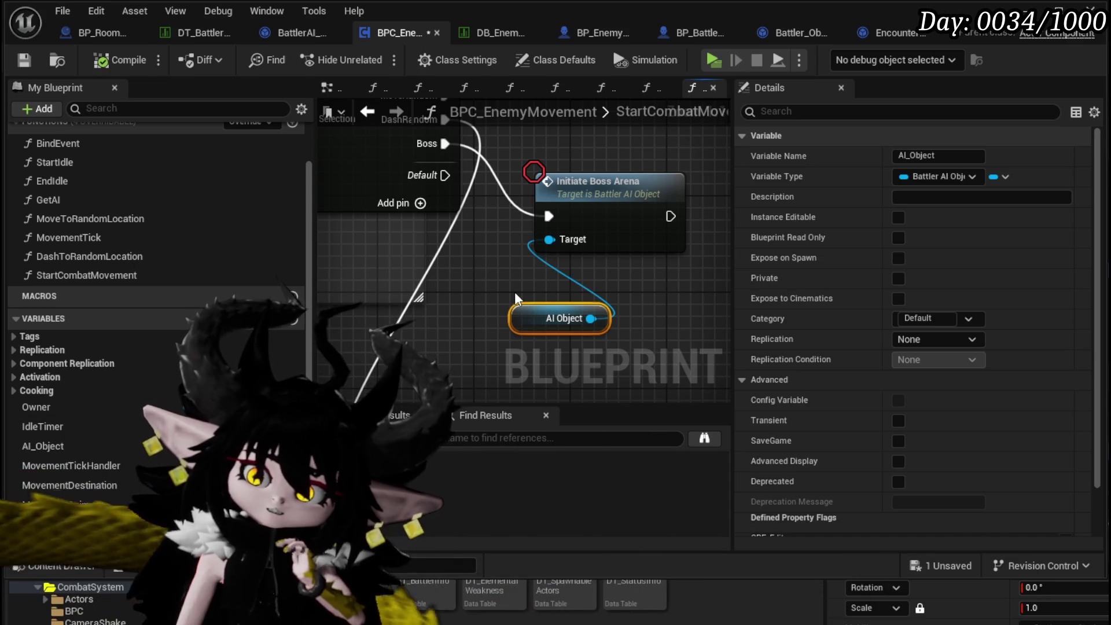
{"action": "left_click_drag", "start_coordinate": [660, 210], "coordinate": [728, 210]}
{"action": "mouse_move", "coordinate": [538, 238]}
{"action": "left_mouse_down"}
{"action": "mouse_move", "coordinate": [521, 232]}
{"action": "mouse_move", "coordinate": [509, 243]}
{"action": "mouse_move", "coordinate": [549, 247]}
{"action": "left_mouse_up"}
{"action": "mouse_move", "coordinate": [463, 232]}
{"action": "left_mouse_down"}
{"action": "mouse_move", "coordinate": [567, 232]}
{"action": "mouse_move", "coordinate": [665, 296]}
{"action": "left_mouse_up"}
{"action": "left_click_drag", "start_coordinate": [425, 173], "coordinate": [503, 267]}
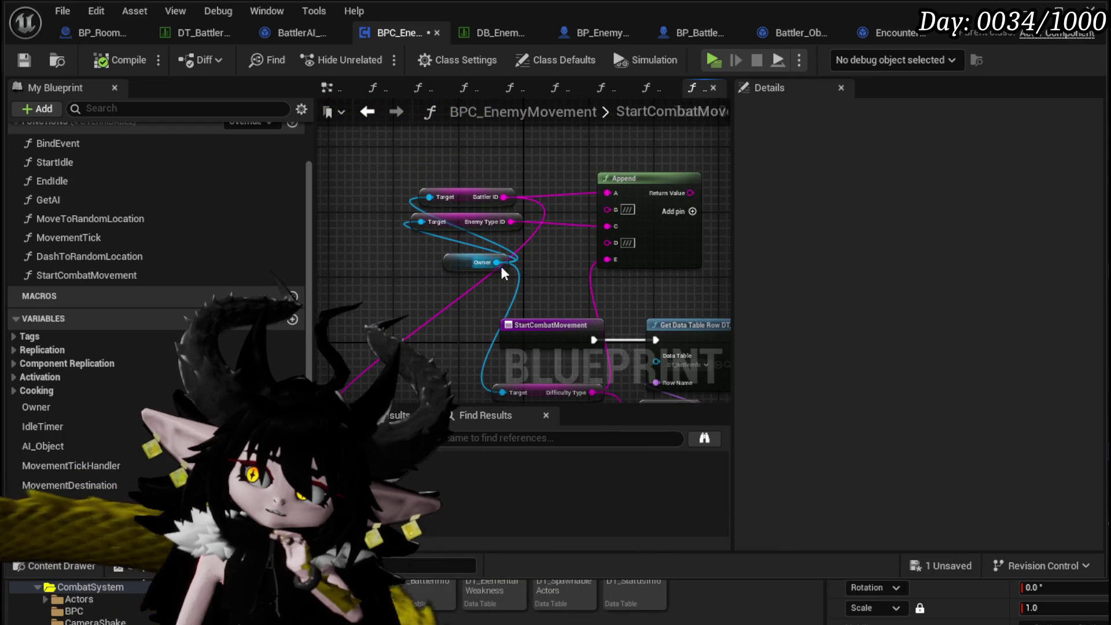
{"action": "left_click_drag", "start_coordinate": [376, 278], "coordinate": [532, 280]}
{"action": "left_click_drag", "start_coordinate": [451, 267], "coordinate": [408, 268]}
{"action": "left_click_drag", "start_coordinate": [489, 269], "coordinate": [682, 222]}
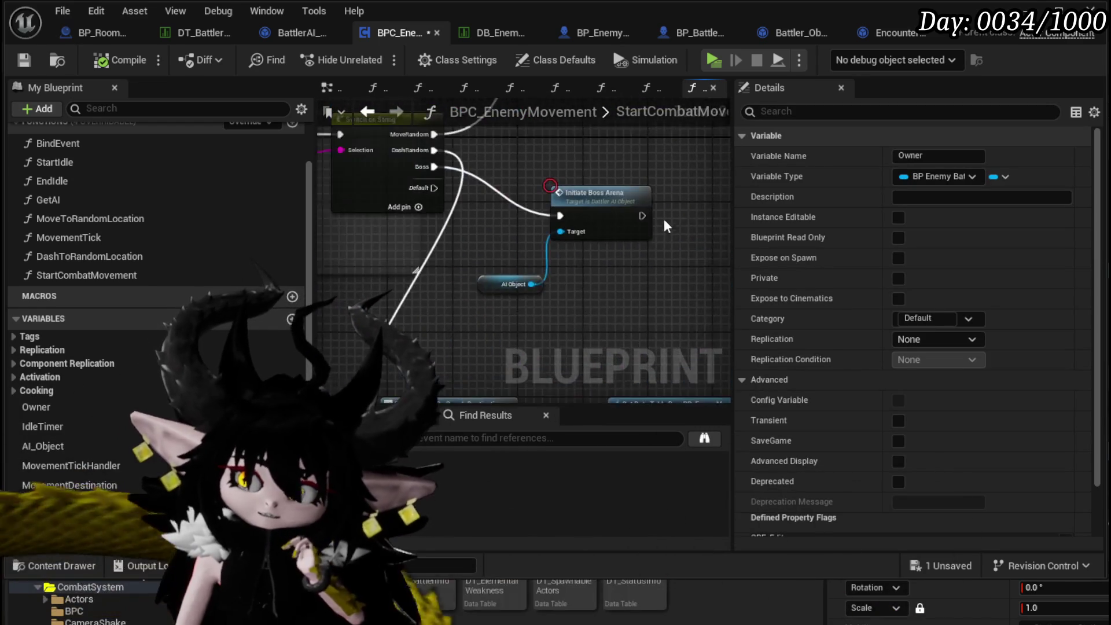
{"action": "scroll", "coordinate": [582, 261], "scroll_direction": "up", "scroll_amount": 1}
{"action": "left_click", "coordinate": [457, 263]}
{"action": "left_click", "coordinate": [684, 293]}
{"action": "double_click", "coordinate": [86, 147]}
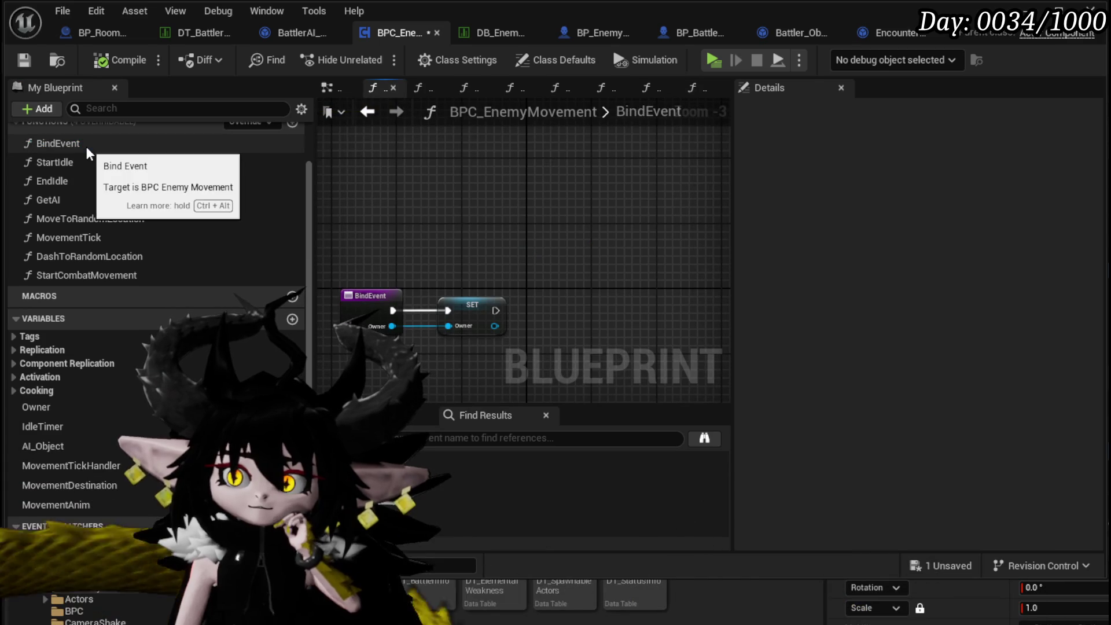
{"action": "double_click", "coordinate": [82, 160]}
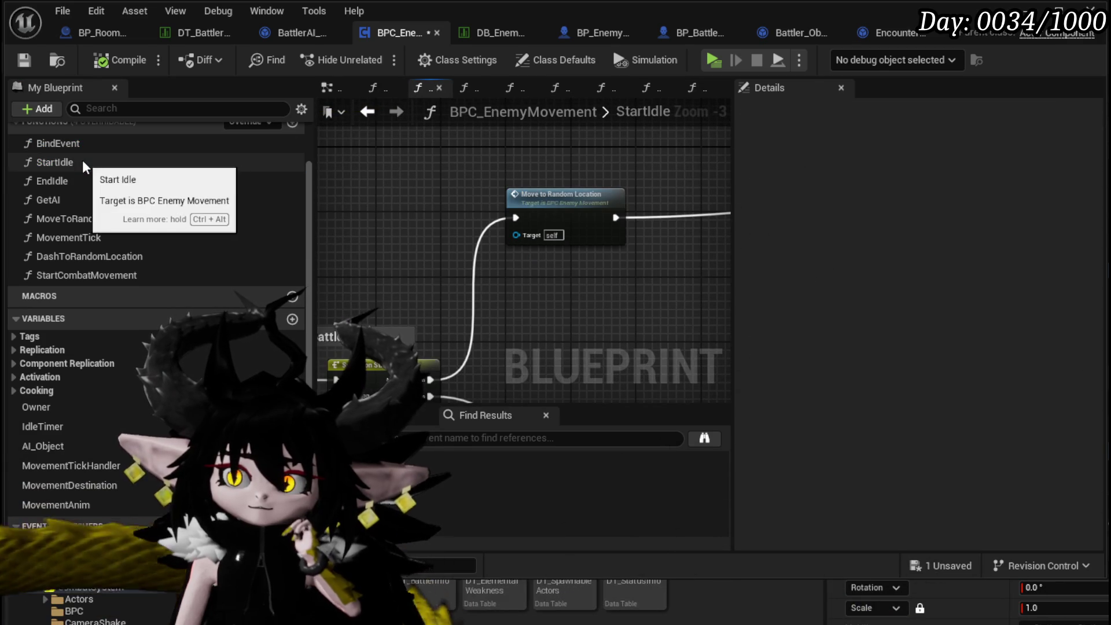
{"action": "double_click", "coordinate": [65, 176]}
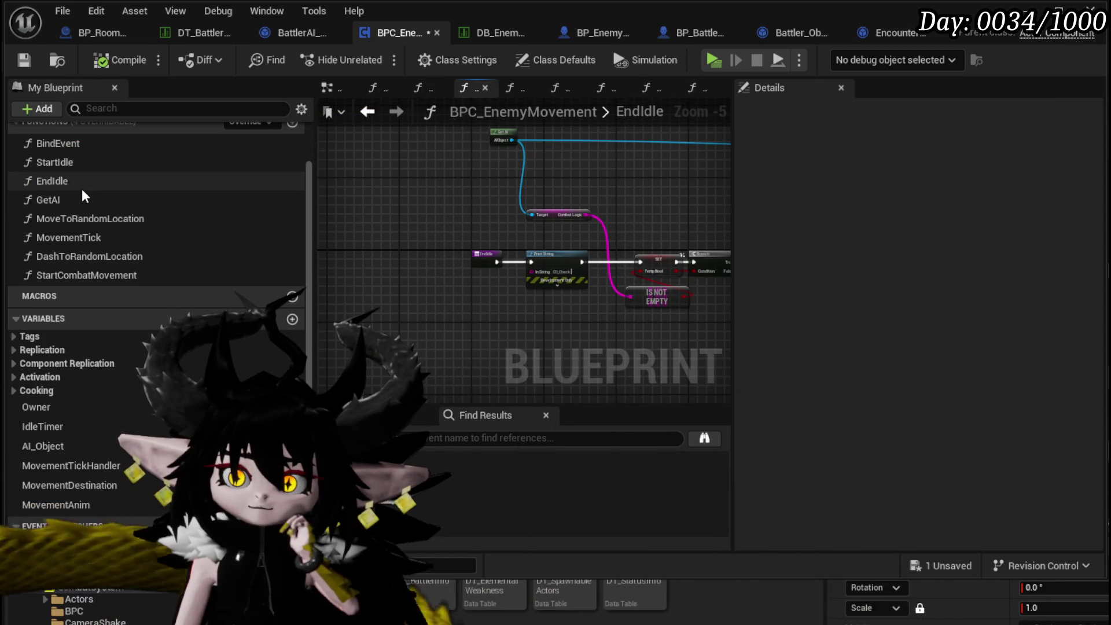
{"action": "double_click", "coordinate": [124, 275]}
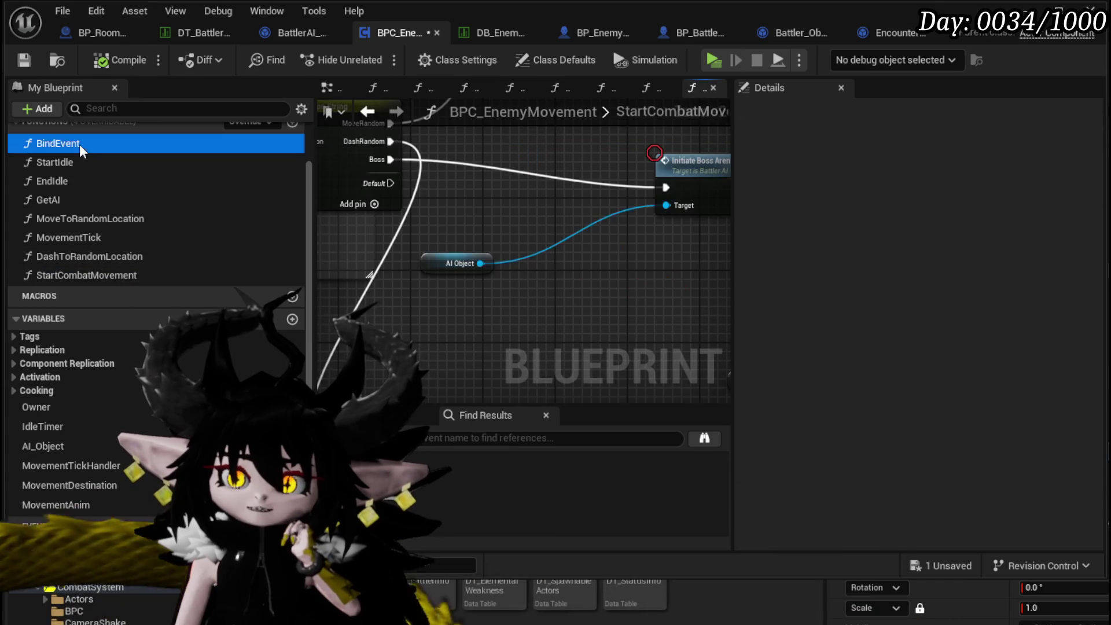
{"action": "double_click", "coordinate": [78, 145]}
{"action": "left_click_drag", "start_coordinate": [502, 262], "coordinate": [464, 181]}
{"action": "mouse_move", "coordinate": [440, 255]}
{"action": "left_mouse_down"}
{"action": "mouse_move", "coordinate": [407, 283]}
{"action": "mouse_move", "coordinate": [469, 226]}
{"action": "mouse_move", "coordinate": [516, 291]}
{"action": "left_mouse_up"}
{"action": "scroll", "coordinate": [516, 291], "scroll_direction": "up", "scroll_amount": 1}
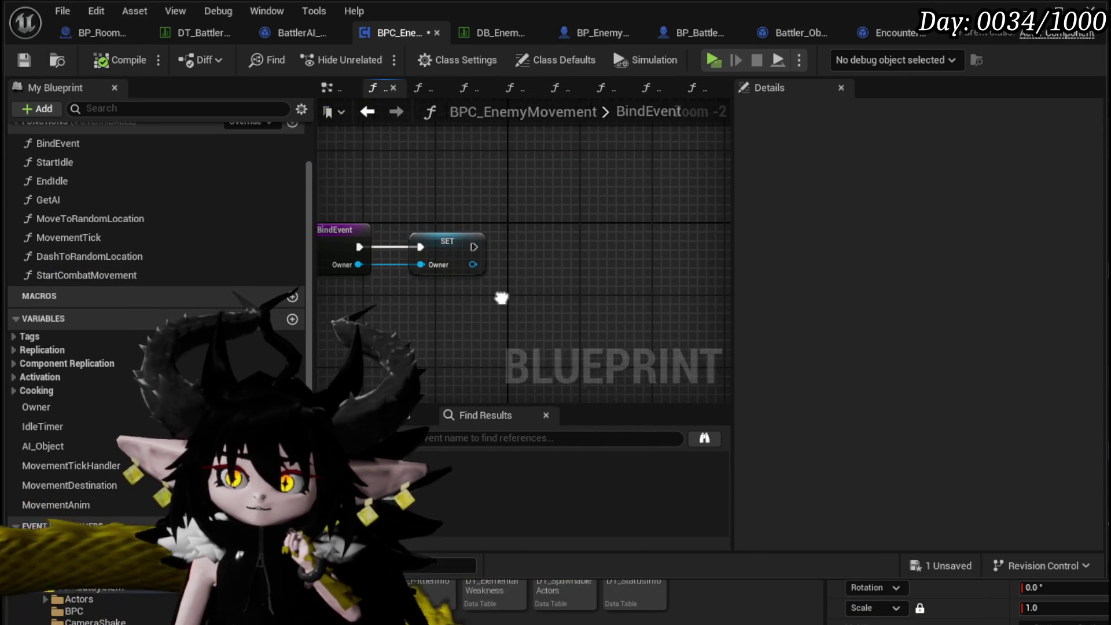
Add a Get Encounter node and a SET AI_Object node to BindEvent.
{"action": "right_click", "coordinate": [463, 195]}
{"action": "type", "text": "g"}
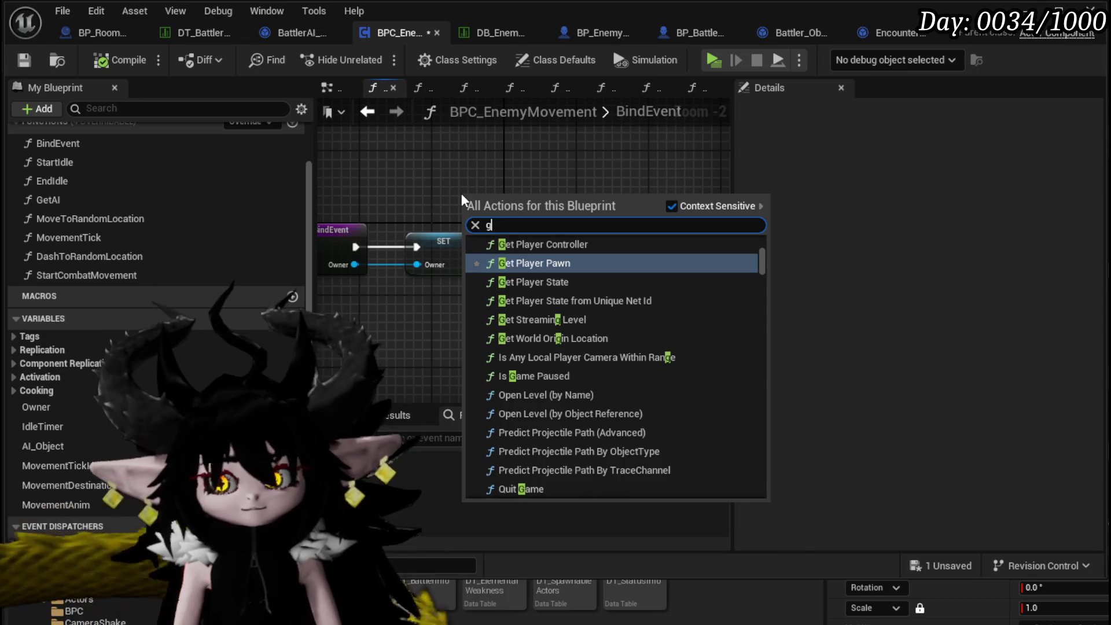
{"action": "type", "text": "et encou"}
{"action": "key", "text": "Return"}
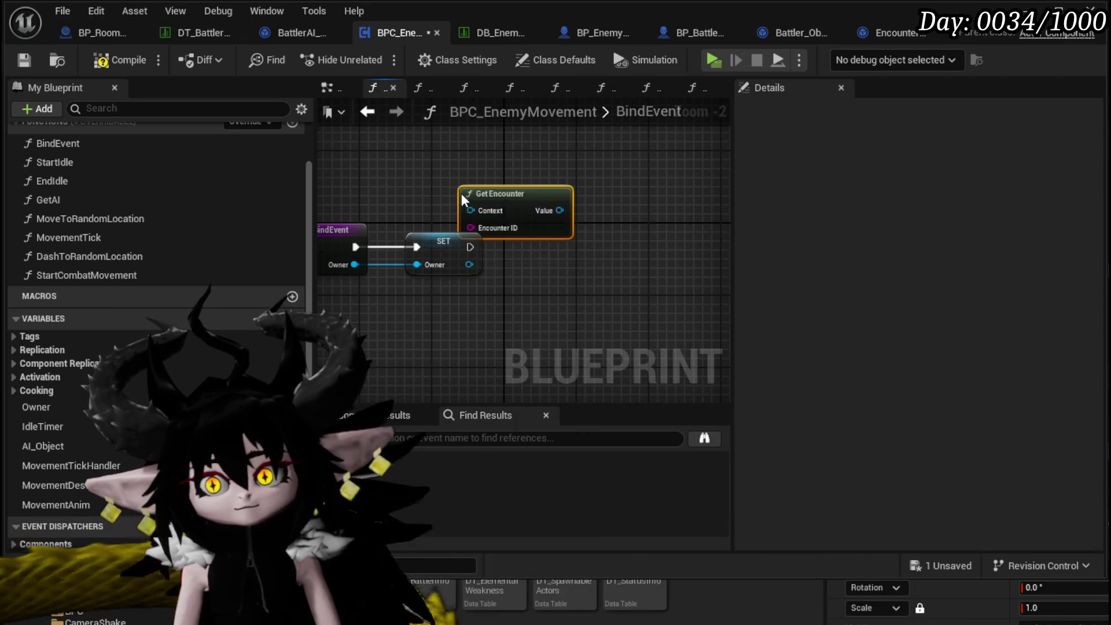
{"action": "left_click_drag", "start_coordinate": [496, 191], "coordinate": [560, 164]}
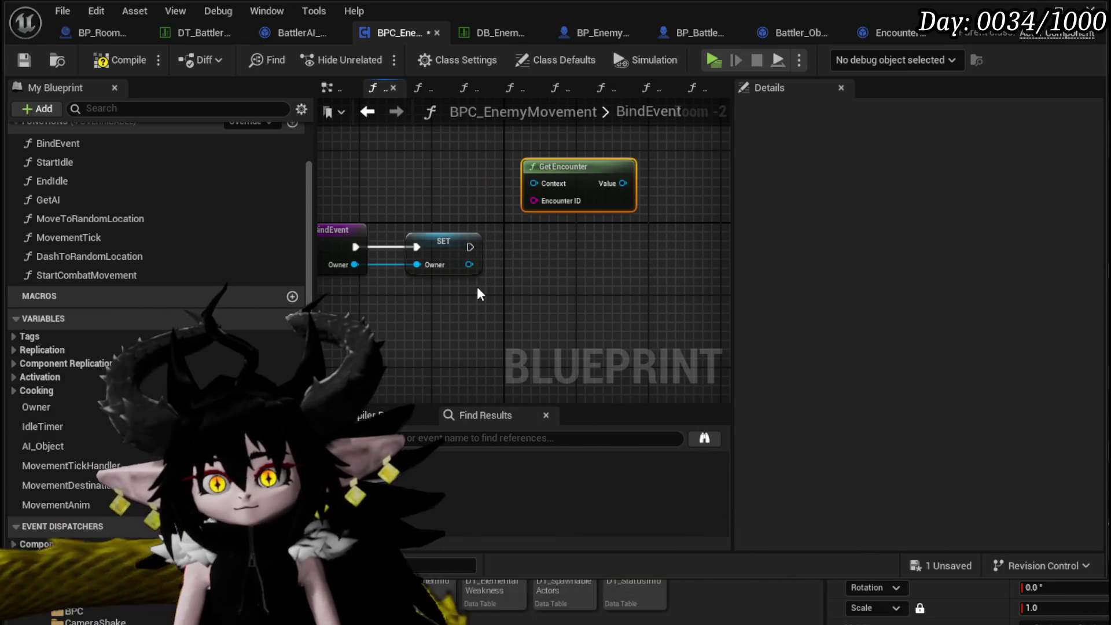
{"action": "left_click_drag", "start_coordinate": [43, 446], "coordinate": [581, 259]}
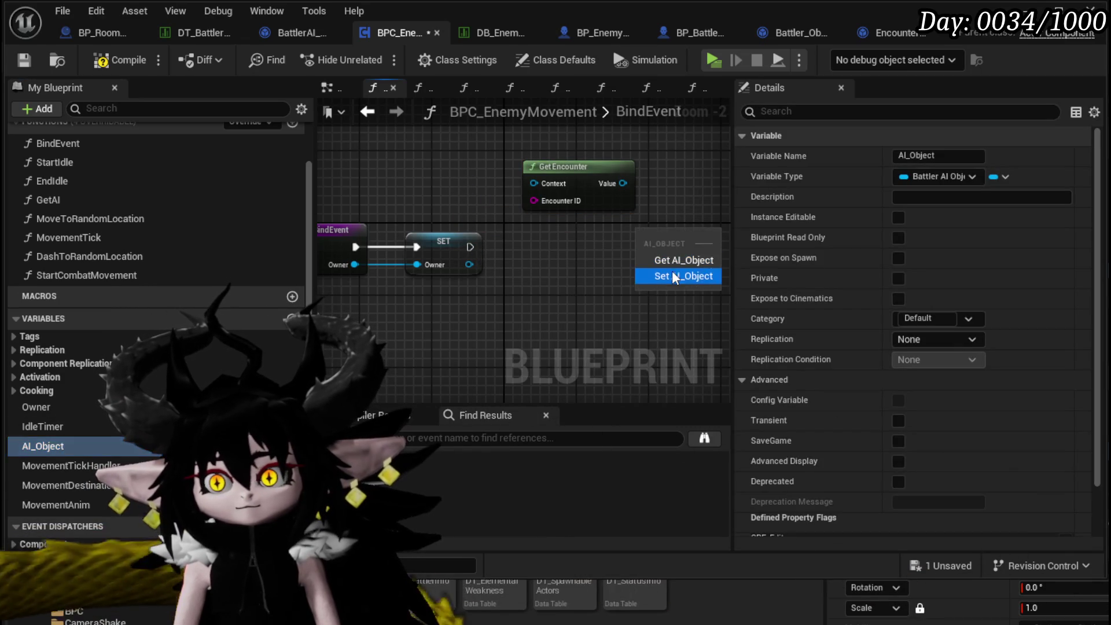
{"action": "left_click", "coordinate": [675, 276]}
Feed Owner's Get Current Encounter into Get Encounter's Encounter ID, with Owner as Context.
{"action": "left_click_drag", "start_coordinate": [469, 265], "coordinate": [442, 336]}
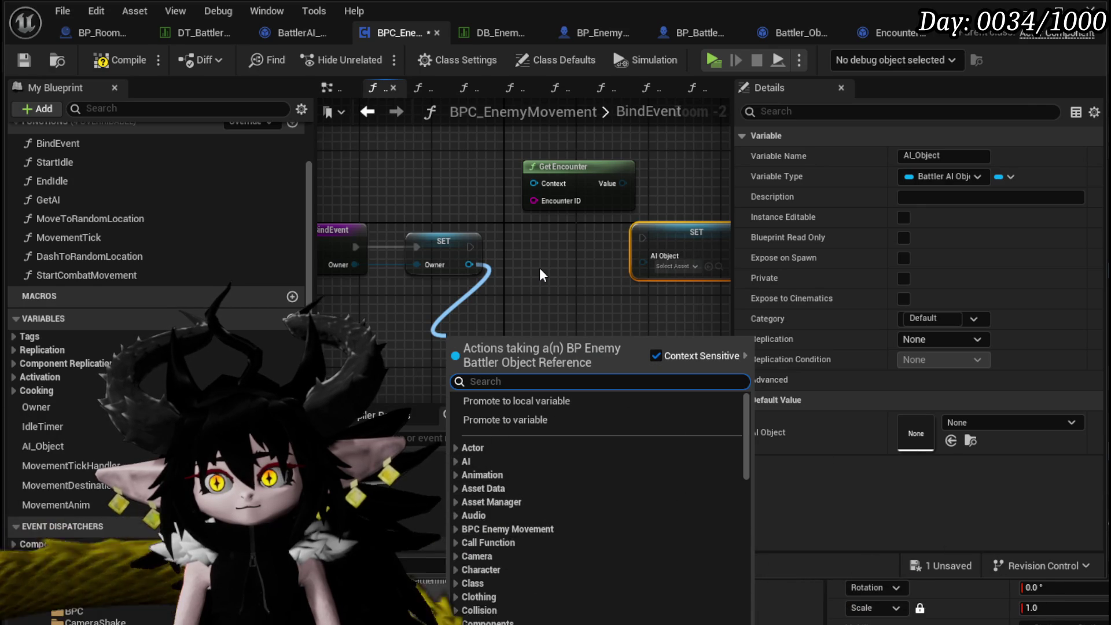
{"action": "type", "text": "get"}
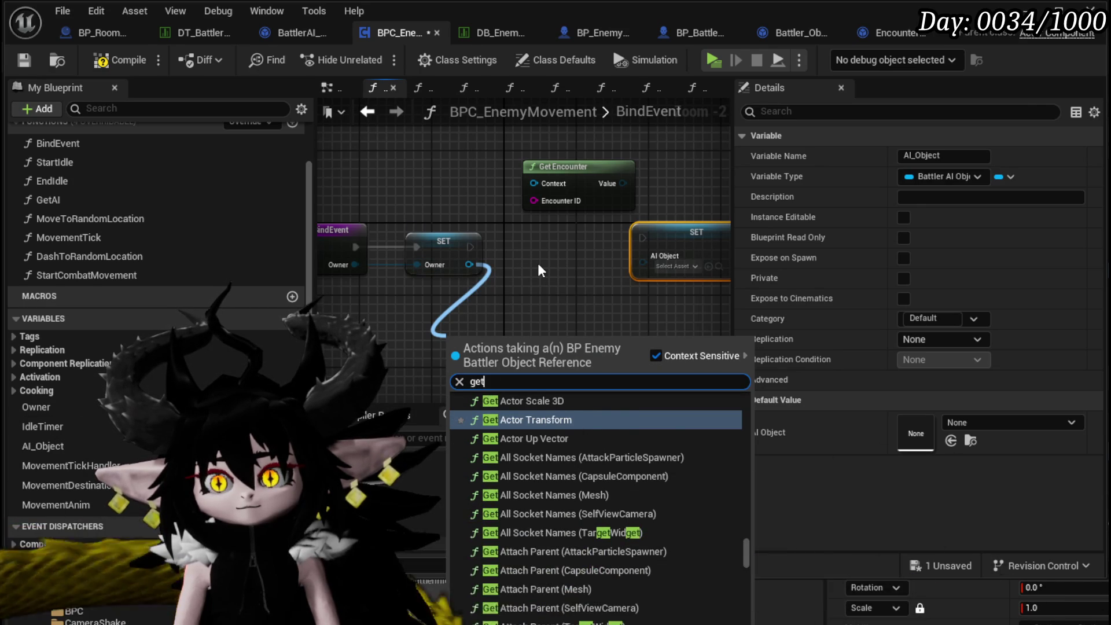
{"action": "type", "text": " encoun"}
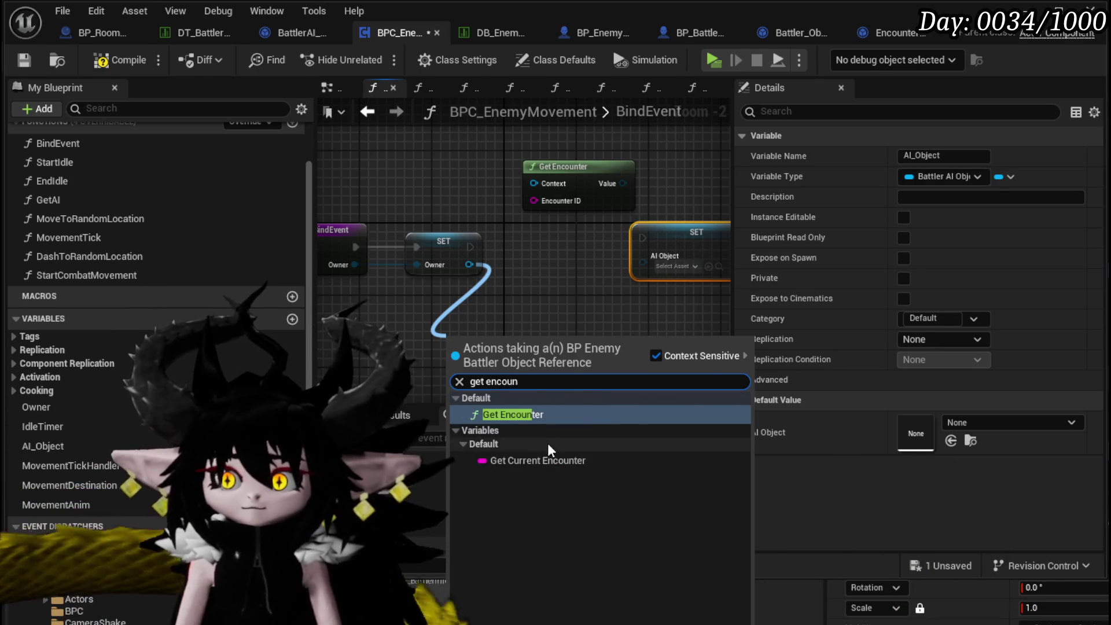
{"action": "left_click", "coordinate": [533, 460]}
{"action": "mouse_move", "coordinate": [564, 342]}
{"action": "left_mouse_down"}
{"action": "mouse_move", "coordinate": [545, 199]}
{"action": "mouse_move", "coordinate": [535, 200]}
{"action": "left_mouse_up"}
{"action": "mouse_move", "coordinate": [451, 264]}
{"action": "left_mouse_down"}
{"action": "mouse_move", "coordinate": [510, 192]}
{"action": "mouse_move", "coordinate": [524, 196]}
{"action": "left_mouse_up"}
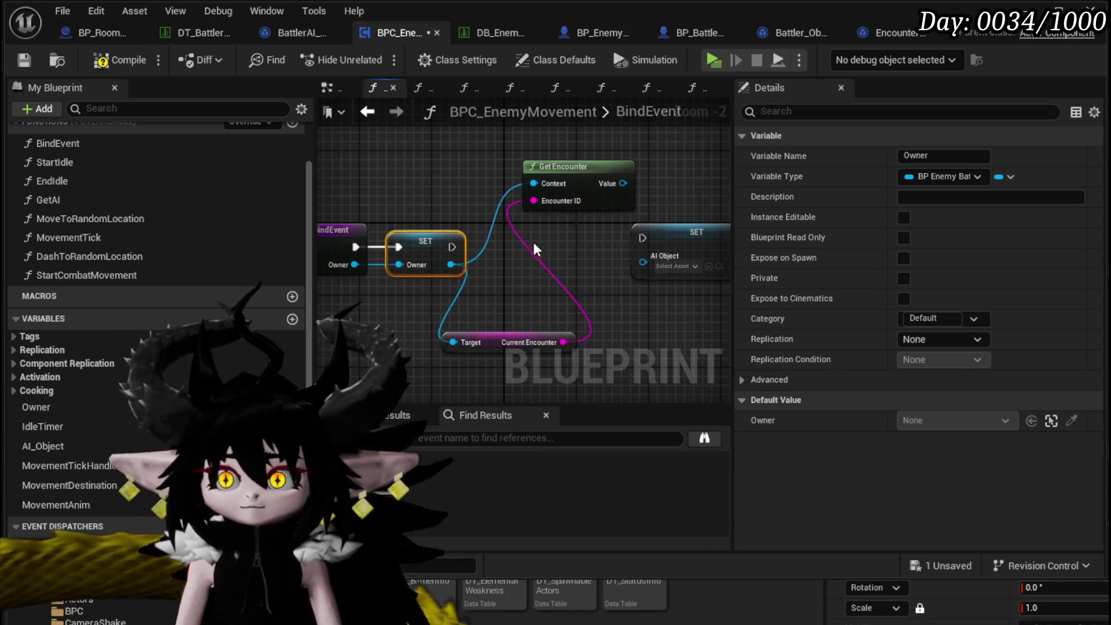
{"action": "left_click_drag", "start_coordinate": [500, 355], "coordinate": [418, 210]}
{"action": "mouse_move", "coordinate": [574, 184]}
{"action": "left_mouse_down"}
{"action": "mouse_move", "coordinate": [445, 128]}
{"action": "mouse_move", "coordinate": [472, 140]}
{"action": "left_mouse_up"}
Add the encounter's Enemy AIObject map getter and a Get Battler ID from Owner.
{"action": "type", "text": "get ai"}
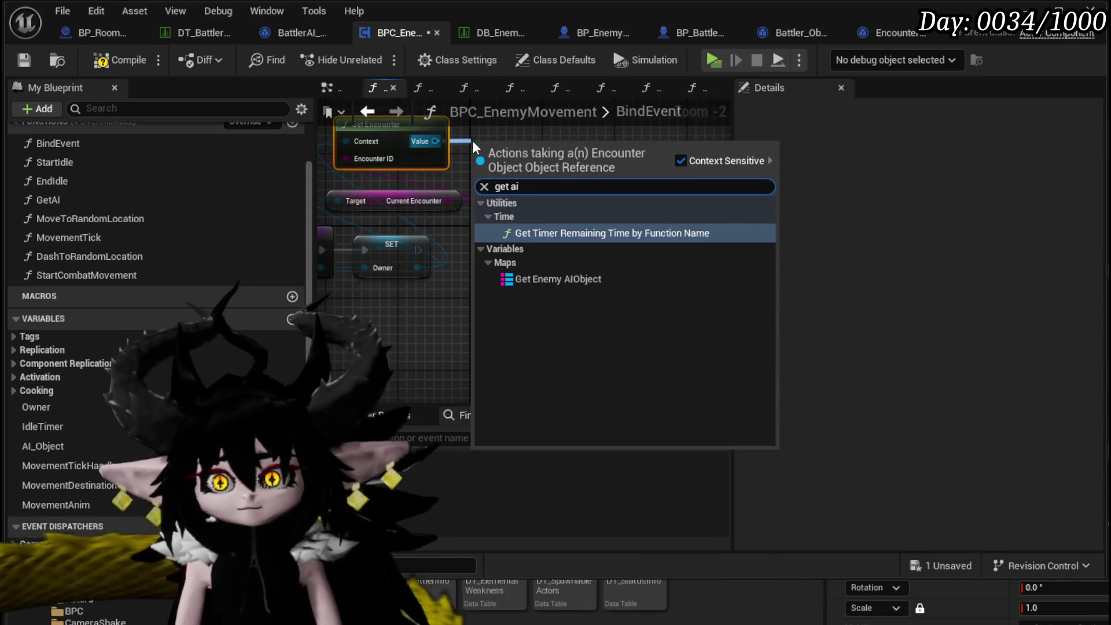
{"action": "left_click", "coordinate": [558, 278]}
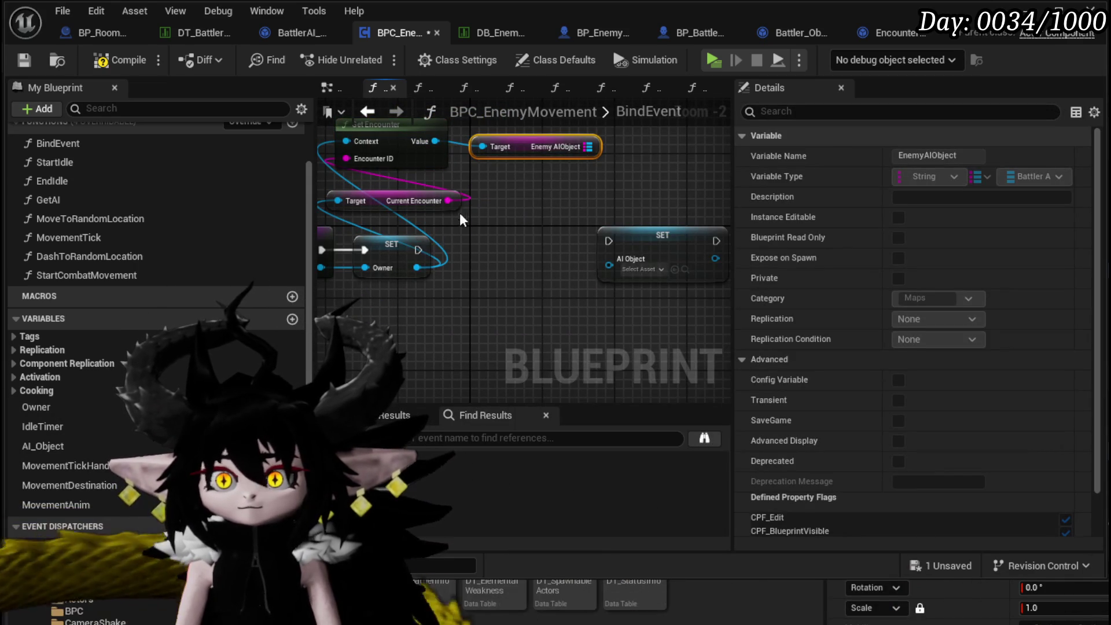
{"action": "left_click_drag", "start_coordinate": [417, 268], "coordinate": [370, 319]}
{"action": "type", "text": "get battler"}
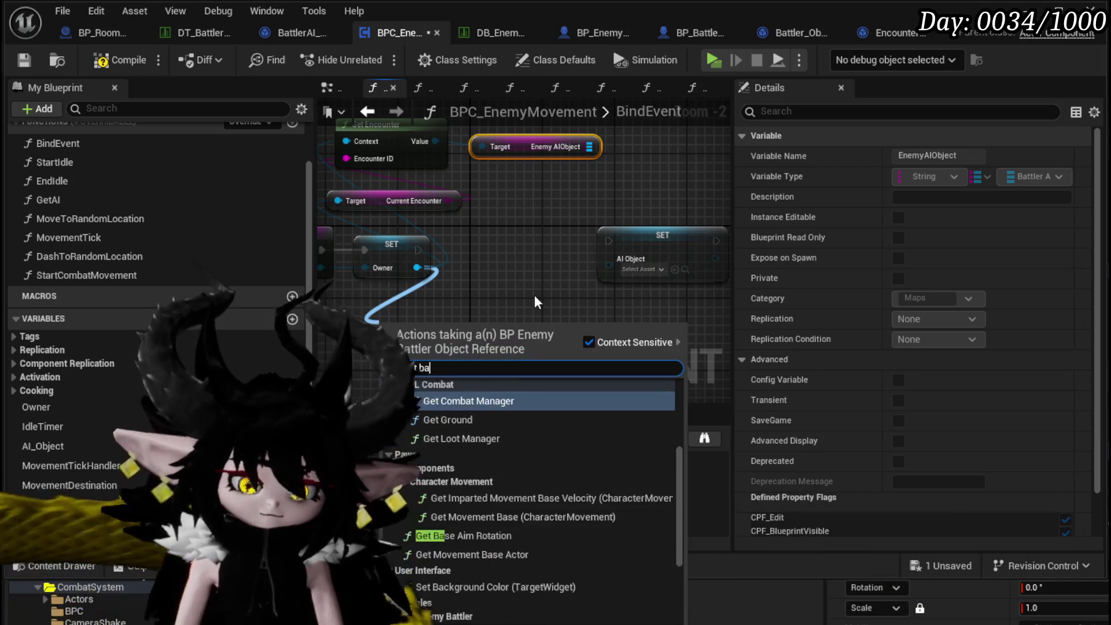
{"action": "left_click", "coordinate": [458, 449]}
Find the AI object by Battler ID into SET AI_Object, running after SET Owner.
{"action": "left_click_drag", "start_coordinate": [589, 147], "coordinate": [641, 154]}
{"action": "type", "text": "Find"}
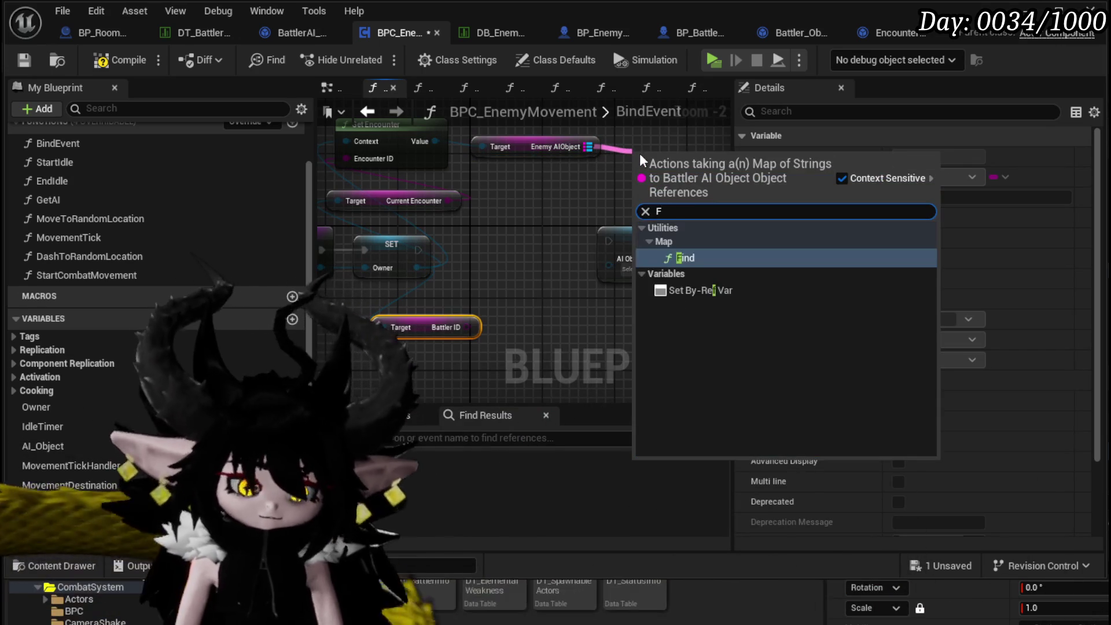
{"action": "key", "text": "Return"}
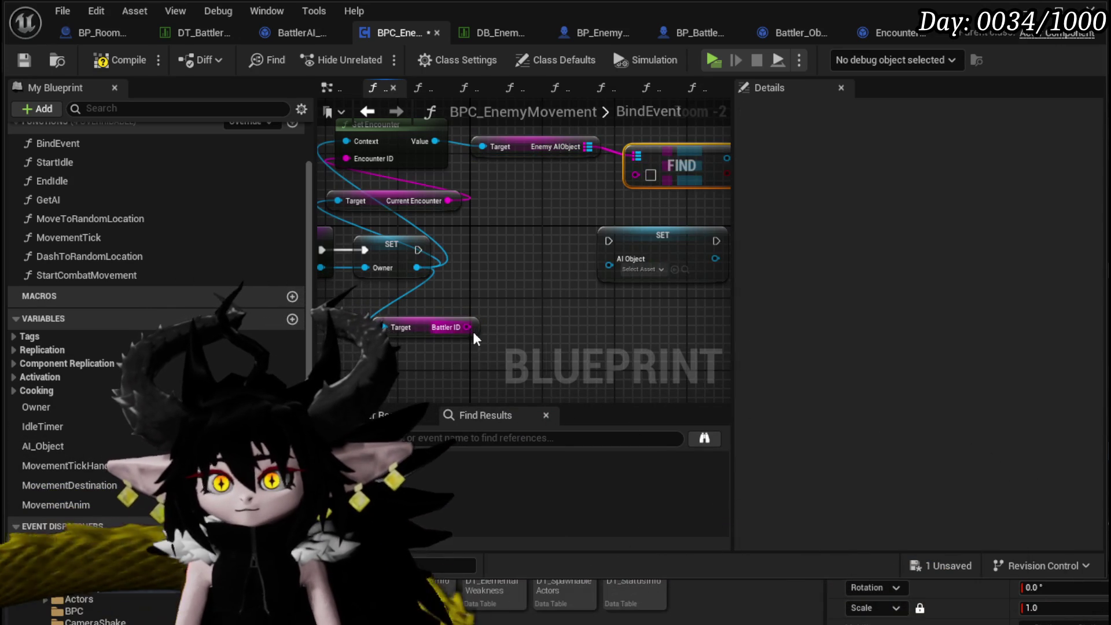
{"action": "left_click_drag", "start_coordinate": [644, 176], "coordinate": [583, 177]}
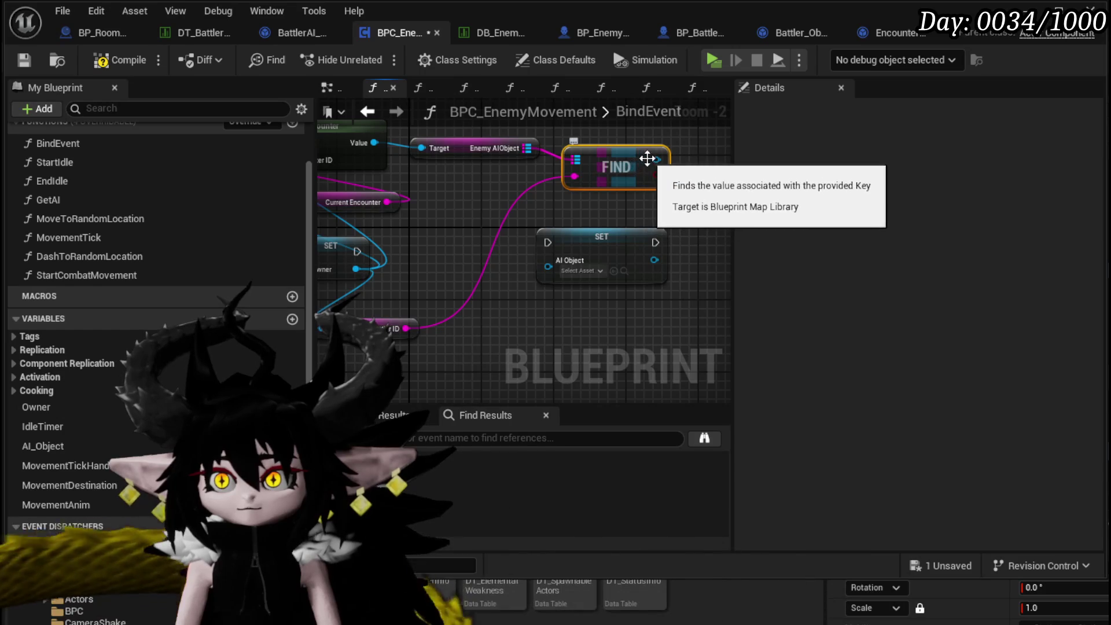
{"action": "left_click_drag", "start_coordinate": [656, 161], "coordinate": [568, 268]}
{"action": "left_click_drag", "start_coordinate": [358, 251], "coordinate": [570, 246]}
Compile, play into the Wasp_Queen fight, dismiss the X/O prompt, and exit with Esc.
{"action": "left_click", "coordinate": [122, 59]}
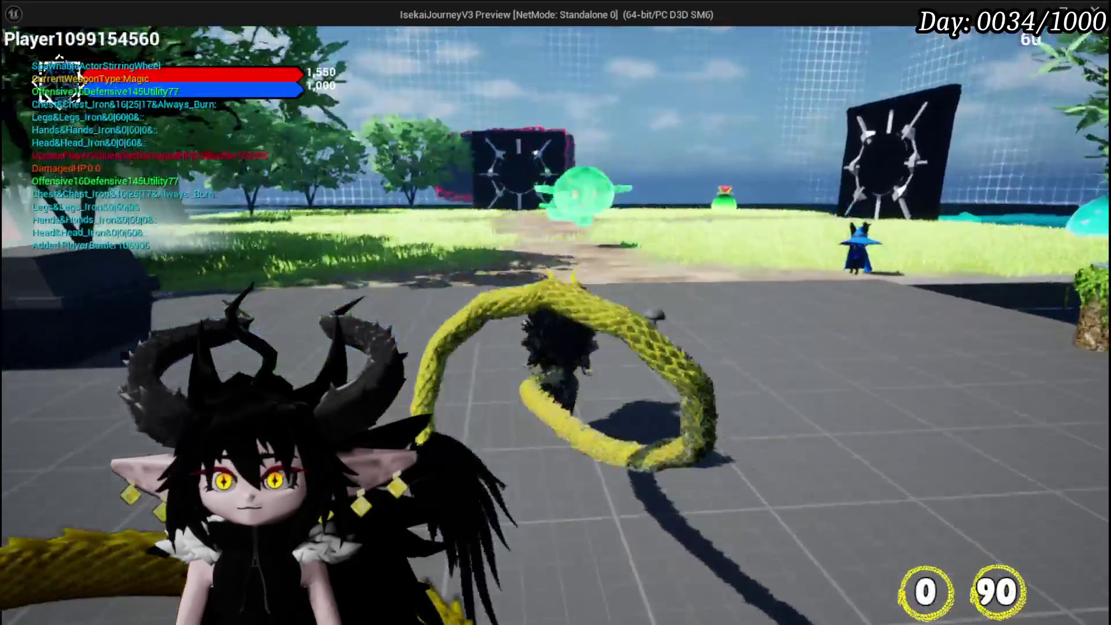
{"action": "key", "text": "w"}
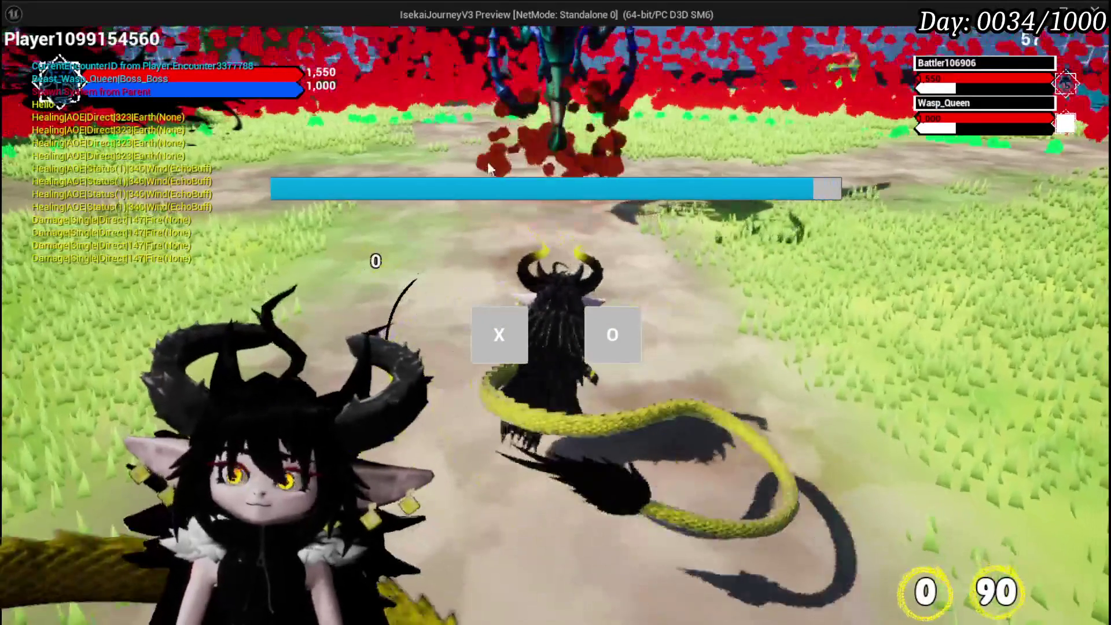
{"action": "left_click", "coordinate": [505, 318]}
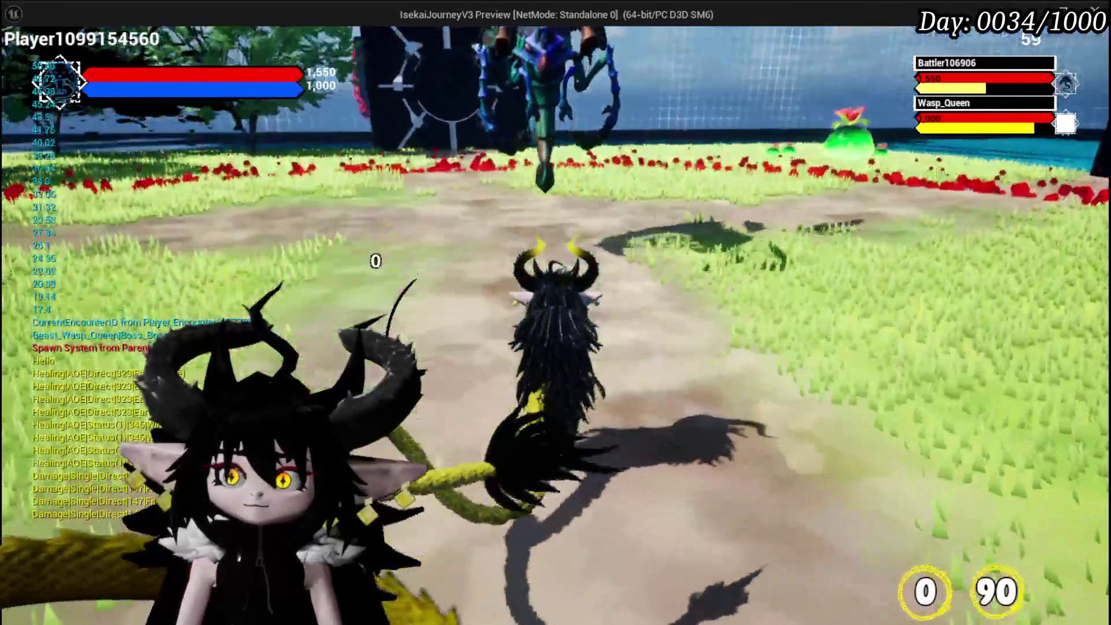
{"action": "key", "text": "Escape"}
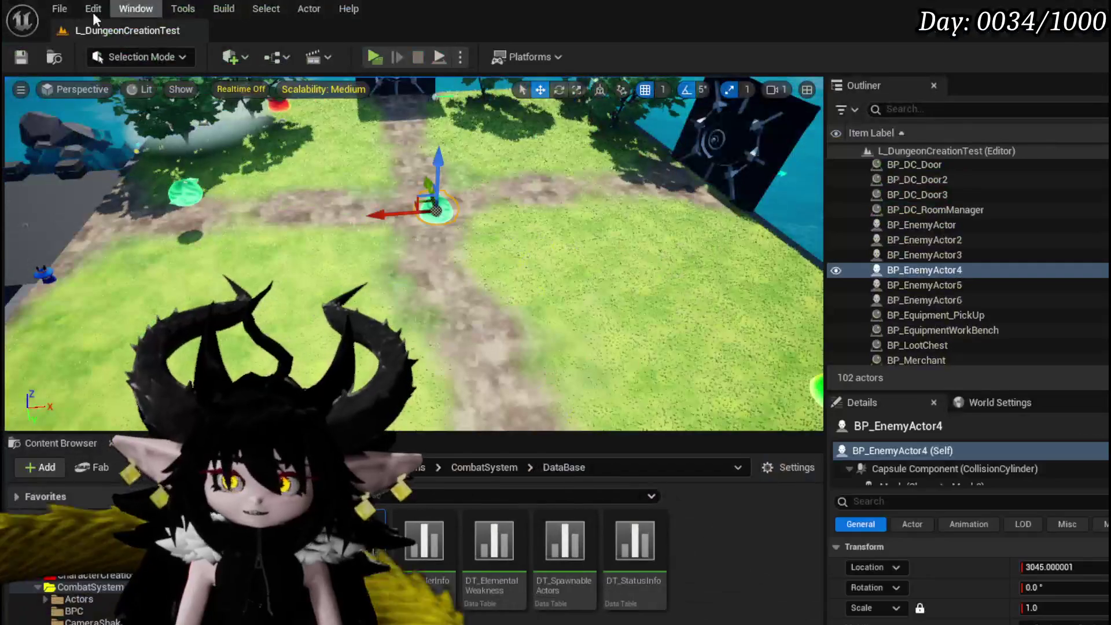
Save the level and reopen BPC_EnemyMovement's StartCombatMovement graph from the AI Object node.
{"action": "left_click", "coordinate": [24, 57]}
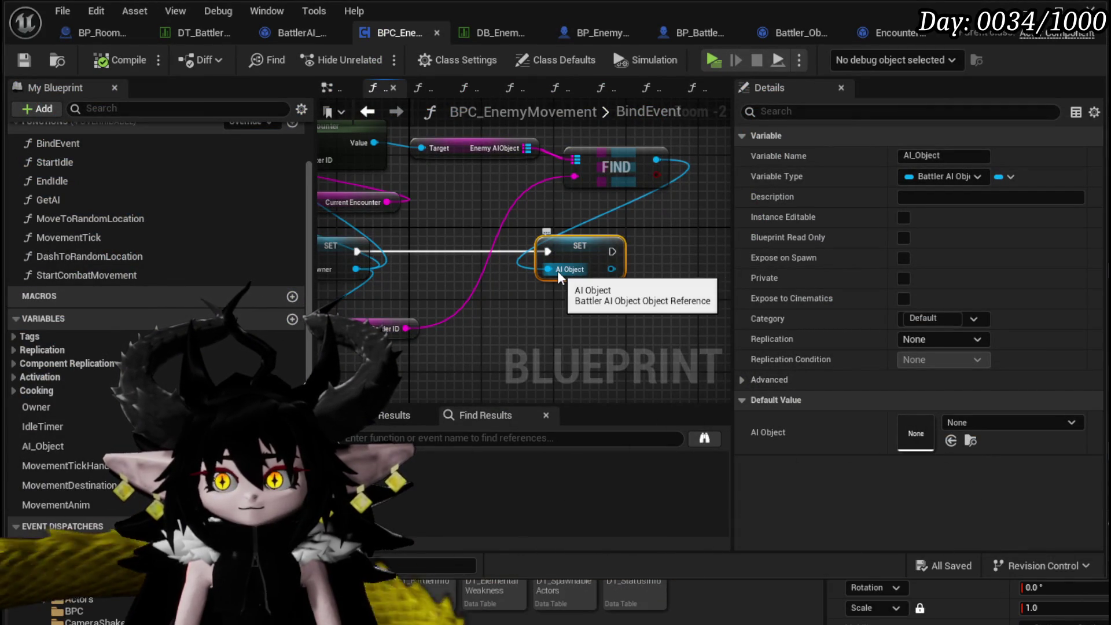
{"action": "left_click_drag", "start_coordinate": [557, 269], "coordinate": [539, 300]}
{"action": "double_click", "coordinate": [105, 275]}
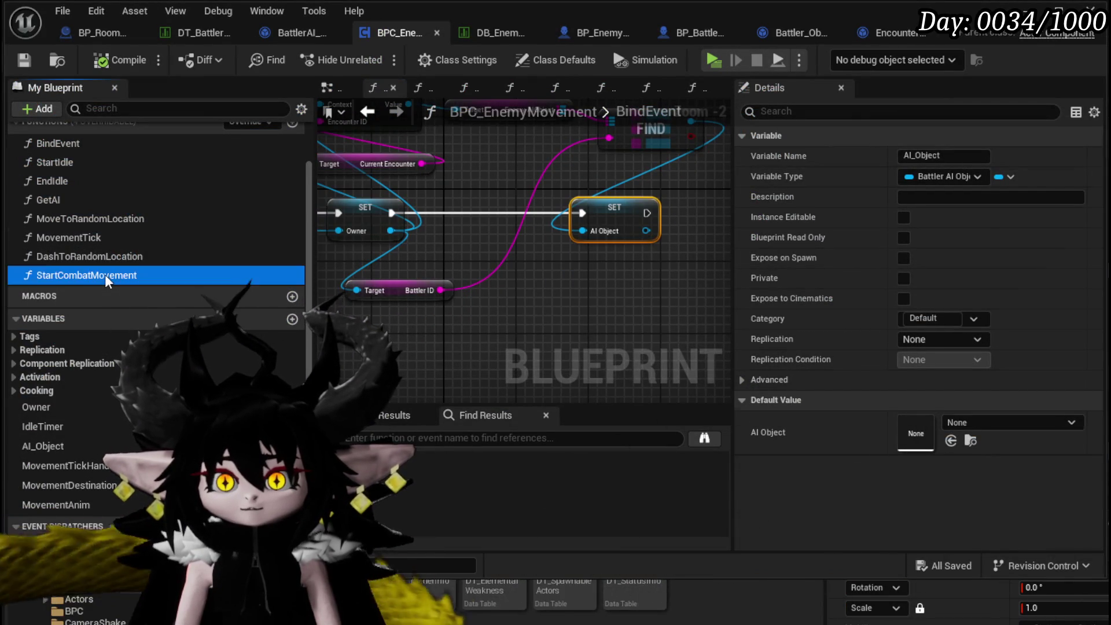
{"action": "left_click_drag", "start_coordinate": [410, 251], "coordinate": [497, 263]}
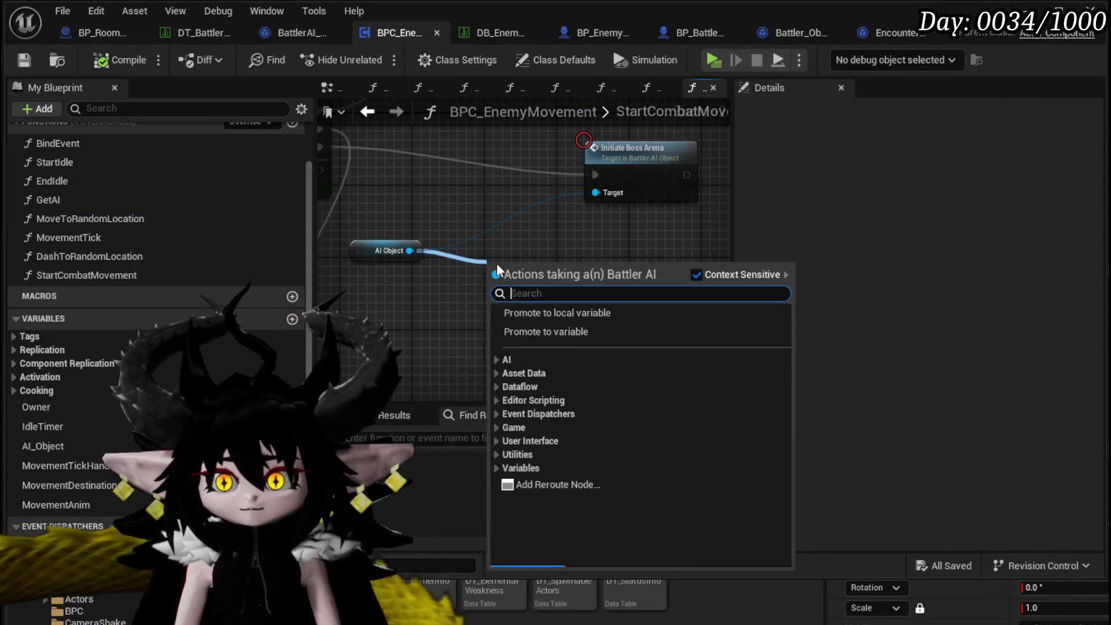
Guard Initiate Boss Arena with an Is Valid check on AI Object, fed by the Boss branch.
{"action": "type", "text": "is valid"}
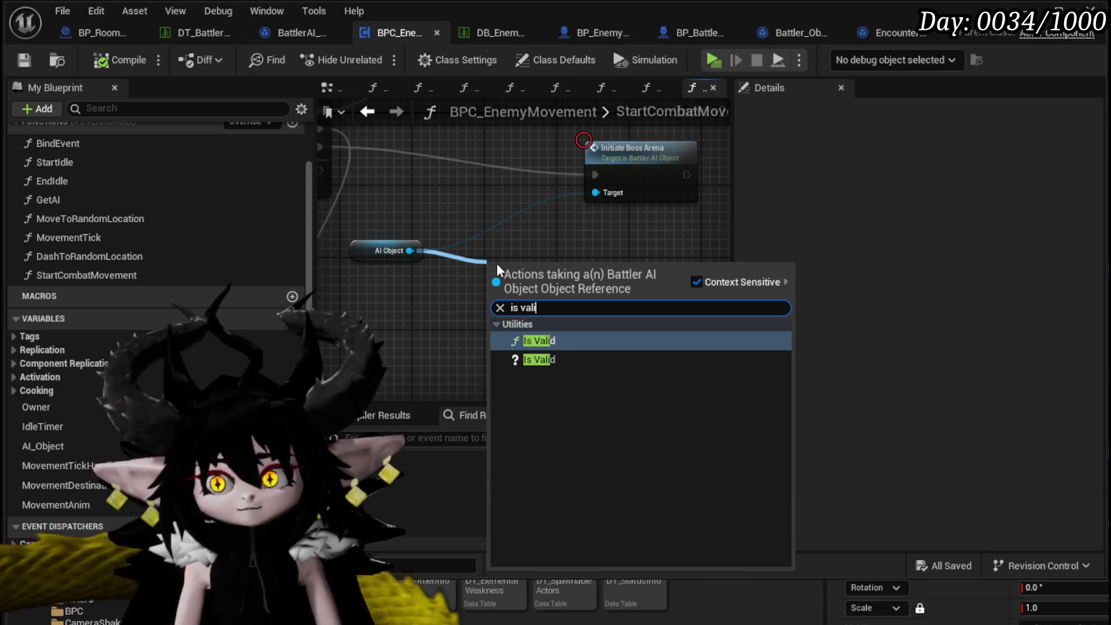
{"action": "left_click", "coordinate": [539, 360]}
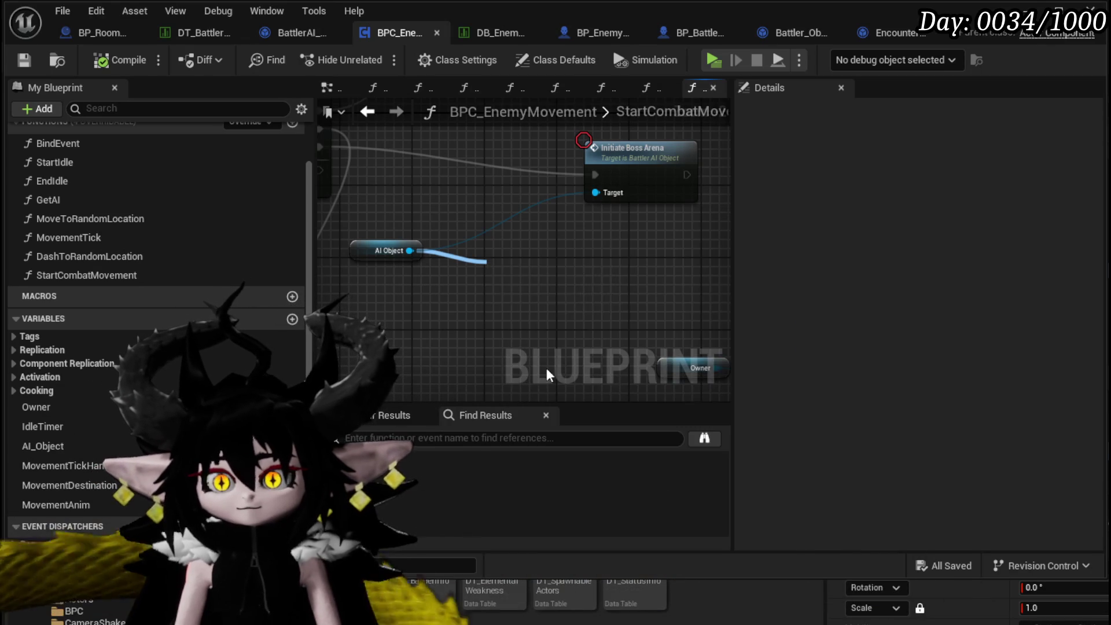
{"action": "mouse_move", "coordinate": [577, 279]}
{"action": "left_mouse_down"}
{"action": "mouse_move", "coordinate": [522, 162]}
{"action": "mouse_move", "coordinate": [606, 185]}
{"action": "mouse_move", "coordinate": [555, 196]}
{"action": "left_mouse_up"}
{"action": "left_click_drag", "start_coordinate": [554, 197], "coordinate": [372, 208]}
Add a breakpointed Print String on Is Not Valid, compile and save, then play.
{"action": "left_click_drag", "start_coordinate": [467, 202], "coordinate": [554, 280]}
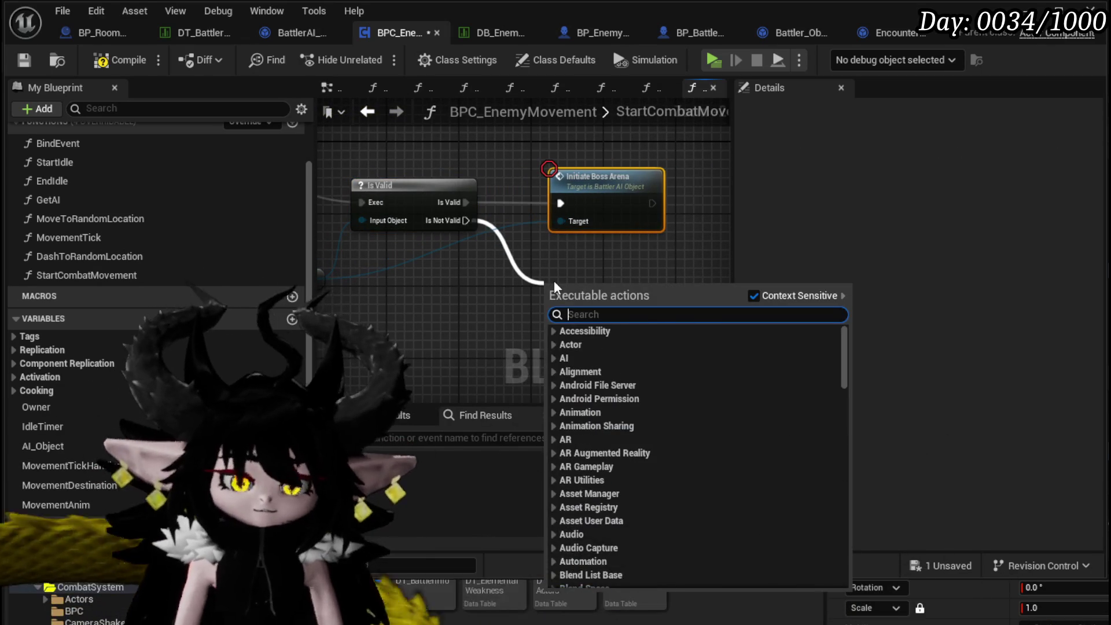
{"action": "type", "text": "Print Str"}
{"action": "key", "text": "Return"}
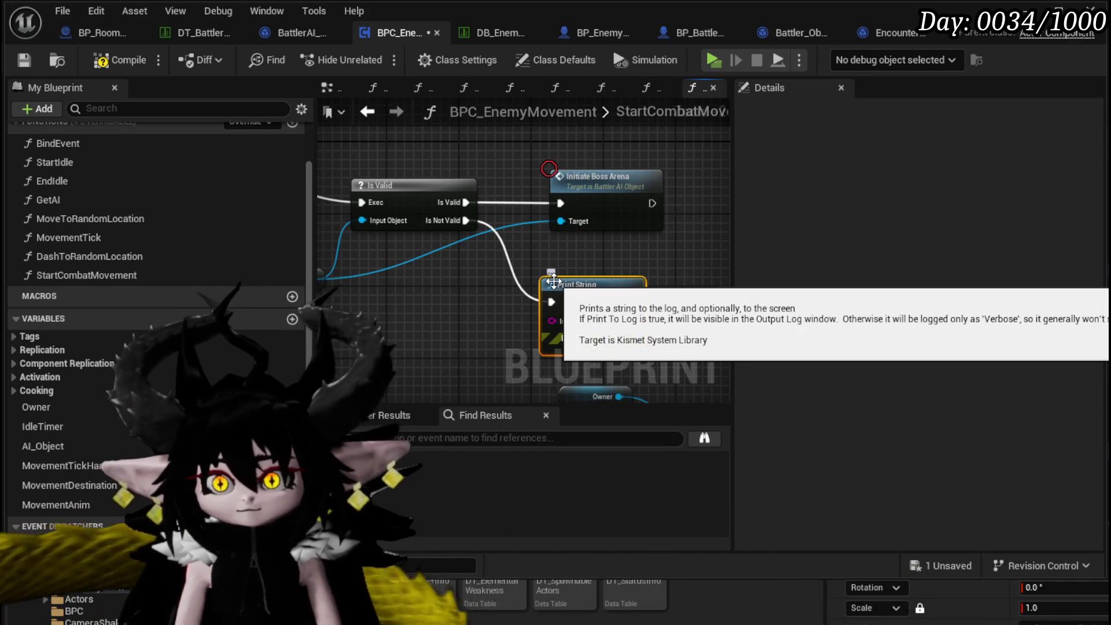
{"action": "right_click", "coordinate": [554, 282]}
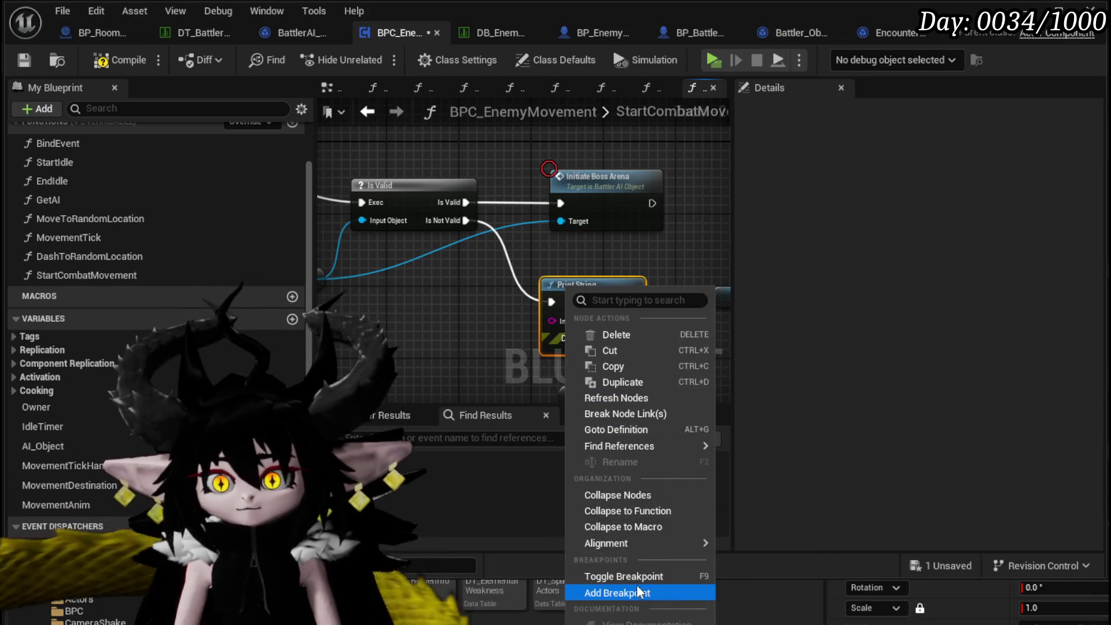
{"action": "left_click", "coordinate": [627, 593]}
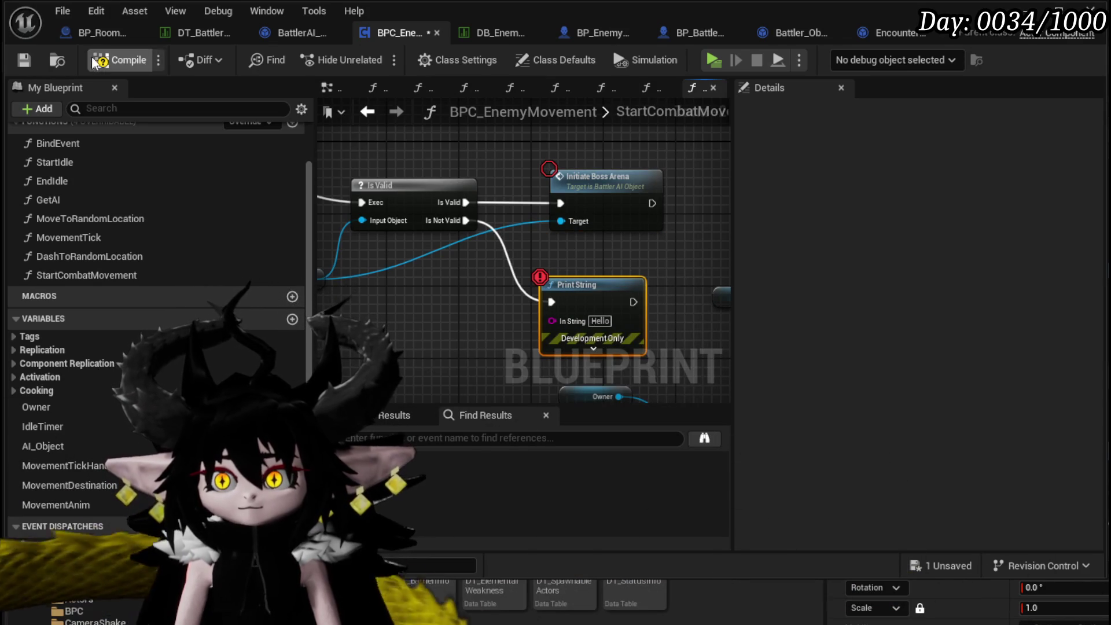
{"action": "left_click_drag", "start_coordinate": [606, 256], "coordinate": [619, 224]}
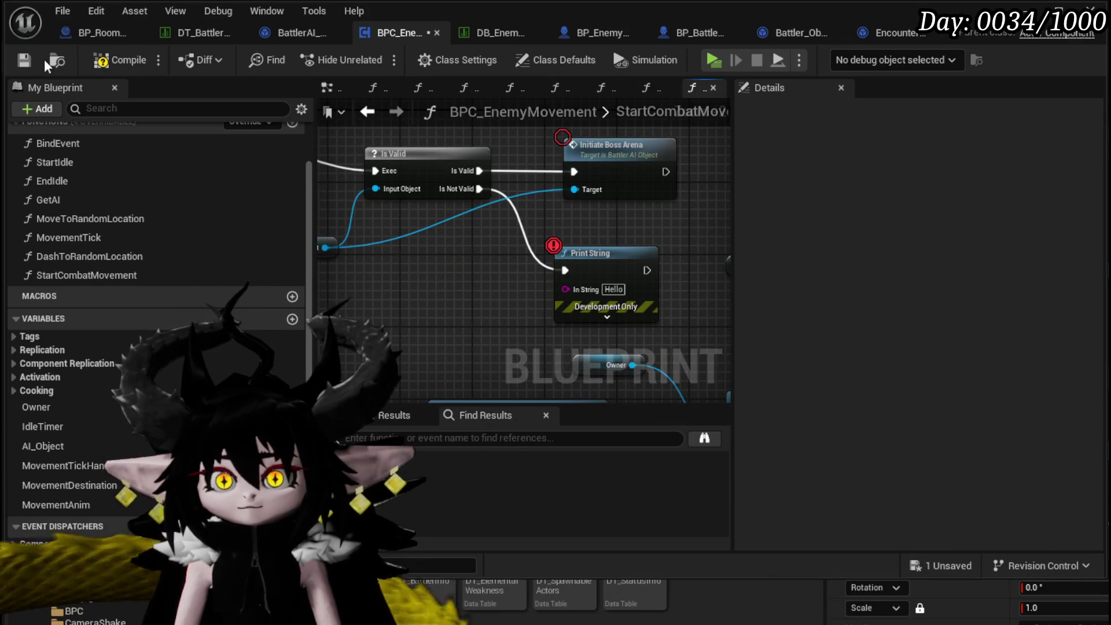
{"action": "left_click", "coordinate": [24, 60]}
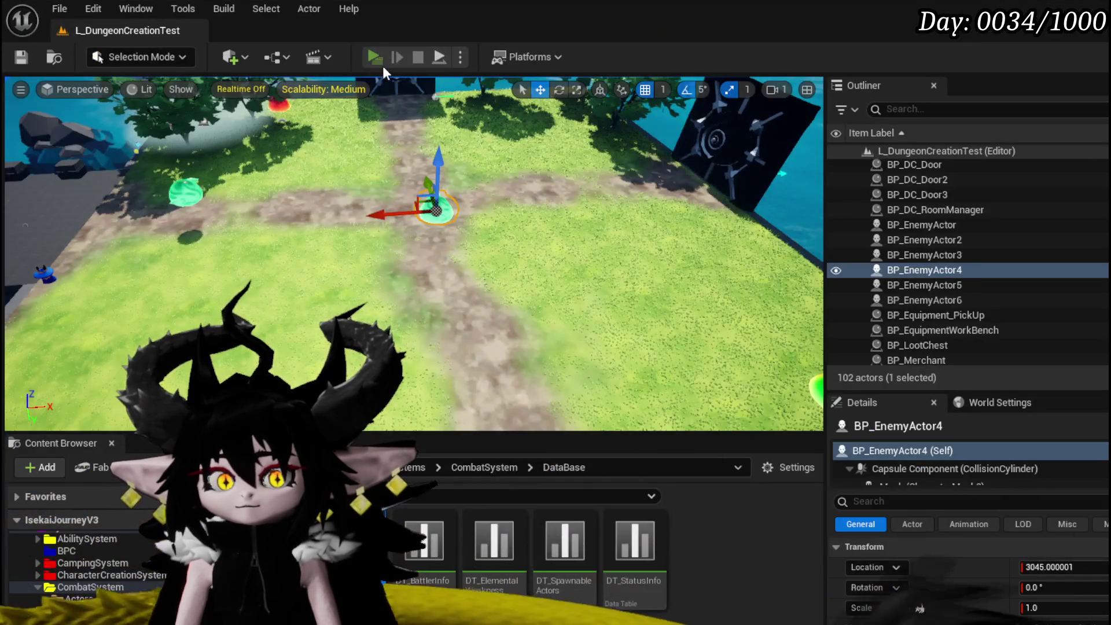
{"action": "left_click", "coordinate": [382, 64]}
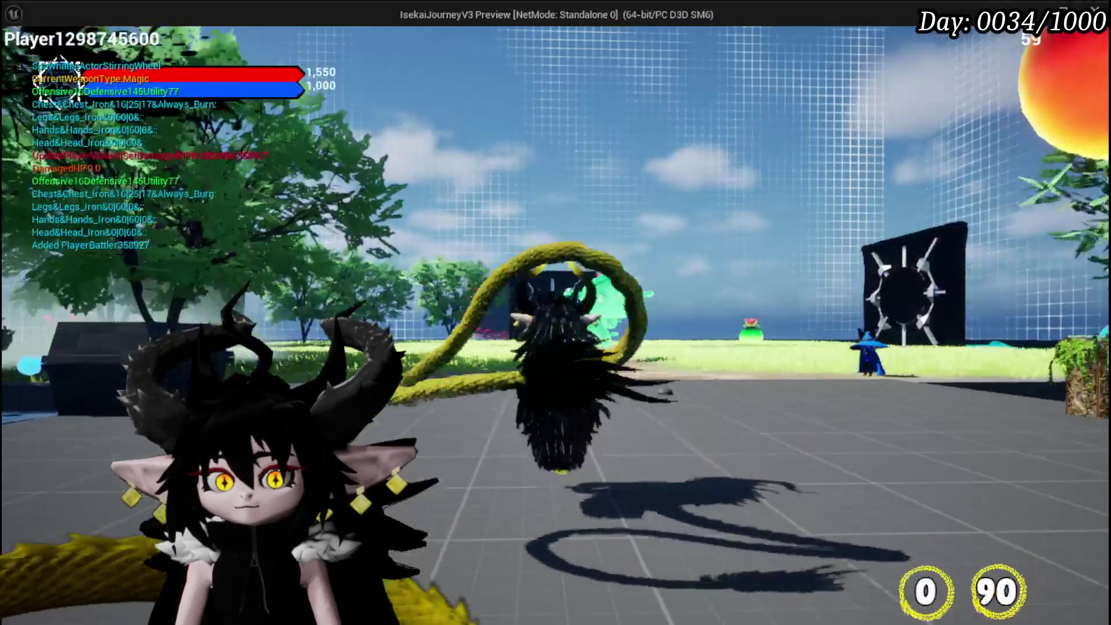
Run at the slime and attack until the 'Hello' Print String breakpoint hits, then stop the session.
{"action": "key", "text": "w"}
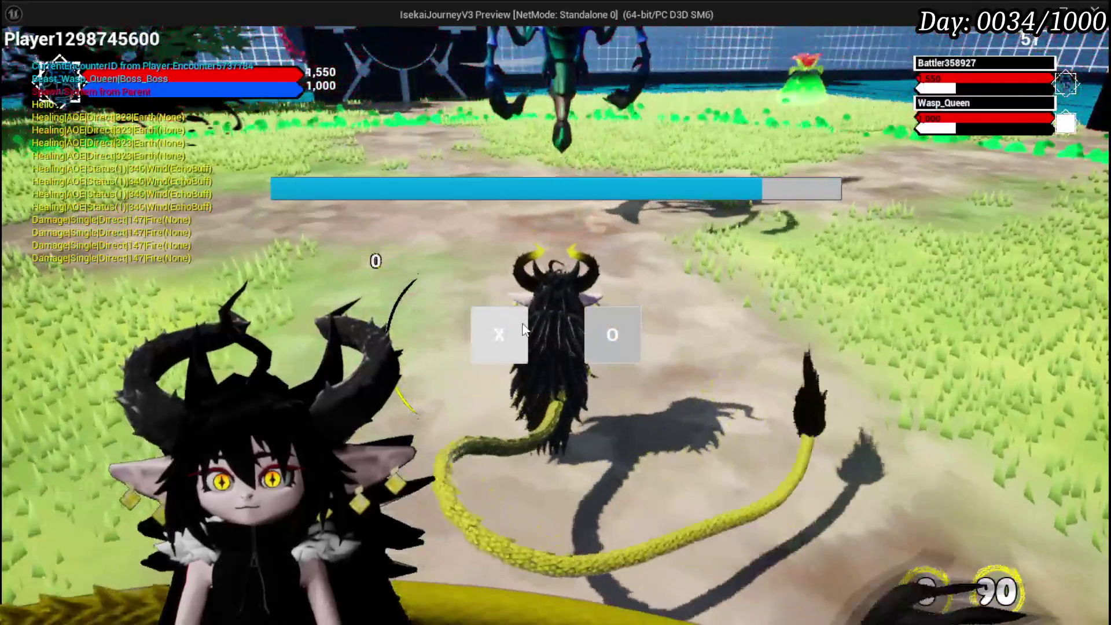
{"action": "left_click", "coordinate": [523, 328]}
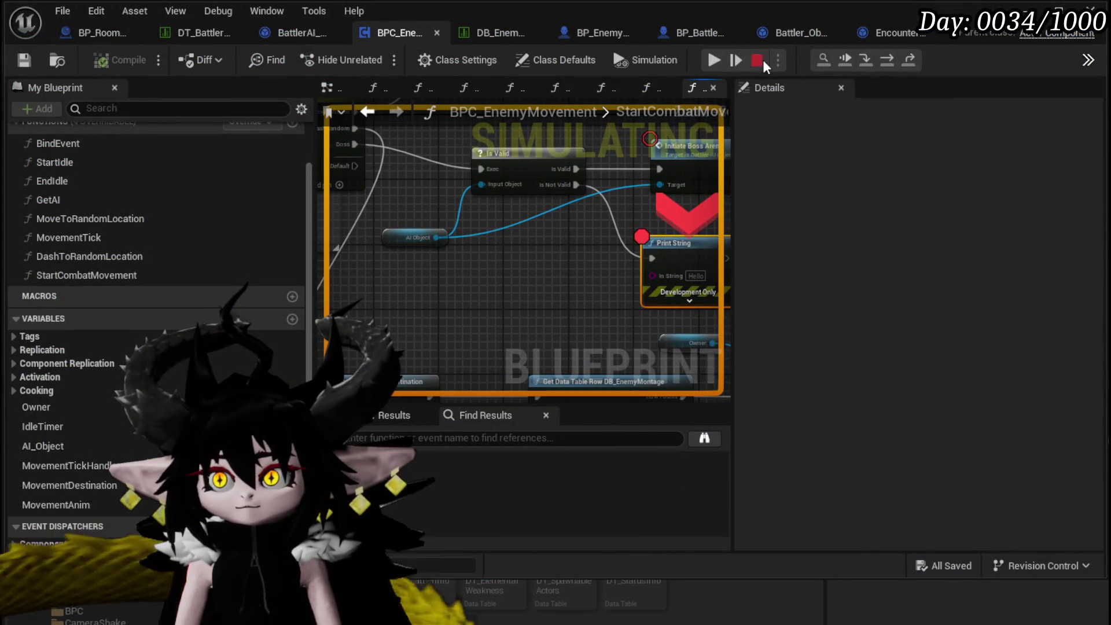
{"action": "left_click", "coordinate": [762, 61]}
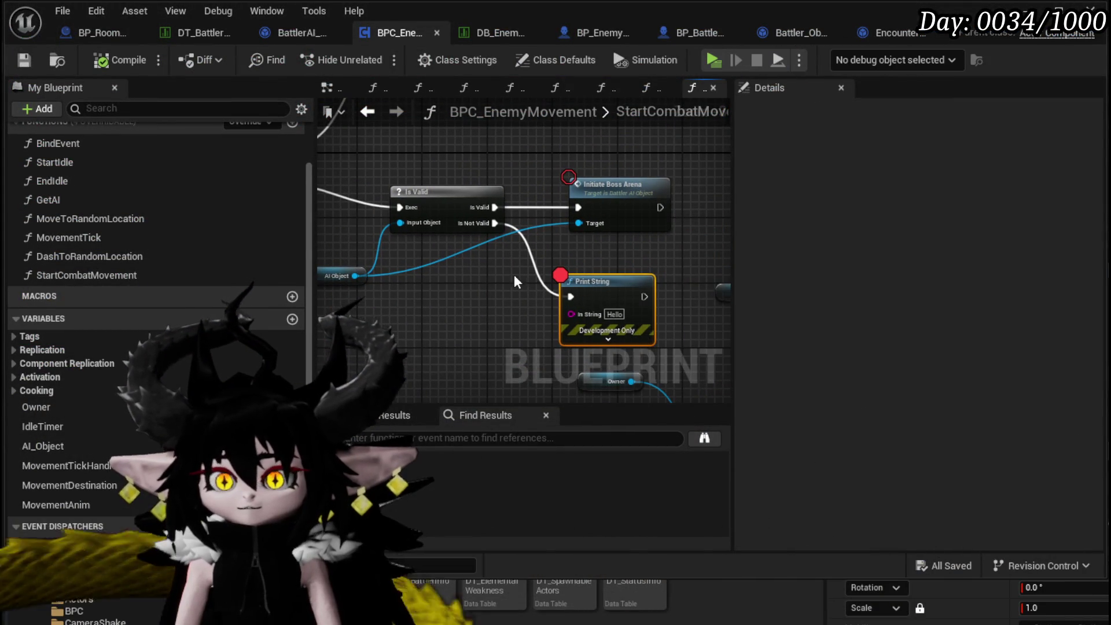
{"action": "scroll", "coordinate": [178, 204], "scroll_direction": "up", "scroll_amount": 1}
In BindEvent, cut the Get Encounter/FIND lookup nodes and delete the AI Object SET node.
{"action": "double_click", "coordinate": [100, 167]}
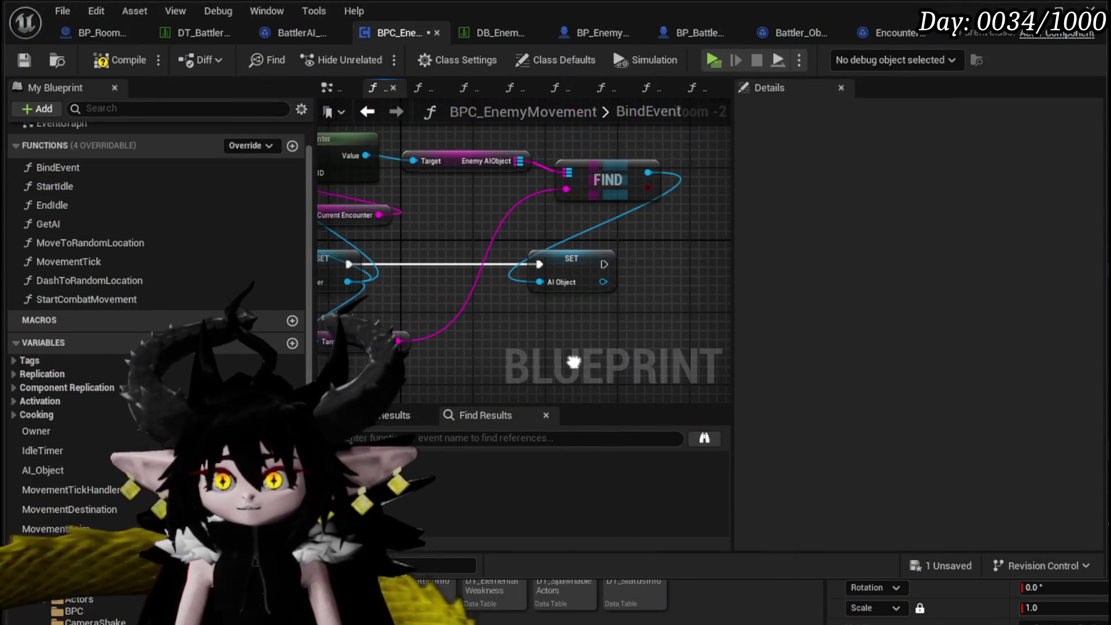
{"action": "scroll", "coordinate": [620, 259], "scroll_direction": "down", "scroll_amount": 1}
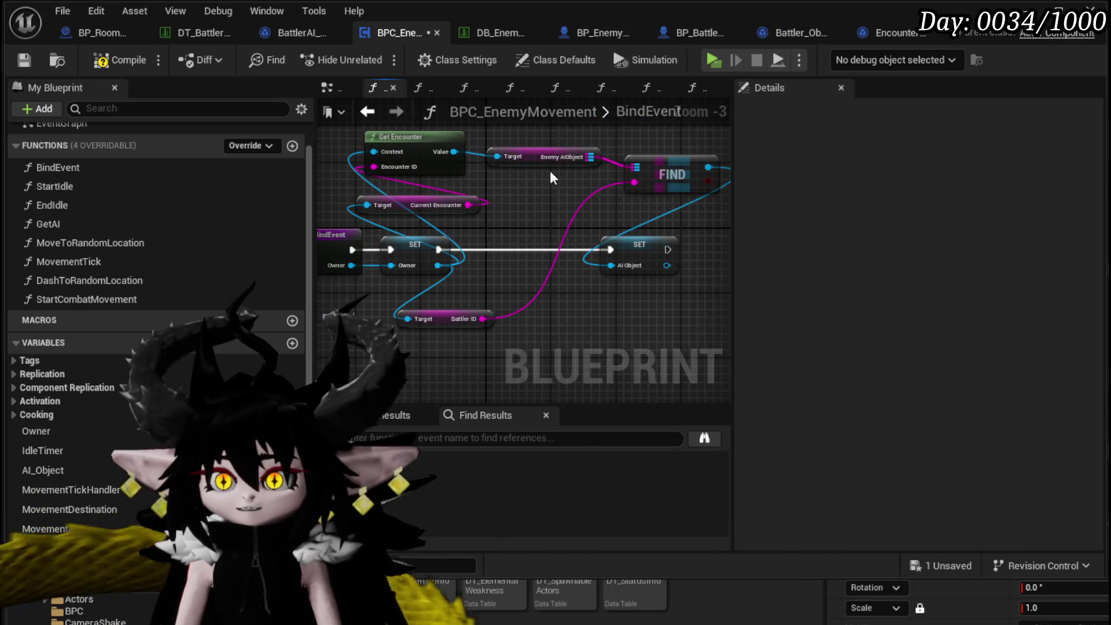
{"action": "left_click_drag", "start_coordinate": [548, 161], "coordinate": [555, 166]}
{"action": "left_click_drag", "start_coordinate": [462, 172], "coordinate": [458, 196]}
{"action": "left_click_drag", "start_coordinate": [670, 221], "coordinate": [673, 224]}
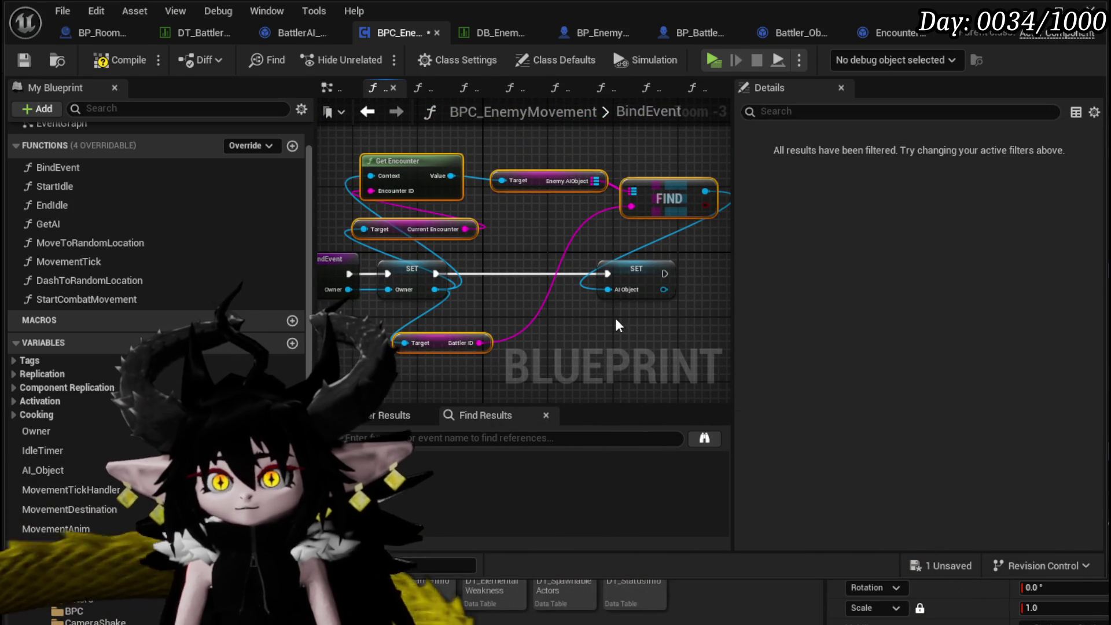
{"action": "key", "text": "Delete"}
{"action": "left_click", "coordinate": [606, 267]}
{"action": "key", "text": "Delete"}
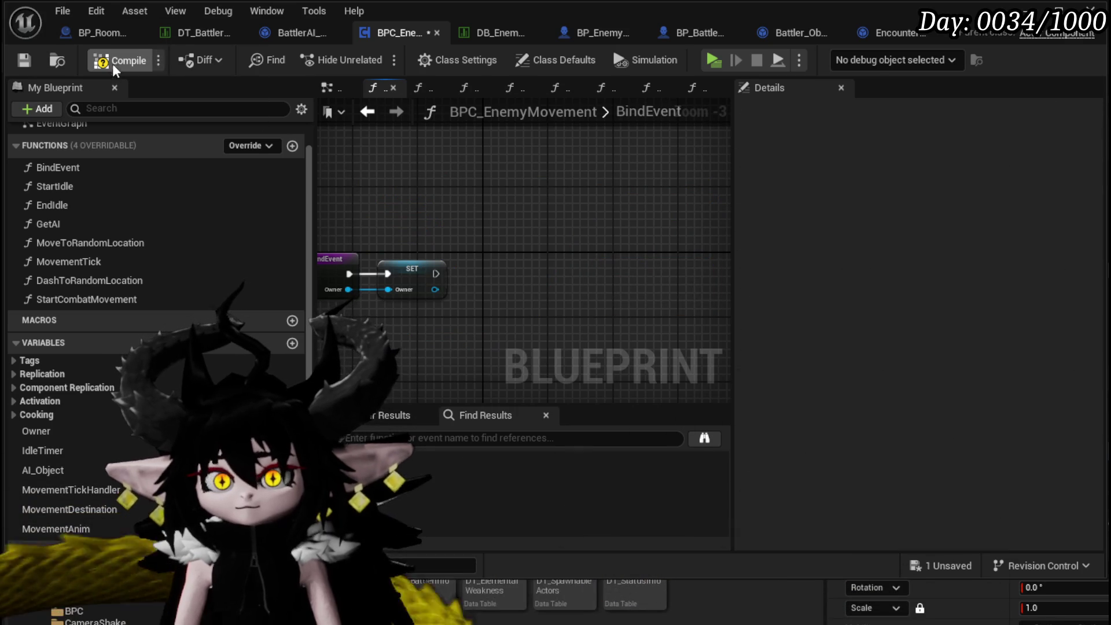
Paste the lookup nodes into StartCombatMovement beside Is Valid and delete the AI Object getter.
{"action": "double_click", "coordinate": [115, 295]}
{"action": "mouse_move", "coordinate": [578, 280]}
{"action": "left_mouse_down"}
{"action": "mouse_move", "coordinate": [505, 234]}
{"action": "mouse_move", "coordinate": [408, 229]}
{"action": "mouse_move", "coordinate": [424, 202]}
{"action": "mouse_move", "coordinate": [550, 227]}
{"action": "left_mouse_up"}
{"action": "key", "text": "ctrl+v"}
{"action": "scroll", "coordinate": [551, 230], "scroll_direction": "up", "scroll_amount": 3}
{"action": "left_click_drag", "start_coordinate": [455, 337], "coordinate": [417, 227]}
{"action": "left_click_drag", "start_coordinate": [360, 195], "coordinate": [427, 232]}
{"action": "left_click", "coordinate": [427, 232]}
{"action": "key", "text": "Delete"}
Feed an Owner getter into Get Encounter and Current Encounter Target, and wire Boss straight into Initiate Boss Arena without Is Valid.
{"action": "left_click_drag", "start_coordinate": [36, 431], "coordinate": [475, 209]}
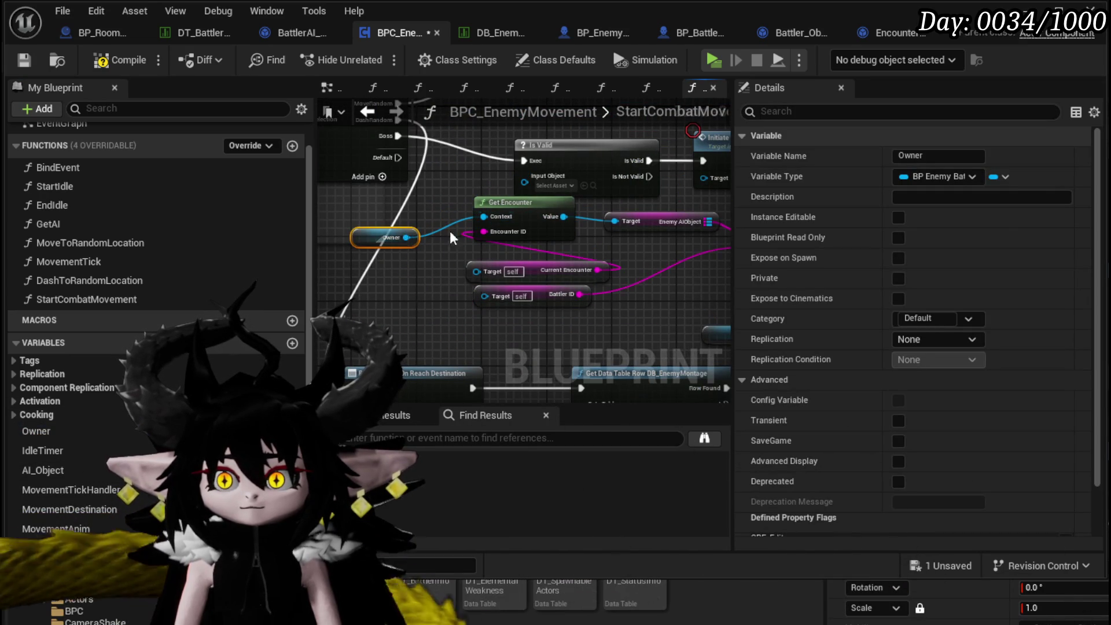
{"action": "left_click_drag", "start_coordinate": [407, 238], "coordinate": [476, 271]}
{"action": "mouse_move", "coordinate": [407, 237]}
{"action": "left_mouse_down"}
{"action": "mouse_move", "coordinate": [502, 303]}
{"action": "mouse_move", "coordinate": [561, 293]}
{"action": "left_mouse_up"}
{"action": "mouse_move", "coordinate": [494, 301]}
{"action": "left_mouse_down"}
{"action": "mouse_move", "coordinate": [637, 261]}
{"action": "mouse_move", "coordinate": [606, 273]}
{"action": "mouse_move", "coordinate": [489, 230]}
{"action": "mouse_move", "coordinate": [494, 222]}
{"action": "left_mouse_up"}
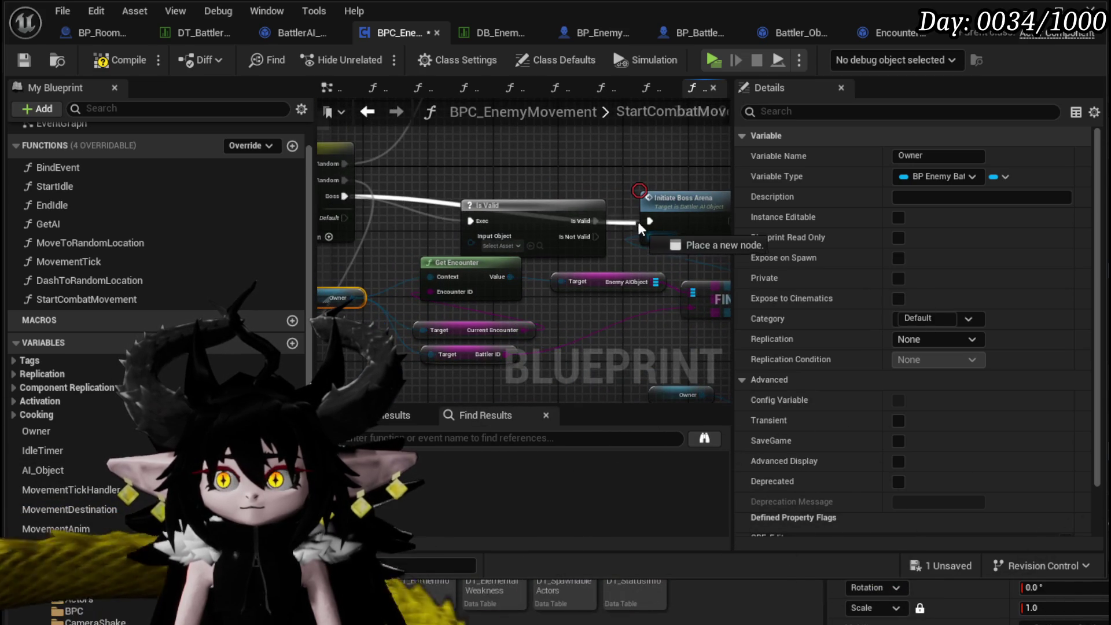
{"action": "left_click_drag", "start_coordinate": [653, 220], "coordinate": [653, 220]}
{"action": "key", "text": "ctrl+z"}
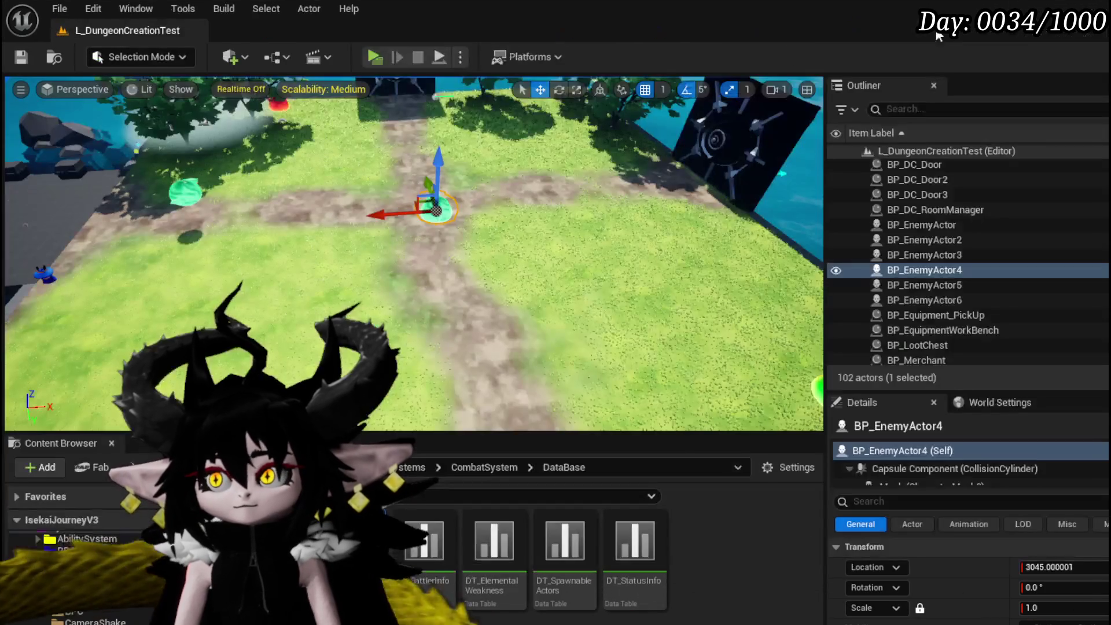
Play-test: cast water at the slime, resume past the breakpoint, fight the Wasp_Queen boss, then exit with Esc.
{"action": "left_click", "coordinate": [379, 57]}
{"action": "key", "text": "w"}
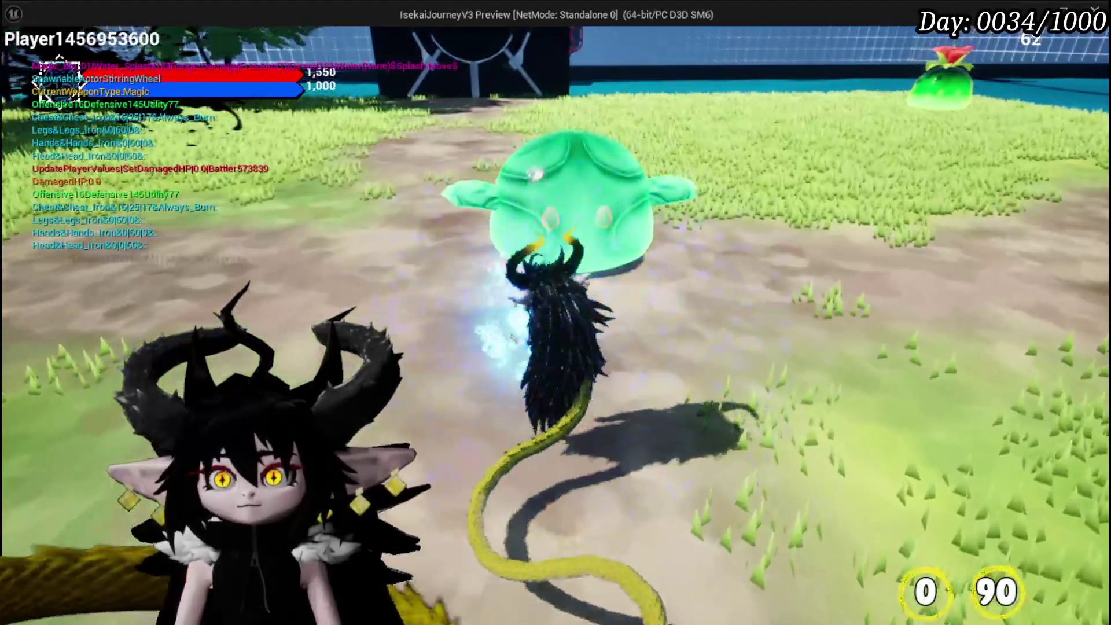
{"action": "left_click", "coordinate": [556, 313]}
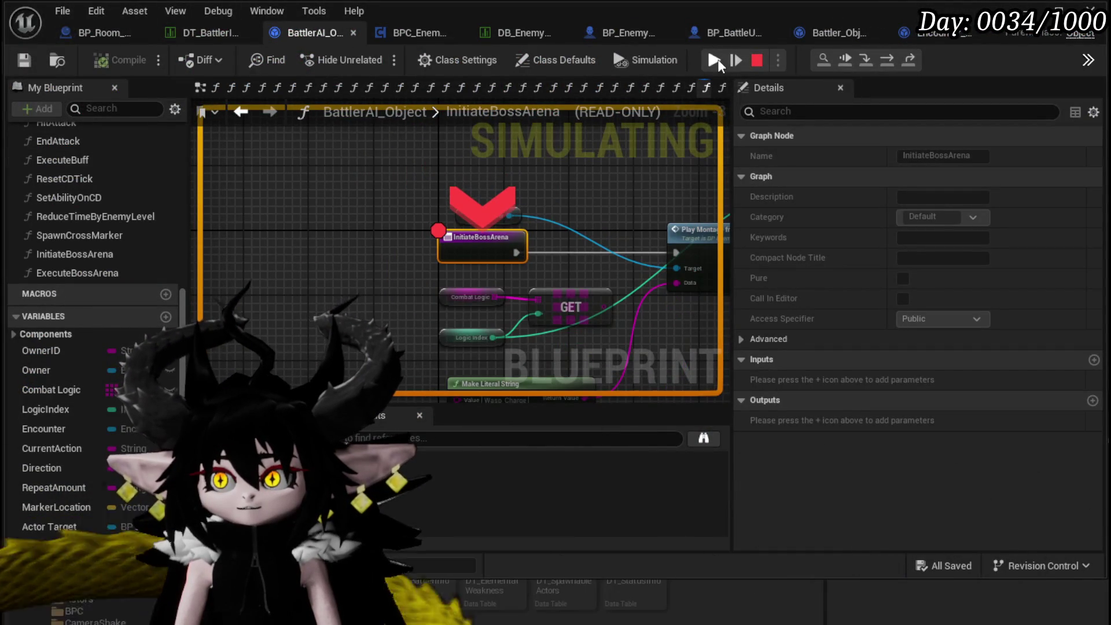
{"action": "left_click", "coordinate": [715, 60]}
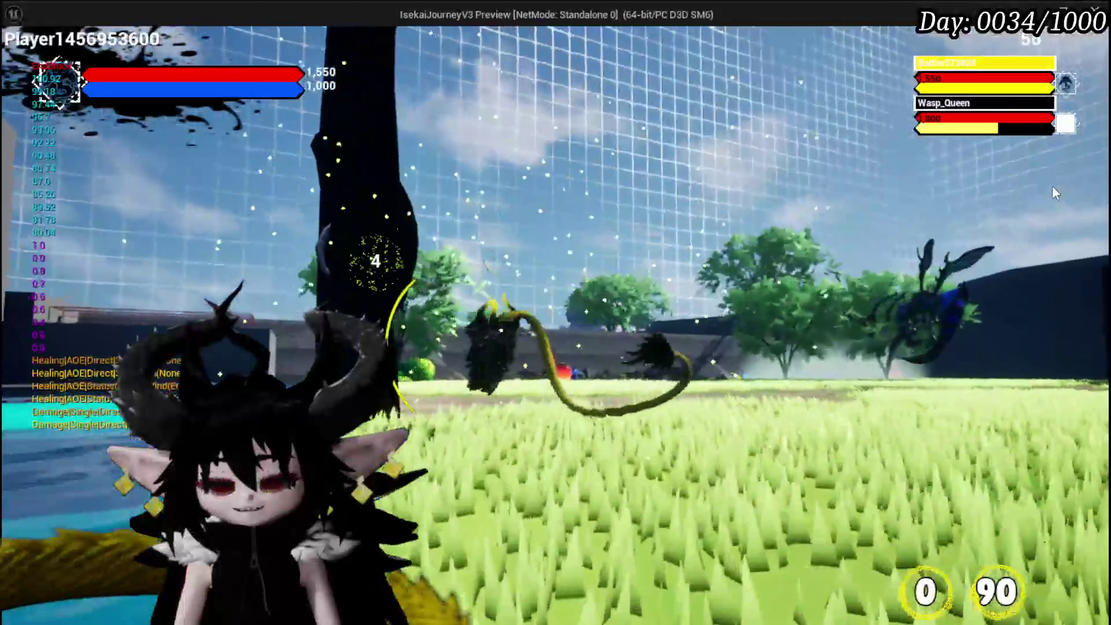
{"action": "key", "text": "Escape"}
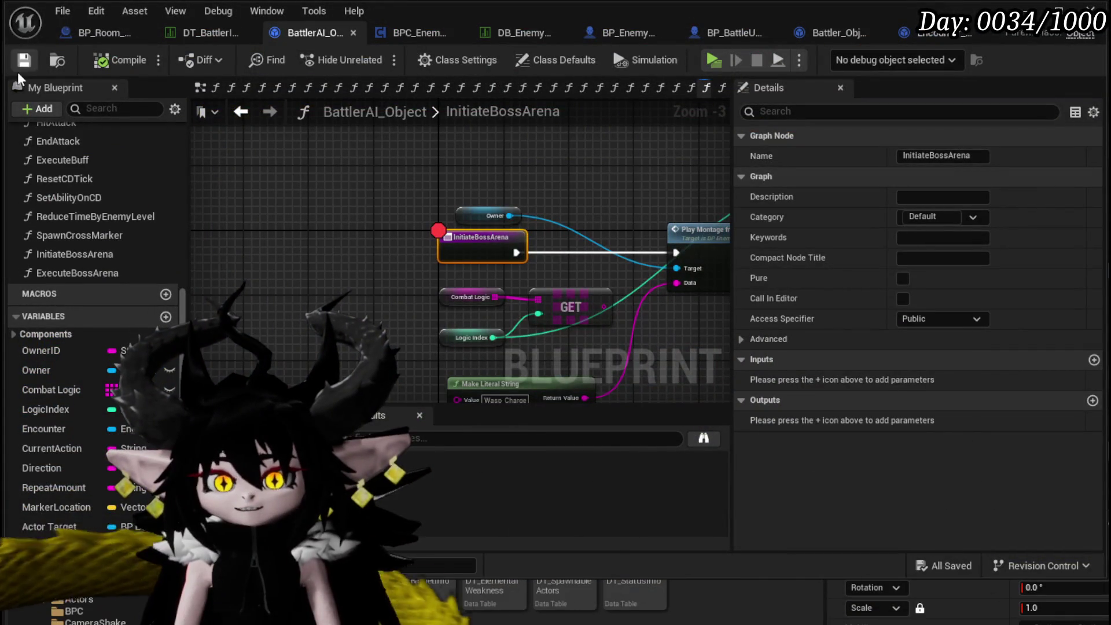
In ExecuteBossArena, move Get Actor Scale 3D left to make room for new nodes.
{"action": "left_click", "coordinate": [324, 169]}
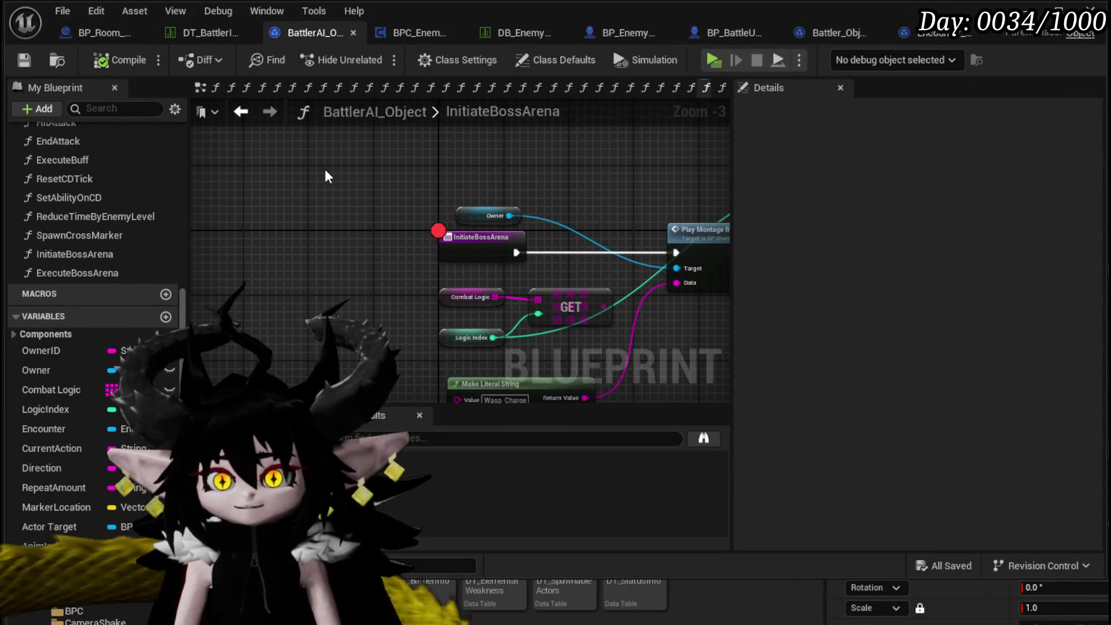
{"action": "mouse_move", "coordinate": [328, 172]}
{"action": "left_mouse_down"}
{"action": "mouse_move", "coordinate": [384, 226]}
{"action": "mouse_move", "coordinate": [513, 203]}
{"action": "left_mouse_up"}
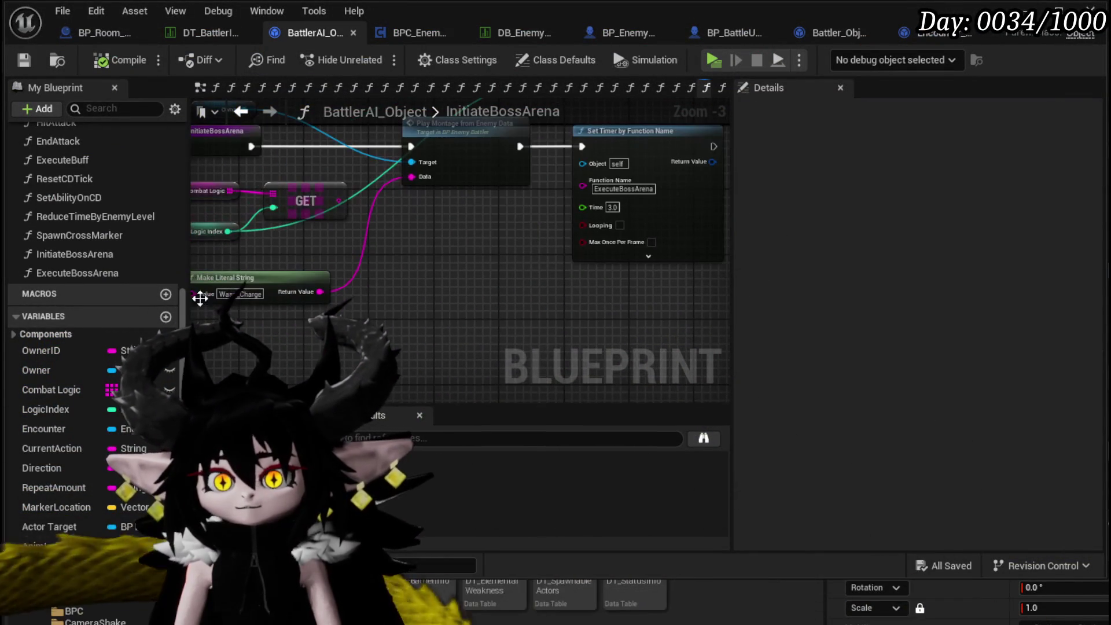
{"action": "double_click", "coordinate": [102, 272]}
{"action": "scroll", "coordinate": [336, 284], "scroll_direction": "up", "scroll_amount": 3}
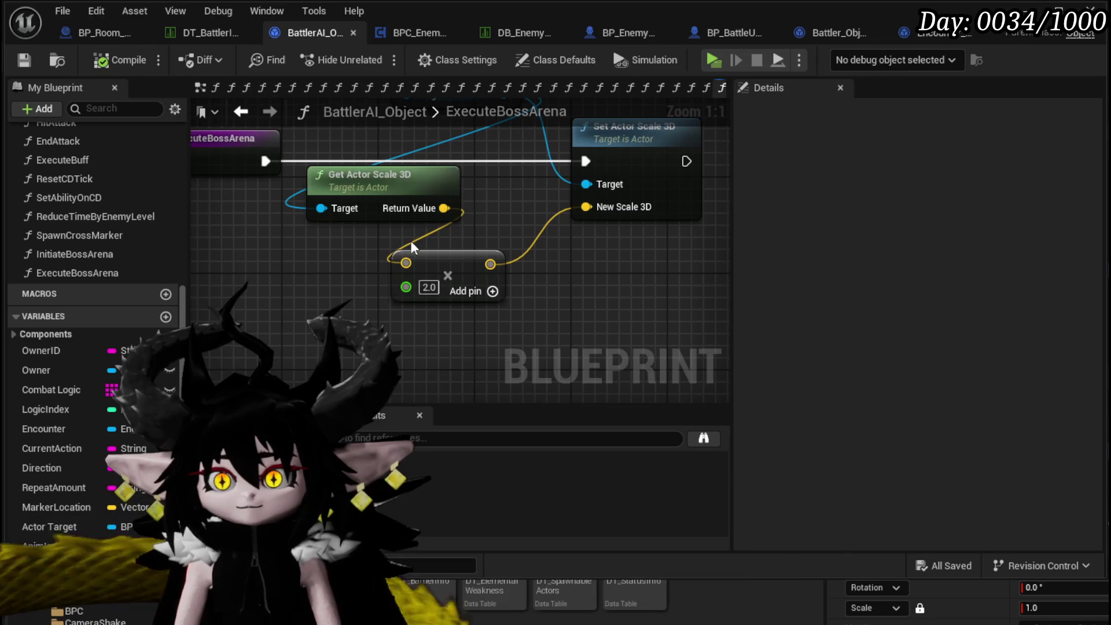
{"action": "left_click_drag", "start_coordinate": [410, 171], "coordinate": [333, 179]}
{"action": "left_click_drag", "start_coordinate": [357, 118], "coordinate": [555, 198]}
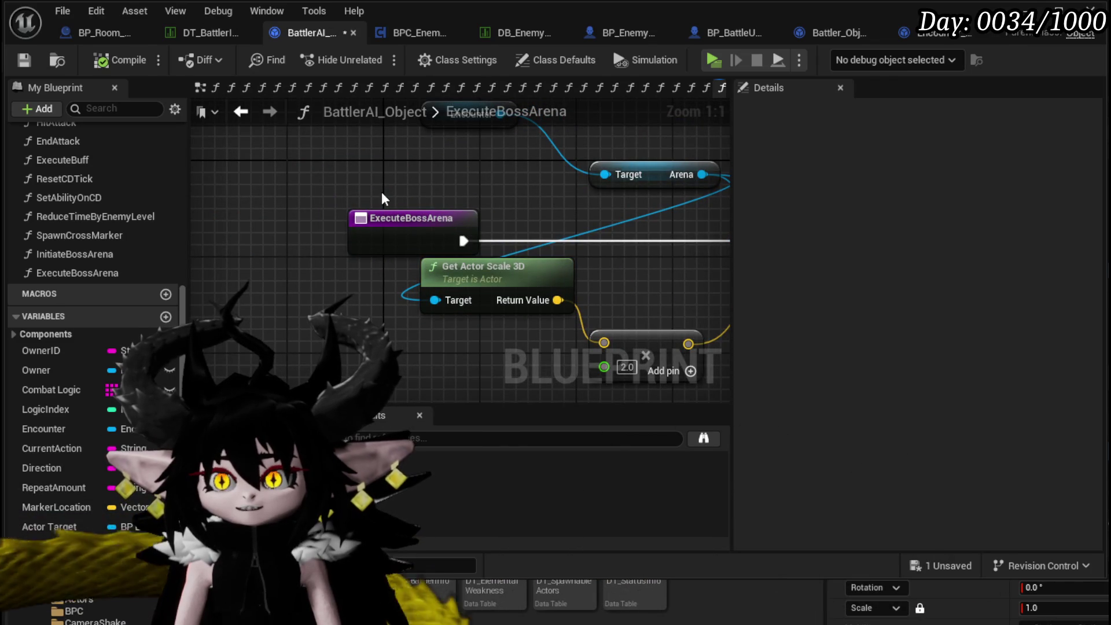
{"action": "left_click_drag", "start_coordinate": [450, 201], "coordinate": [651, 120]}
{"action": "mouse_move", "coordinate": [535, 293]}
{"action": "left_mouse_down"}
{"action": "mouse_move", "coordinate": [472, 198]}
{"action": "mouse_move", "coordinate": [338, 198]}
{"action": "left_mouse_up"}
{"action": "left_click_drag", "start_coordinate": [447, 234], "coordinate": [389, 182]}
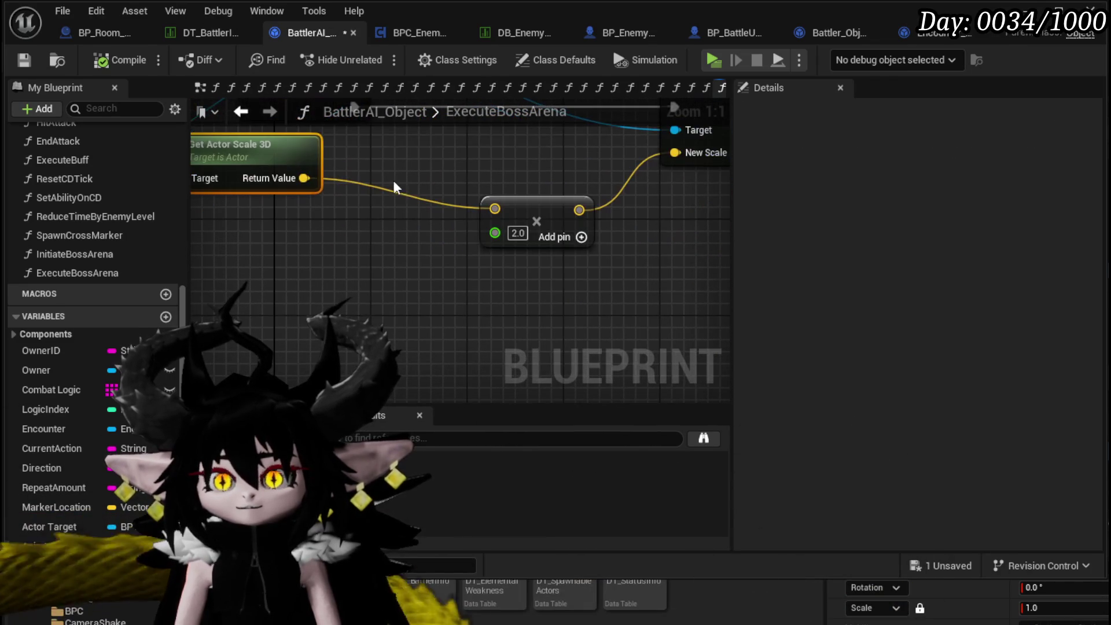
Route the scale through Break Vector into a Make Vector for New Scale 3D, passing X and Z, removing the old Multiply.
{"action": "mouse_move", "coordinate": [304, 178]}
{"action": "left_mouse_down"}
{"action": "mouse_move", "coordinate": [352, 200]}
{"action": "mouse_move", "coordinate": [296, 237]}
{"action": "left_mouse_up"}
{"action": "type", "text": "break"}
{"action": "left_click", "coordinate": [360, 283]}
{"action": "left_click_drag", "start_coordinate": [513, 204], "coordinate": [343, 231]}
{"action": "left_click_drag", "start_coordinate": [506, 180], "coordinate": [495, 253]}
{"action": "type", "text": "make"}
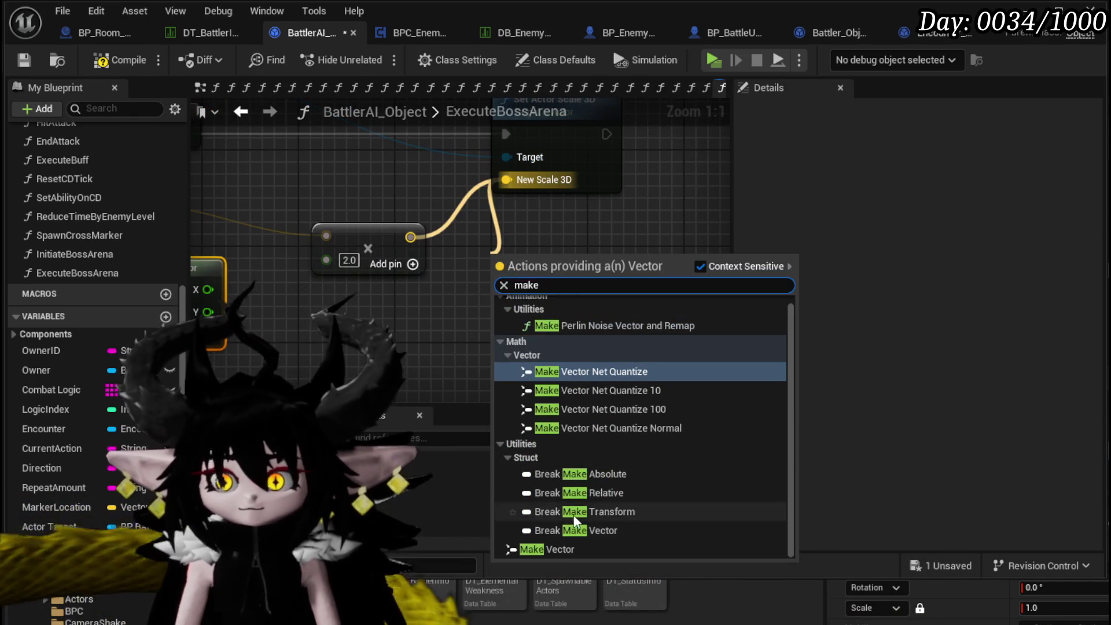
{"action": "key", "text": "Return"}
{"action": "left_click_drag", "start_coordinate": [405, 347], "coordinate": [515, 313]}
{"action": "left_click_drag", "start_coordinate": [317, 254], "coordinate": [576, 247]}
{"action": "left_click_drag", "start_coordinate": [317, 299], "coordinate": [599, 300]}
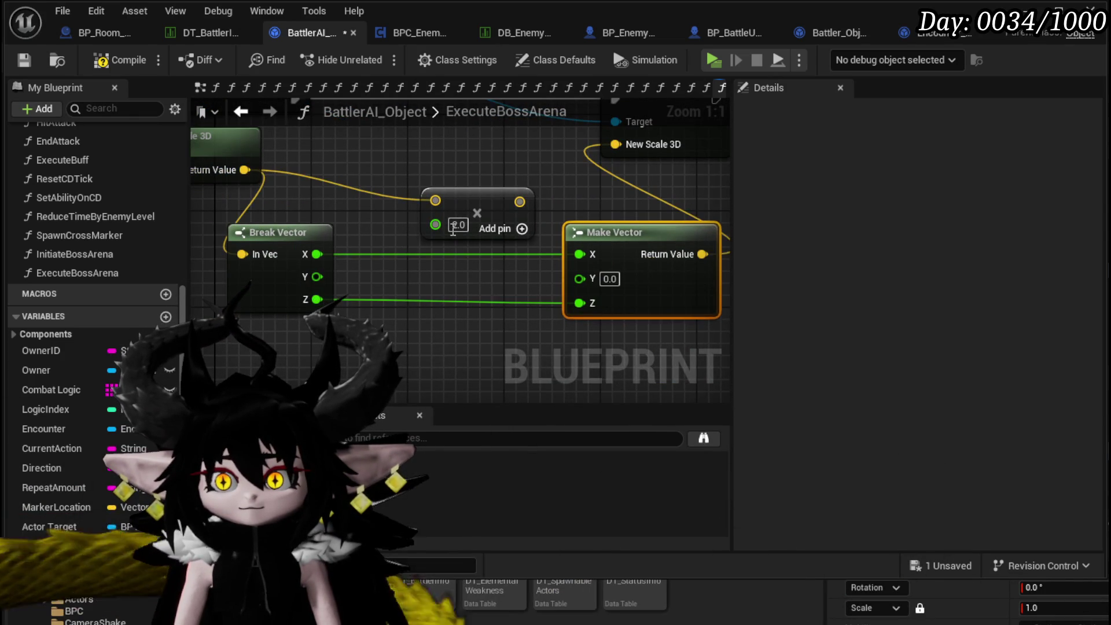
{"action": "key", "text": "Delete"}
Multiply Break Vector's X and Y by 2.0 with two Multiply nodes feeding Make Vector.
{"action": "left_click_drag", "start_coordinate": [317, 255], "coordinate": [411, 195]}
{"action": "type", "text": "*"}
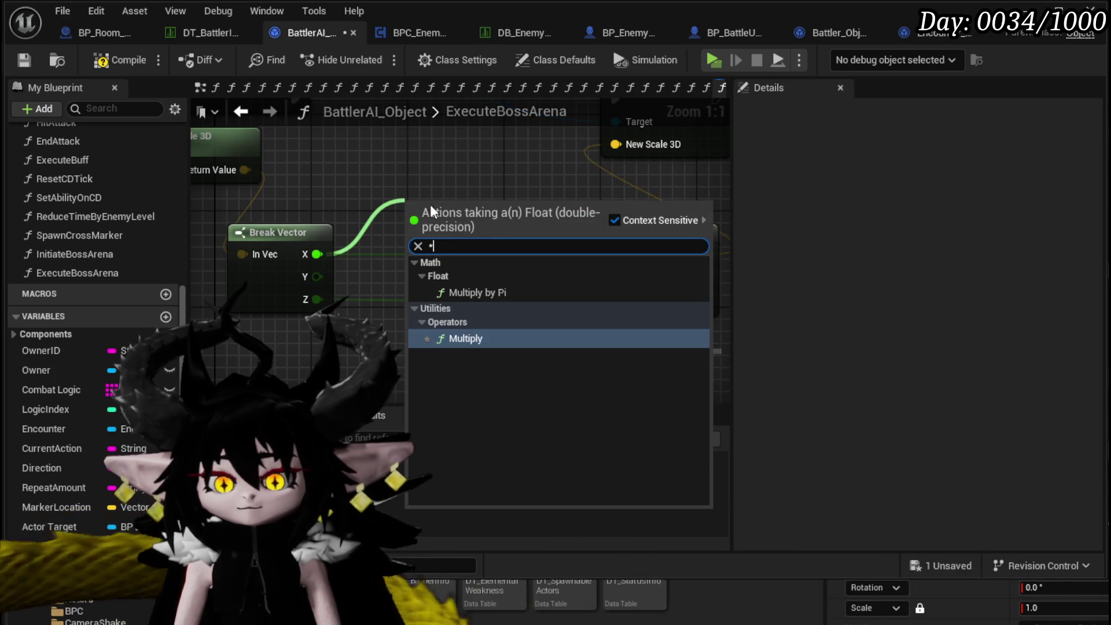
{"action": "left_click", "coordinate": [466, 338]}
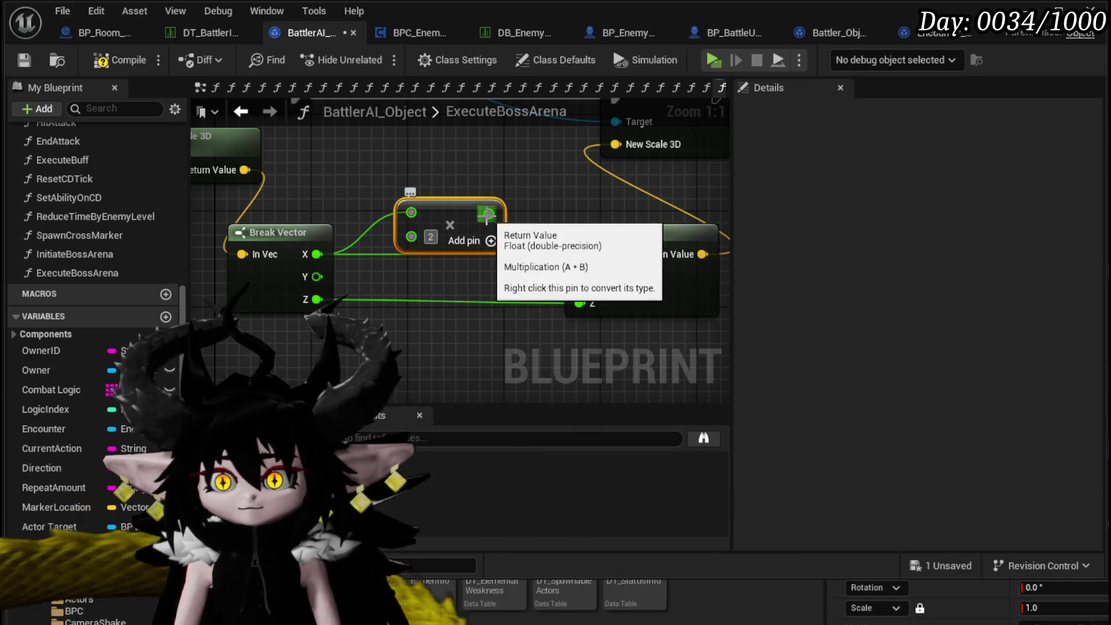
{"action": "left_click_drag", "start_coordinate": [567, 259], "coordinate": [579, 254]}
{"action": "left_click_drag", "start_coordinate": [459, 210], "coordinate": [459, 137]}
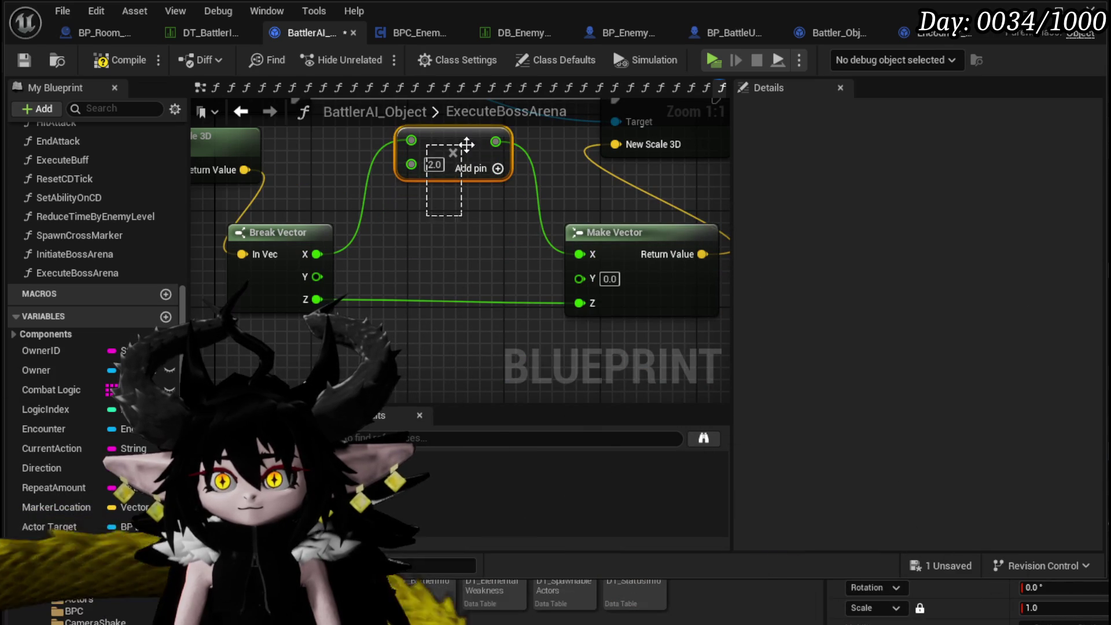
{"action": "key", "text": "ctrl+c"}
{"action": "key", "text": "ctrl+v"}
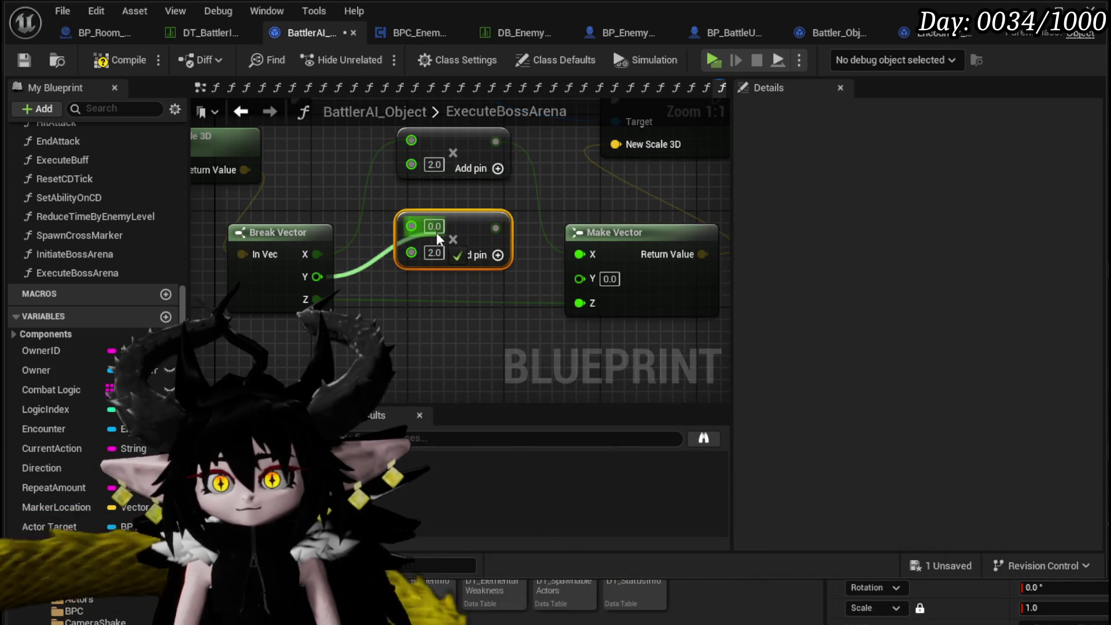
{"action": "left_click_drag", "start_coordinate": [496, 225], "coordinate": [579, 277]}
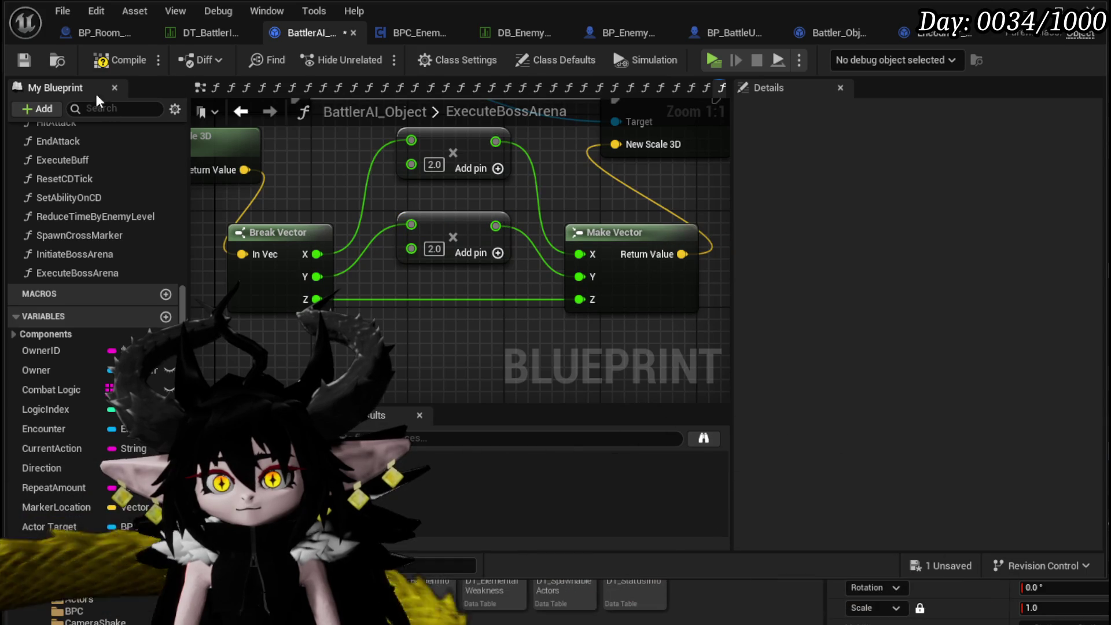
Save BattlerAI_Object, close the Blueprint editor, and launch a play test of the level.
{"action": "left_click", "coordinate": [23, 60]}
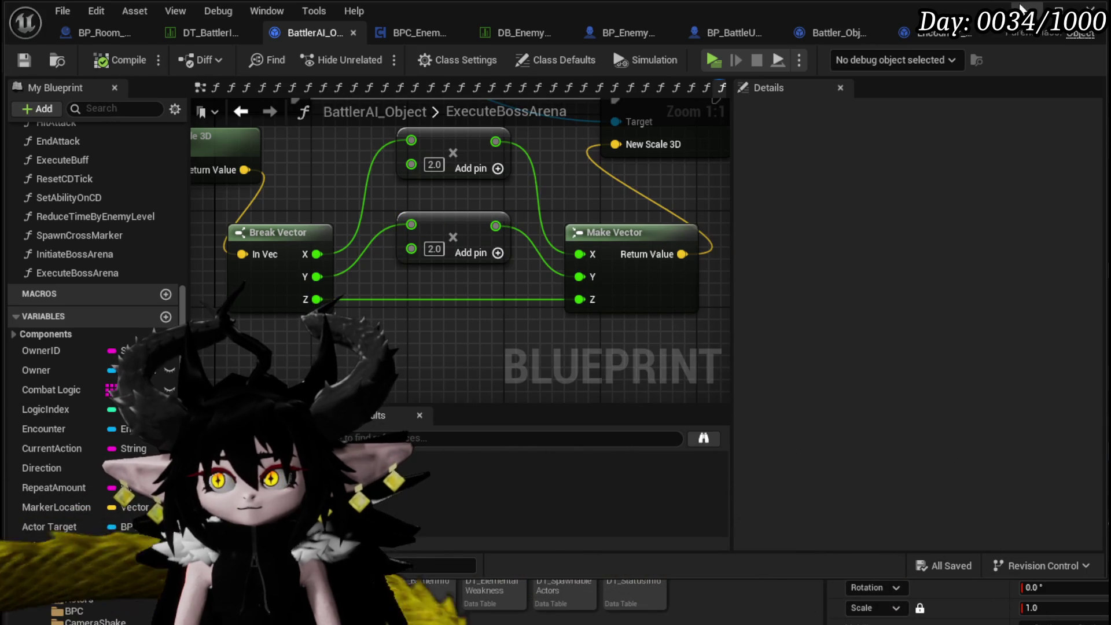
{"action": "left_click", "coordinate": [1020, 8]}
{"action": "left_click", "coordinate": [384, 61]}
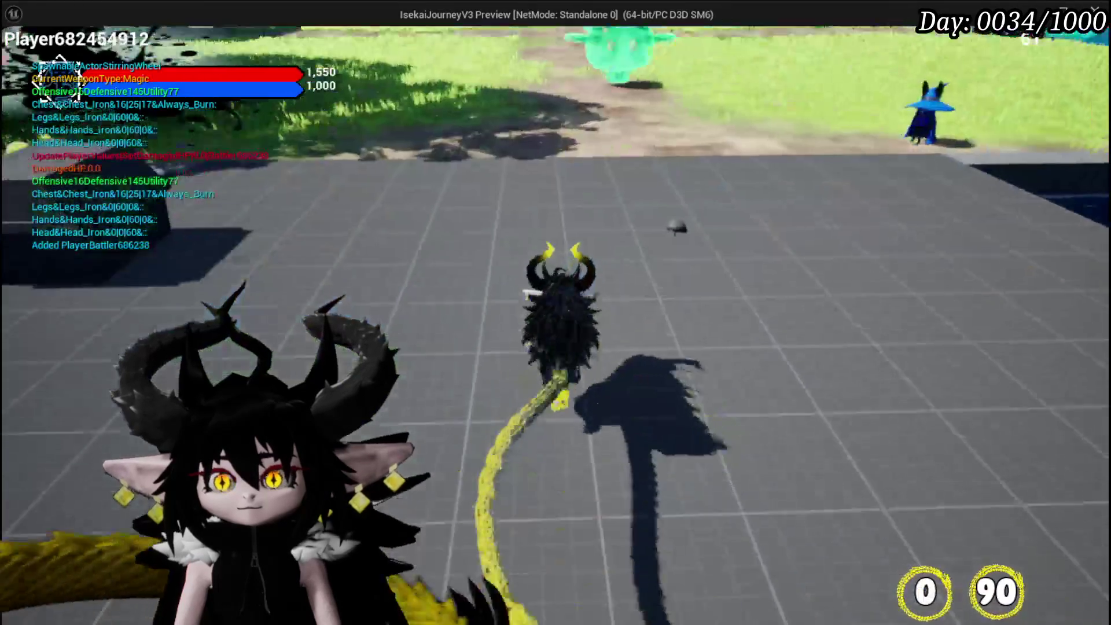
Run the player toward the enemies and resume past the InitiateBossArena breakpoint.
{"action": "key", "text": "w"}
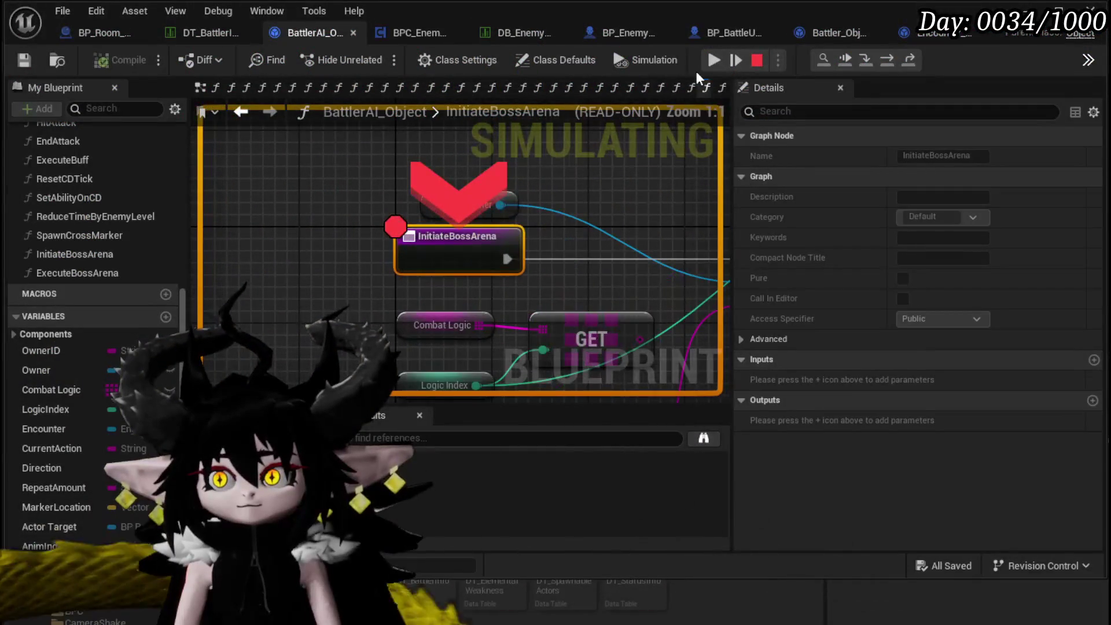
{"action": "left_click", "coordinate": [710, 61]}
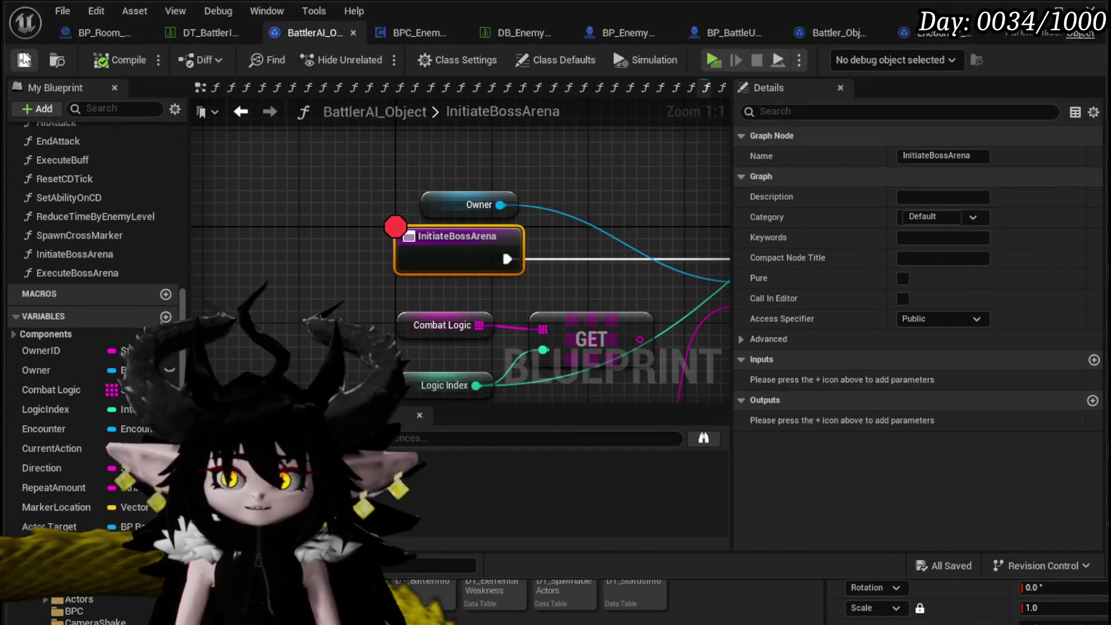
{"action": "mouse_move", "coordinate": [471, 250]}
{"action": "left_mouse_down"}
{"action": "mouse_move", "coordinate": [413, 146]}
{"action": "mouse_move", "coordinate": [332, 110]}
{"action": "left_mouse_up"}
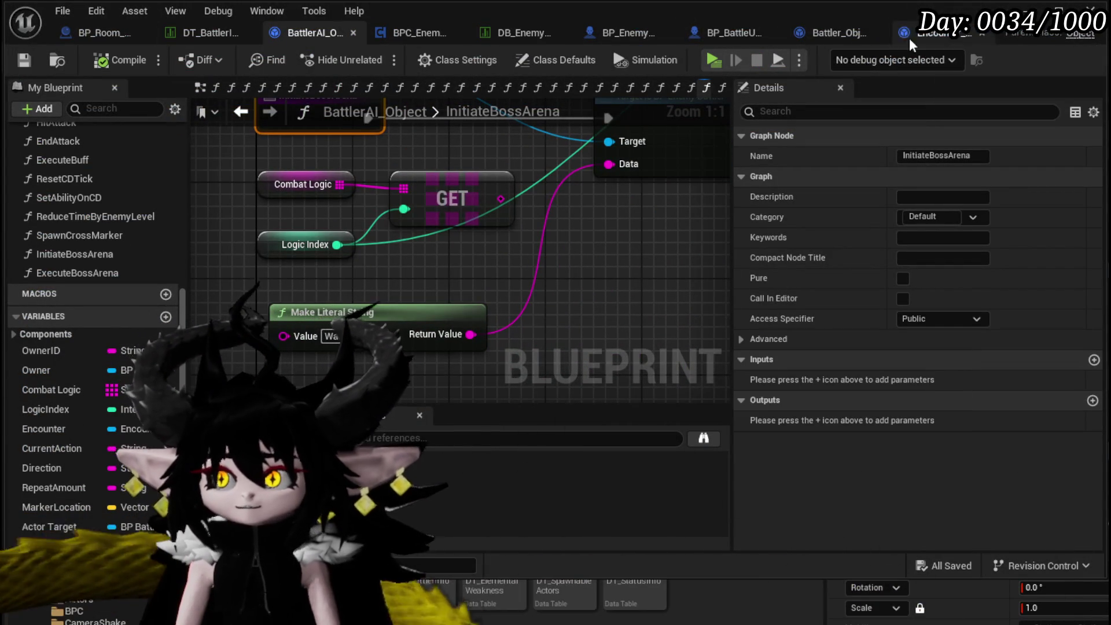
Flip through the Battler_Object, BP_BattleUnit_Base and BP_EnemyBattler tabs back to BattlerAI_Object.
{"action": "left_click", "coordinate": [821, 26]}
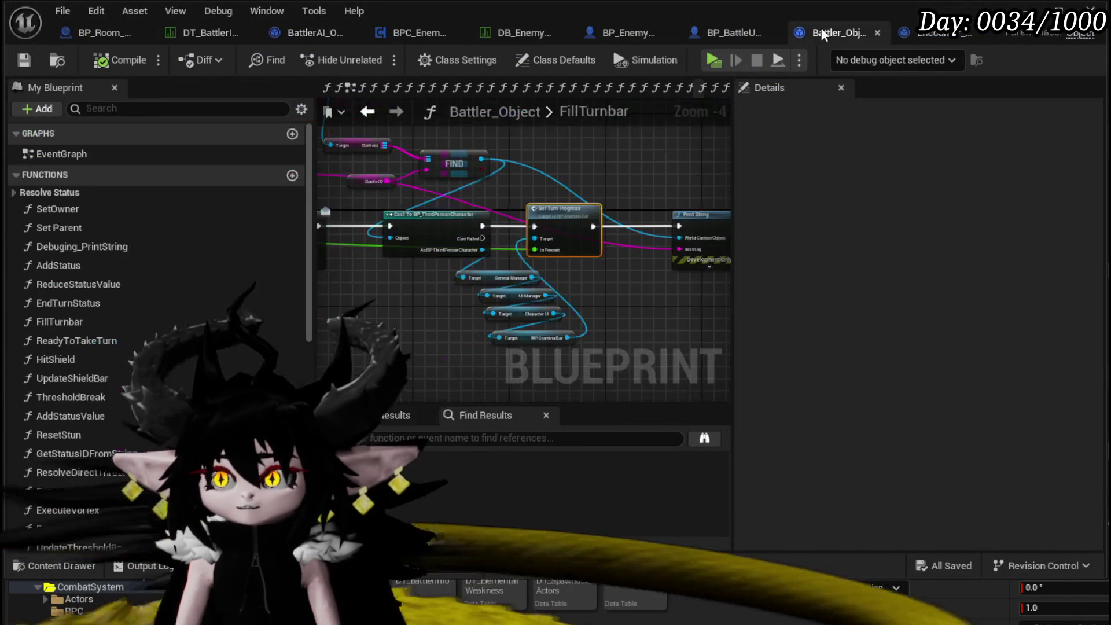
{"action": "left_click", "coordinate": [728, 34]}
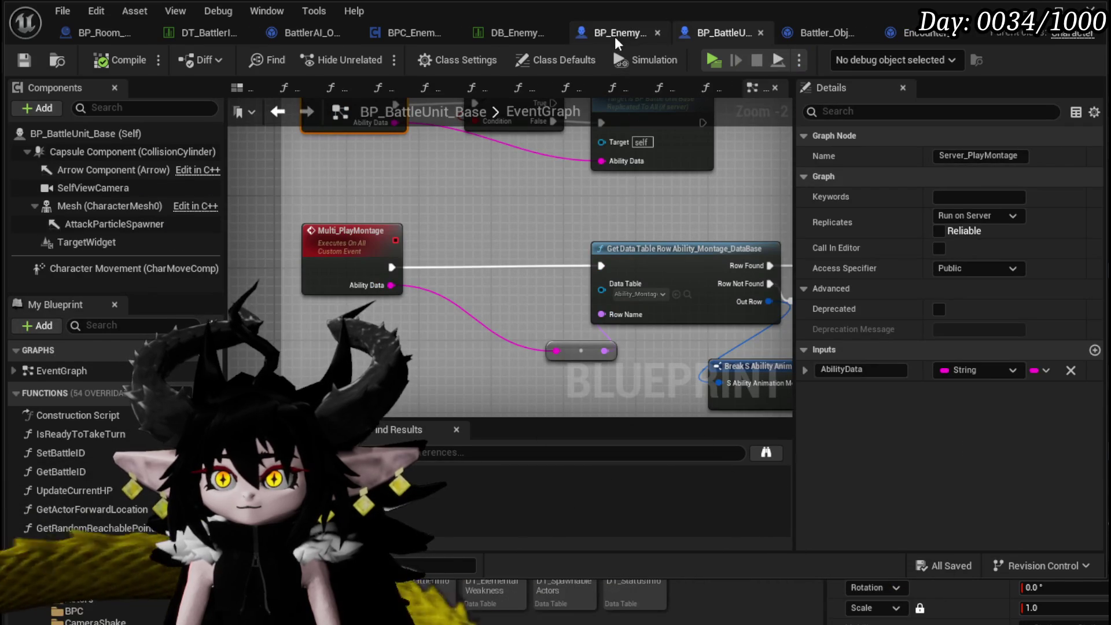
{"action": "left_click", "coordinate": [615, 36]}
{"action": "left_click", "coordinate": [282, 37]}
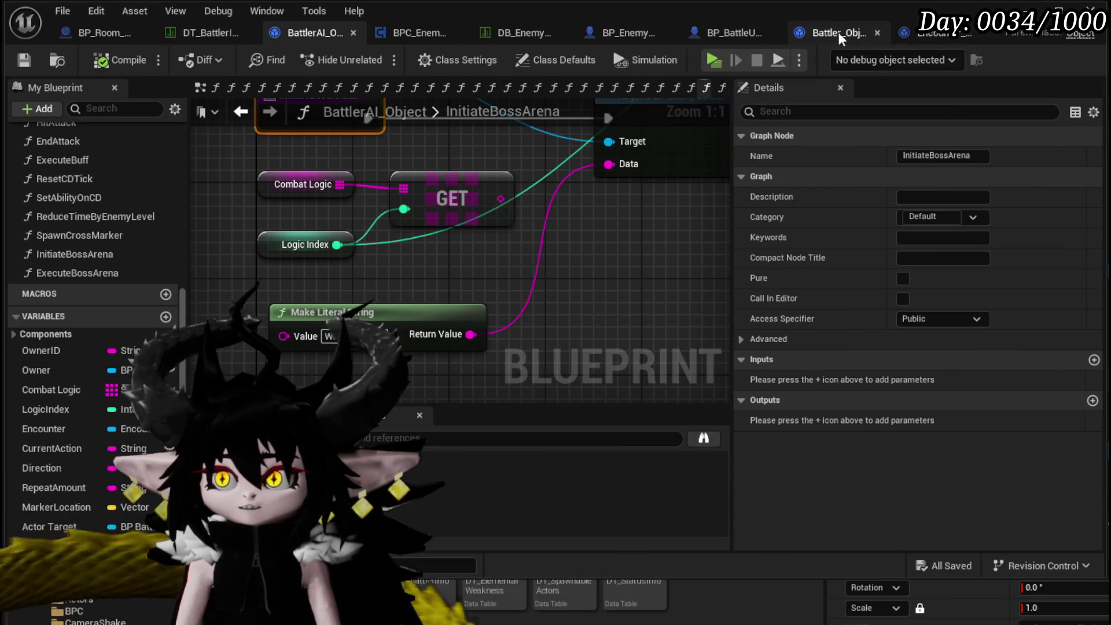
{"action": "left_click", "coordinate": [834, 35]}
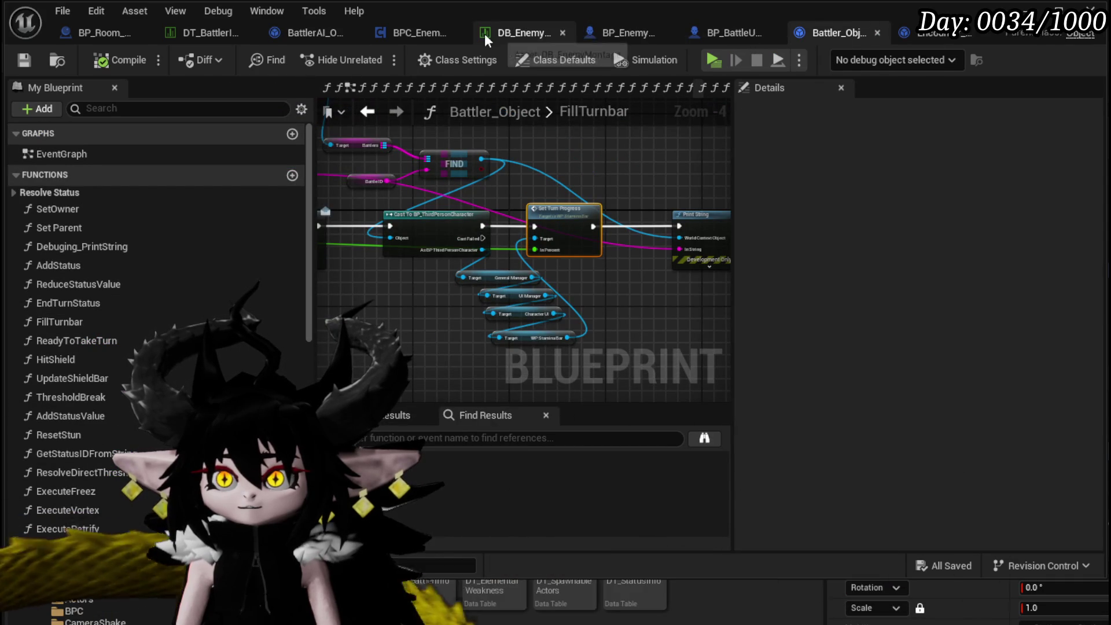
{"action": "left_click", "coordinate": [307, 36]}
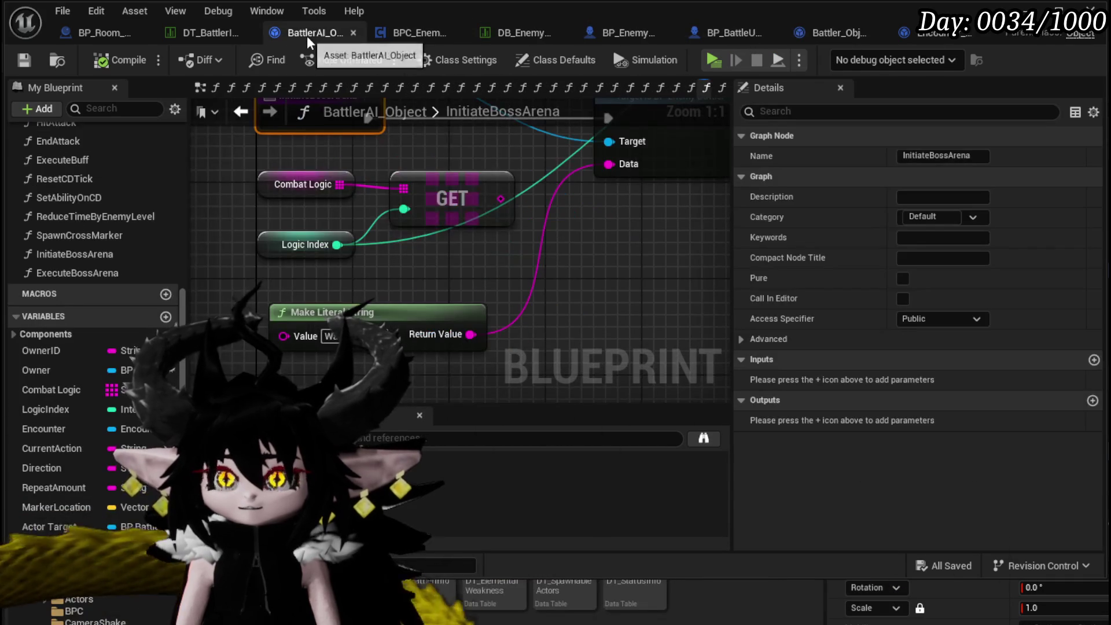
{"action": "mouse_move", "coordinate": [602, 272]}
{"action": "left_mouse_down"}
{"action": "mouse_move", "coordinate": [373, 346]}
{"action": "mouse_move", "coordinate": [304, 292]}
{"action": "mouse_move", "coordinate": [571, 297]}
{"action": "mouse_move", "coordinate": [556, 313]}
{"action": "mouse_move", "coordinate": [603, 233]}
{"action": "mouse_move", "coordinate": [605, 286]}
{"action": "mouse_move", "coordinate": [452, 273]}
{"action": "mouse_move", "coordinate": [576, 203]}
{"action": "left_mouse_up"}
Change ExecuteBossArena's X and Y multipliers from 2.0 to 1.3, save everything, and return to InitiateBossArena.
{"action": "double_click", "coordinate": [78, 273]}
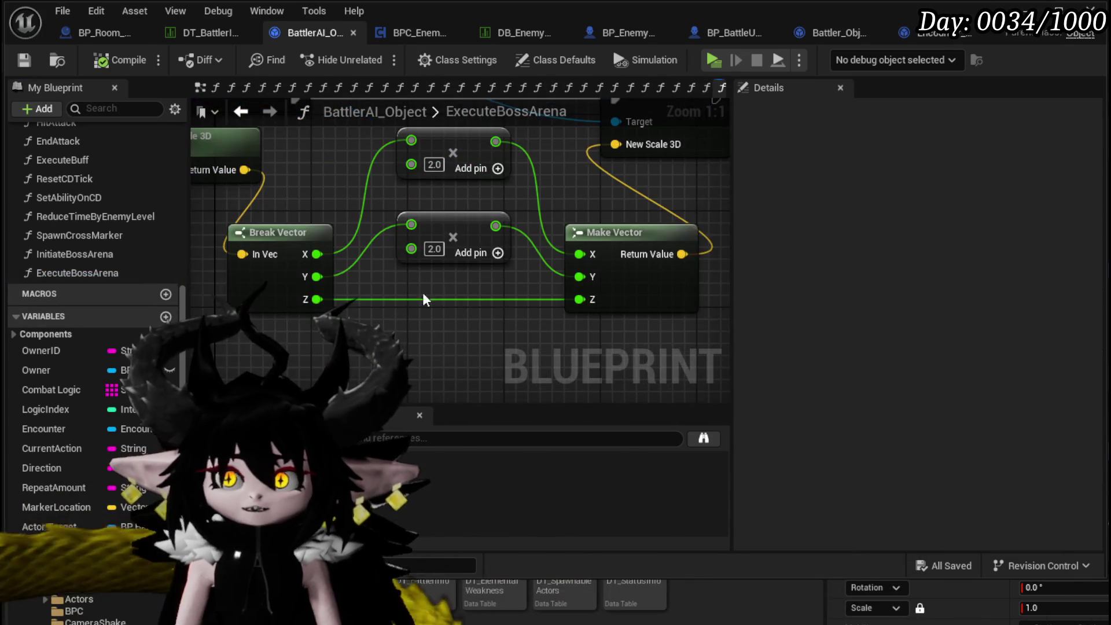
{"action": "left_click_drag", "start_coordinate": [443, 295], "coordinate": [482, 341]}
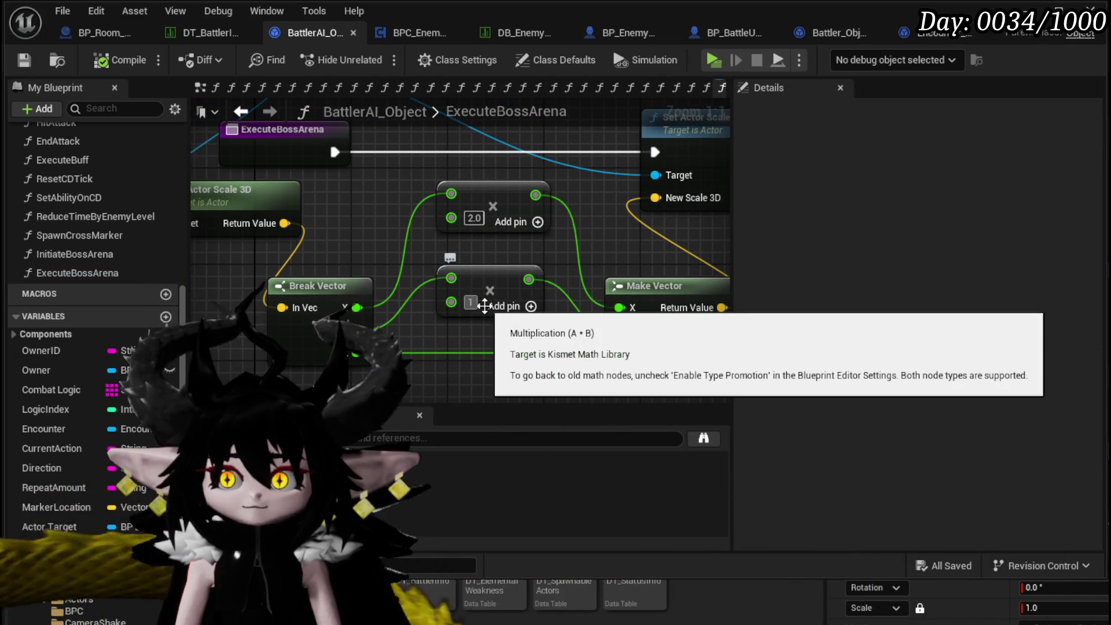
{"action": "left_click", "coordinate": [474, 218]}
{"action": "type", "text": "1.3"}
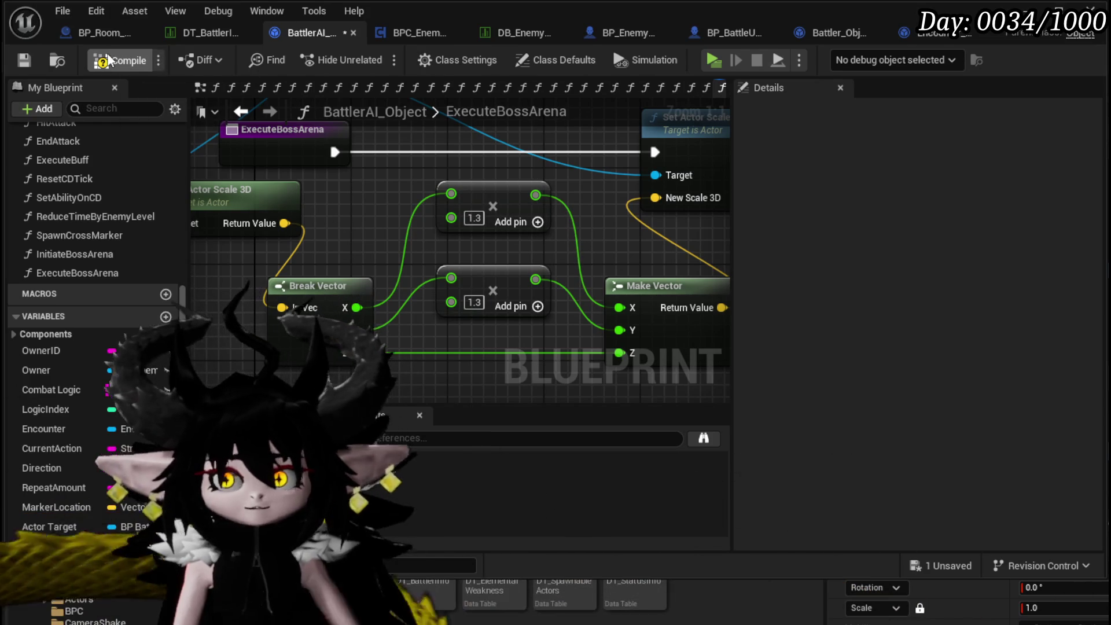
{"action": "left_click", "coordinate": [22, 63]}
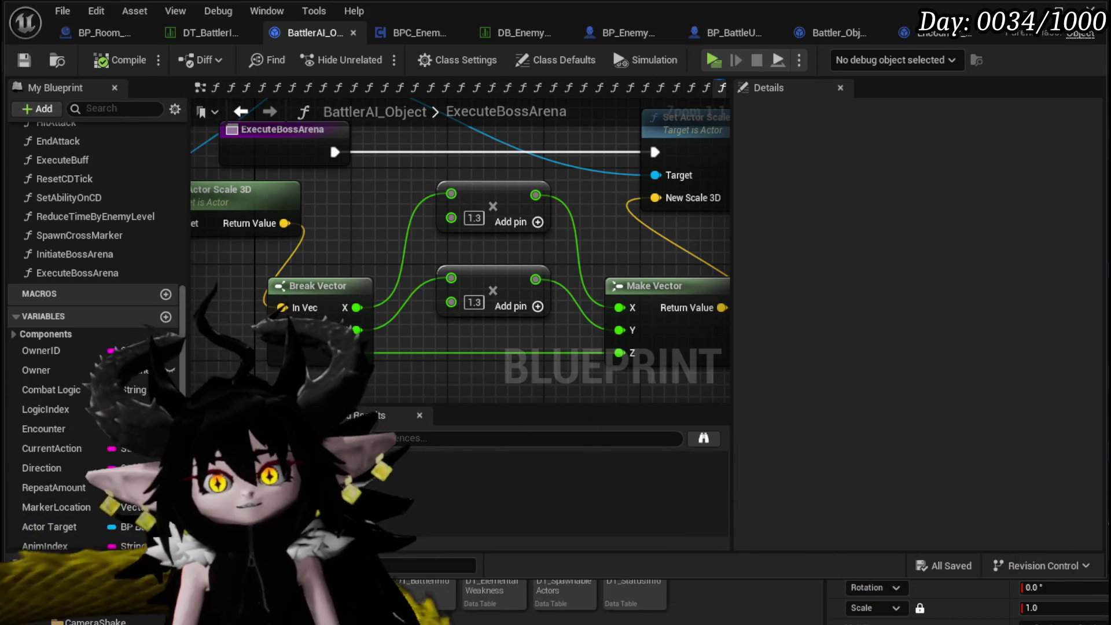
{"action": "scroll", "coordinate": [296, 233], "scroll_direction": "down", "scroll_amount": 2}
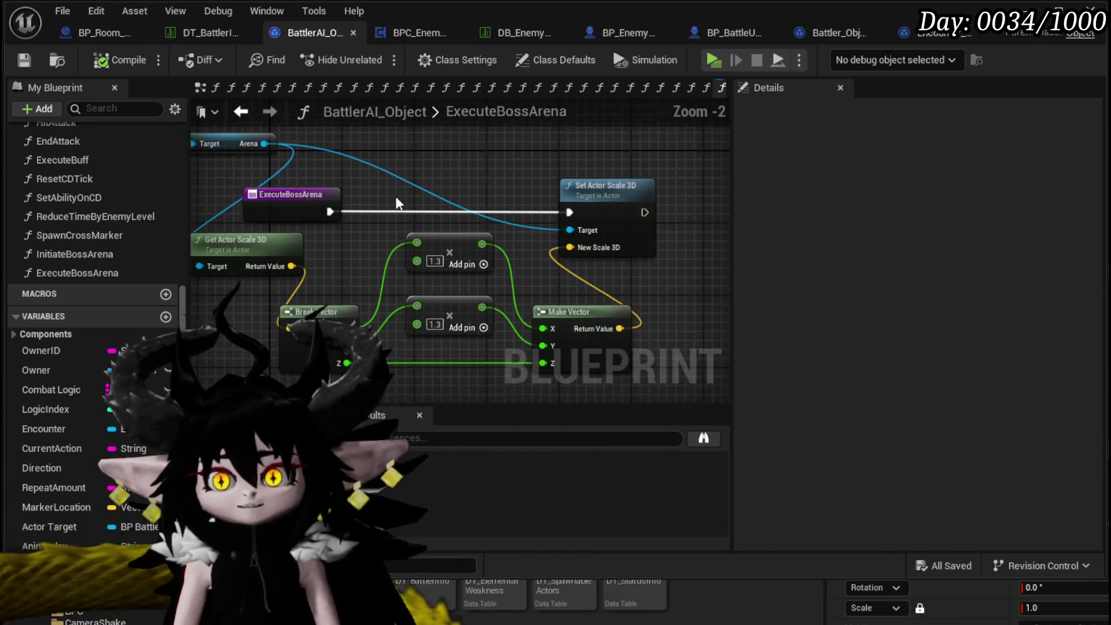
{"action": "left_click", "coordinate": [23, 59]}
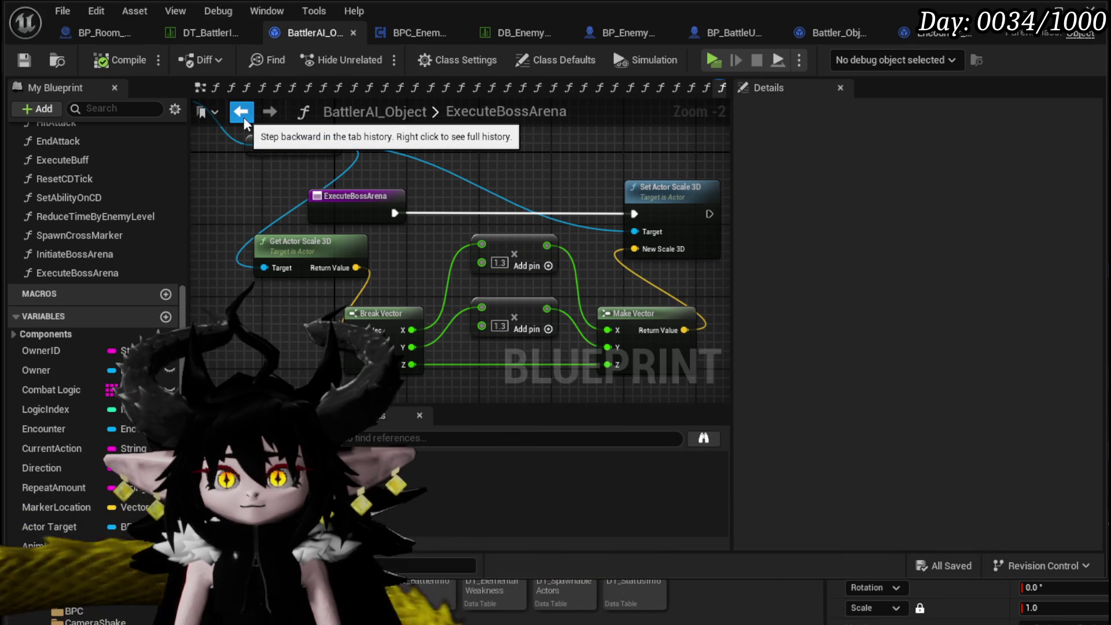
{"action": "left_click", "coordinate": [244, 117]}
{"action": "mouse_move", "coordinate": [574, 250]}
{"action": "left_mouse_down"}
{"action": "mouse_move", "coordinate": [403, 303]}
{"action": "mouse_move", "coordinate": [464, 241]}
{"action": "mouse_move", "coordinate": [521, 278]}
{"action": "left_mouse_up"}
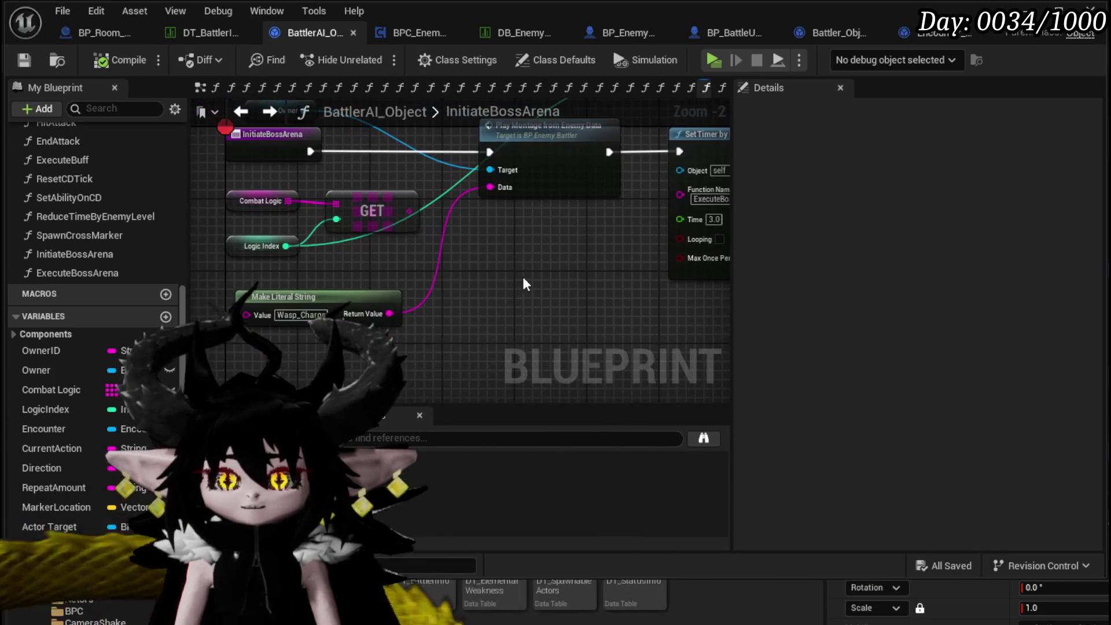
{"action": "scroll", "coordinate": [72, 240], "scroll_direction": "up", "scroll_amount": 1}
{"action": "scroll", "coordinate": [72, 240], "scroll_direction": "up", "scroll_amount": 6}
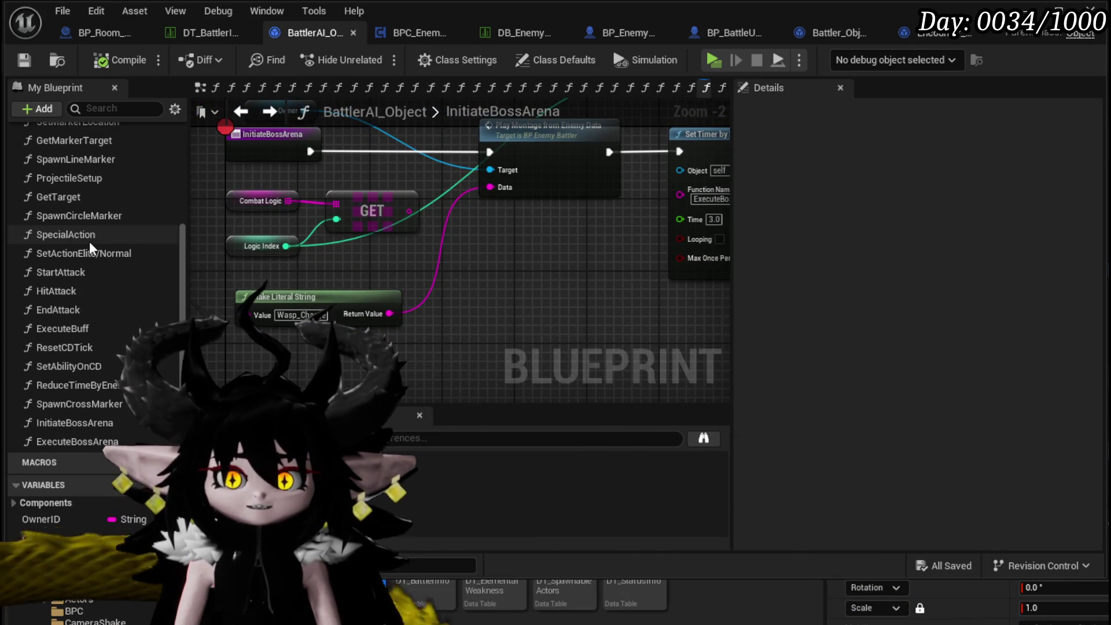
{"action": "scroll", "coordinate": [89, 241], "scroll_direction": "up", "scroll_amount": 4}
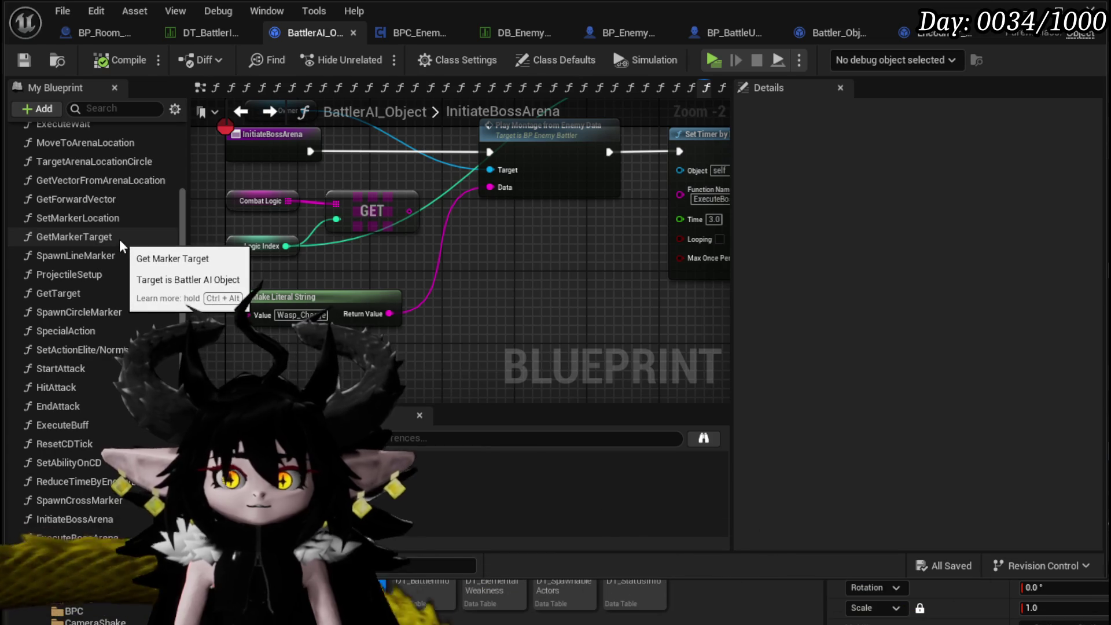
{"action": "scroll", "coordinate": [119, 239], "scroll_direction": "up", "scroll_amount": 2}
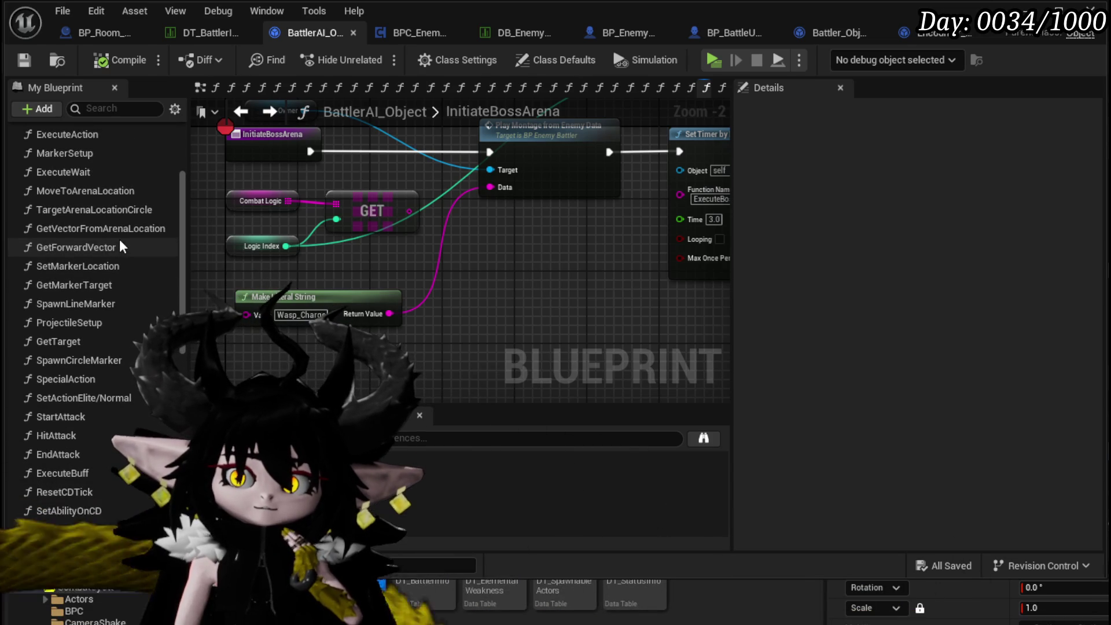
{"action": "scroll", "coordinate": [120, 239], "scroll_direction": "up", "scroll_amount": 1}
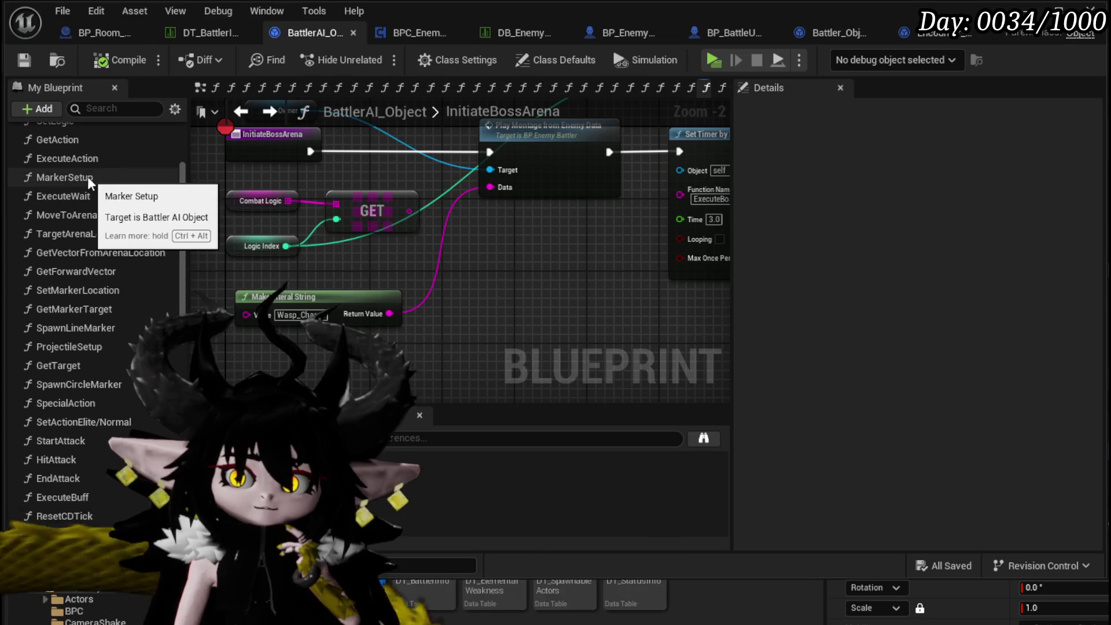
{"action": "double_click", "coordinate": [72, 161]}
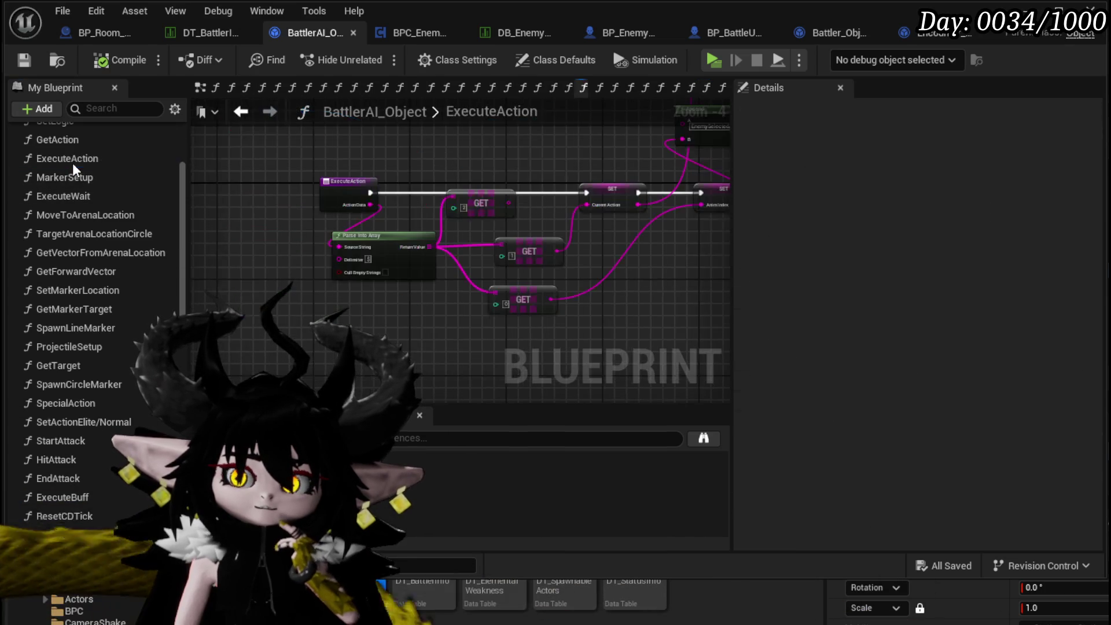
{"action": "left_click_drag", "start_coordinate": [400, 256], "coordinate": [390, 242]}
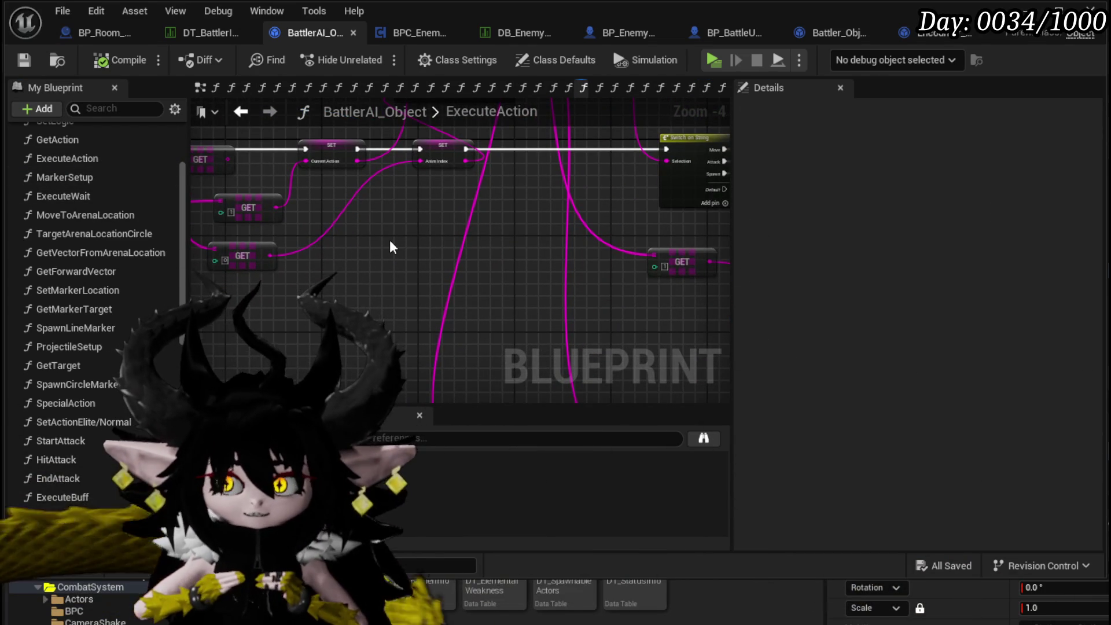
{"action": "left_click_drag", "start_coordinate": [434, 236], "coordinate": [285, 253]}
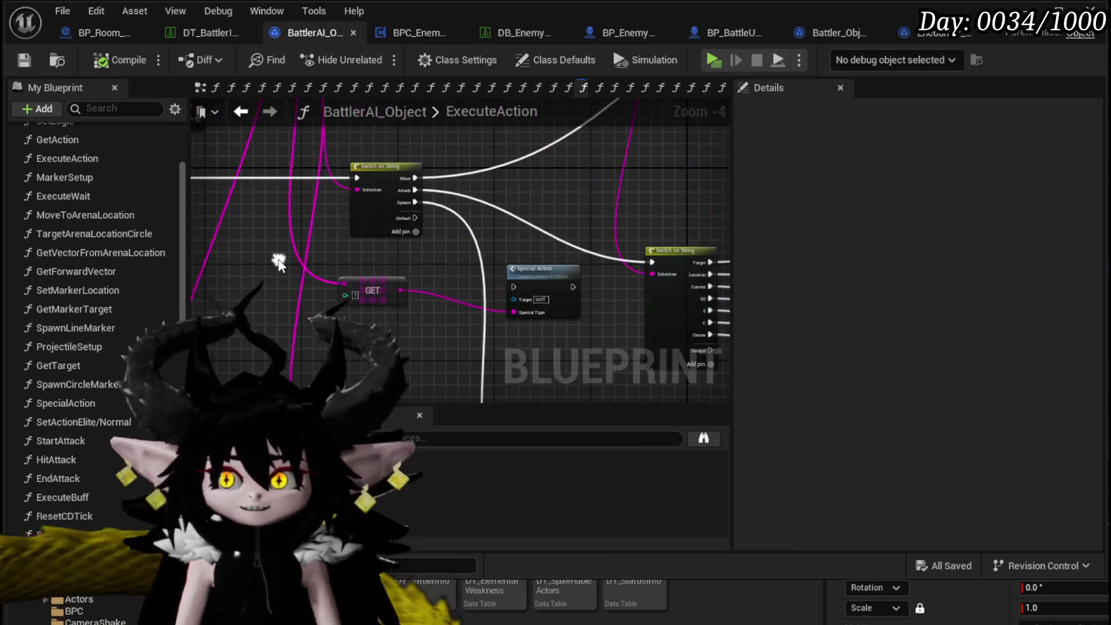
{"action": "left_click_drag", "start_coordinate": [488, 231], "coordinate": [437, 148]}
{"action": "scroll", "coordinate": [447, 220], "scroll_direction": "up", "scroll_amount": 4}
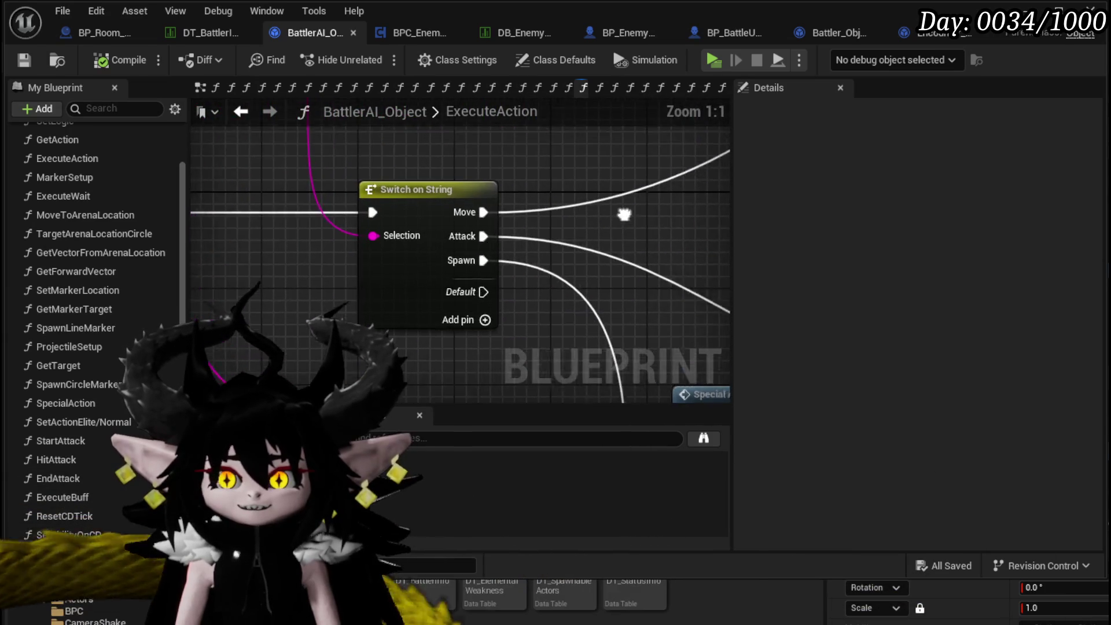
{"action": "left_click_drag", "start_coordinate": [633, 211], "coordinate": [498, 256]}
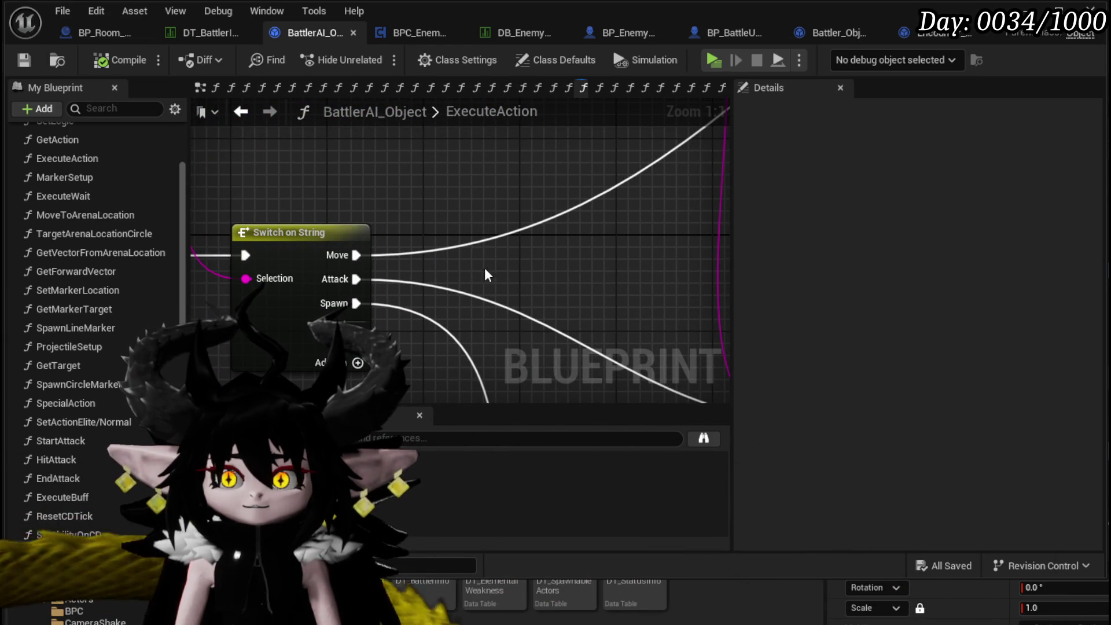
{"action": "mouse_move", "coordinate": [487, 265]}
{"action": "left_mouse_down"}
{"action": "mouse_move", "coordinate": [371, 271]}
{"action": "mouse_move", "coordinate": [637, 246]}
{"action": "mouse_move", "coordinate": [598, 243]}
{"action": "left_mouse_up"}
{"action": "left_click_drag", "start_coordinate": [400, 249], "coordinate": [349, 219]}
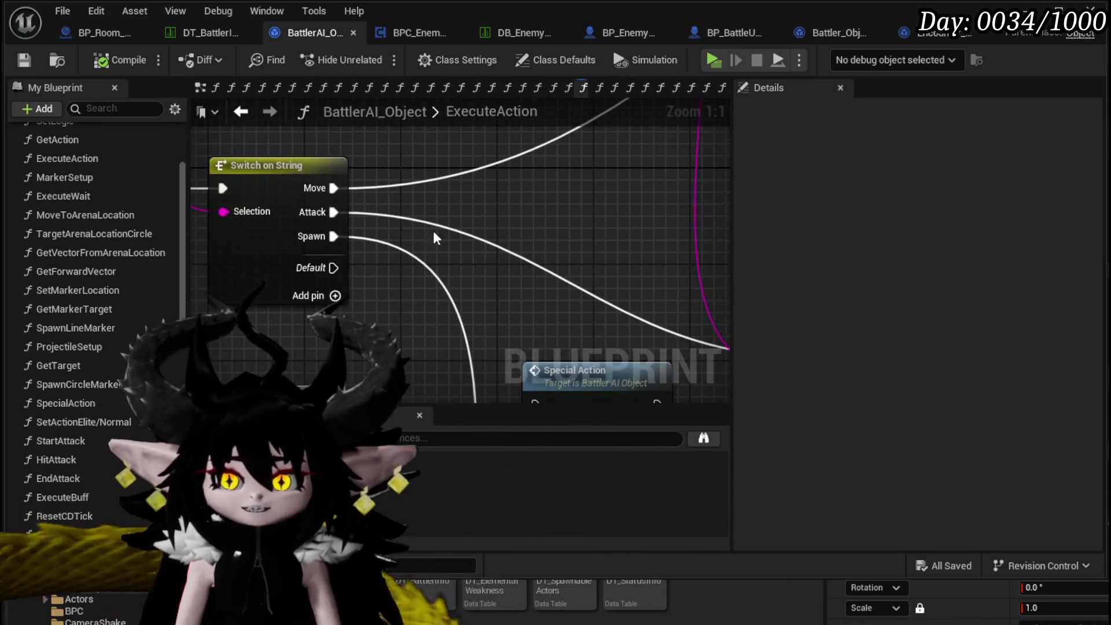
{"action": "scroll", "coordinate": [558, 230], "scroll_direction": "down", "scroll_amount": 4}
{"action": "mouse_move", "coordinate": [297, 151]}
{"action": "left_mouse_down"}
{"action": "mouse_move", "coordinate": [420, 209]}
{"action": "mouse_move", "coordinate": [402, 237]}
{"action": "left_mouse_up"}
{"action": "scroll", "coordinate": [323, 246], "scroll_direction": "up", "scroll_amount": 3}
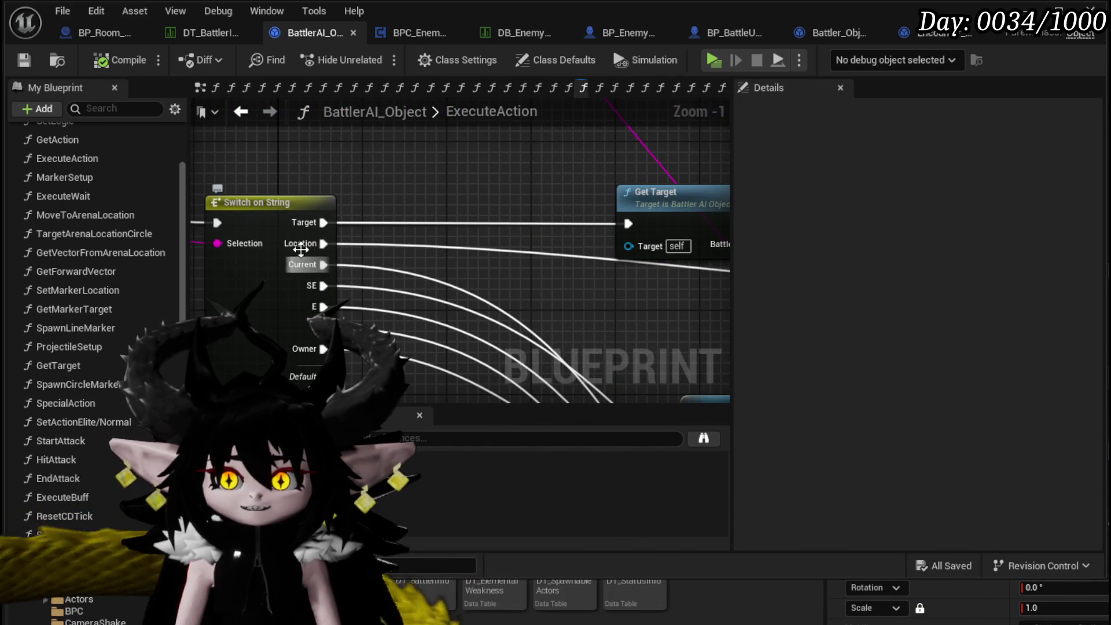
{"action": "scroll", "coordinate": [566, 271], "scroll_direction": "down", "scroll_amount": 1}
{"action": "mouse_move", "coordinate": [565, 271]}
{"action": "left_mouse_down"}
{"action": "mouse_move", "coordinate": [521, 219]}
{"action": "mouse_move", "coordinate": [266, 245]}
{"action": "mouse_move", "coordinate": [401, 237]}
{"action": "mouse_move", "coordinate": [508, 211]}
{"action": "mouse_move", "coordinate": [258, 256]}
{"action": "mouse_move", "coordinate": [527, 228]}
{"action": "mouse_move", "coordinate": [318, 193]}
{"action": "mouse_move", "coordinate": [313, 240]}
{"action": "left_mouse_up"}
{"action": "left_click_drag", "start_coordinate": [531, 100], "coordinate": [332, 100]}
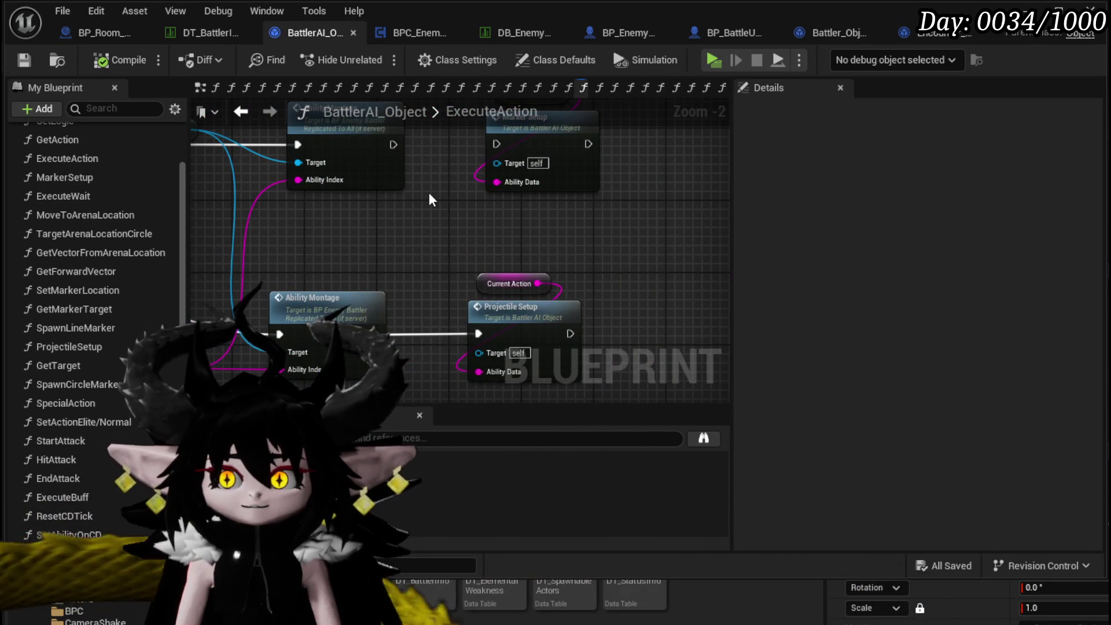
{"action": "left_click_drag", "start_coordinate": [429, 195], "coordinate": [495, 309]}
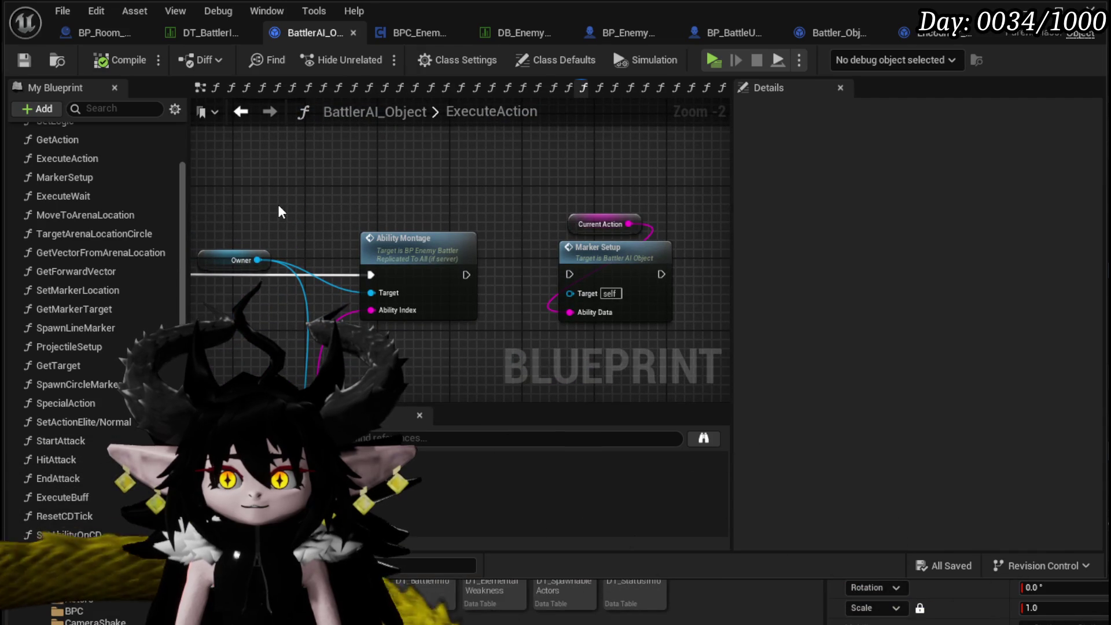
{"action": "left_click_drag", "start_coordinate": [291, 200], "coordinate": [482, 367]}
{"action": "scroll", "coordinate": [368, 179], "scroll_direction": "down", "scroll_amount": 2}
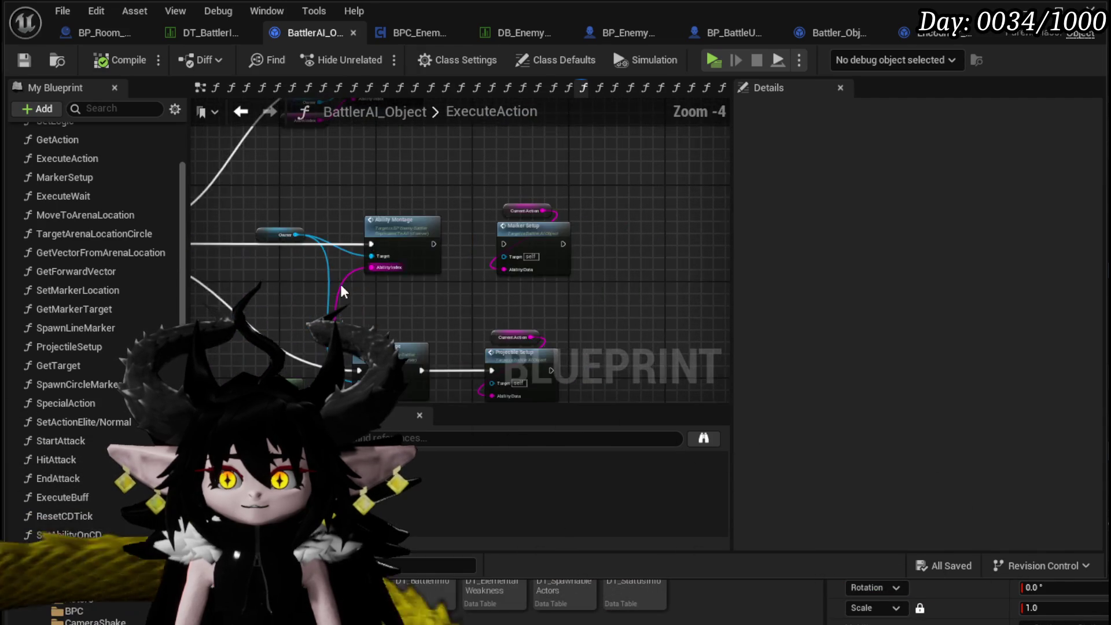
{"action": "scroll", "coordinate": [341, 290], "scroll_direction": "up", "scroll_amount": 1}
{"action": "mouse_move", "coordinate": [435, 249]}
{"action": "left_mouse_down"}
{"action": "mouse_move", "coordinate": [454, 174]}
{"action": "mouse_move", "coordinate": [517, 224]}
{"action": "mouse_move", "coordinate": [450, 153]}
{"action": "left_mouse_up"}
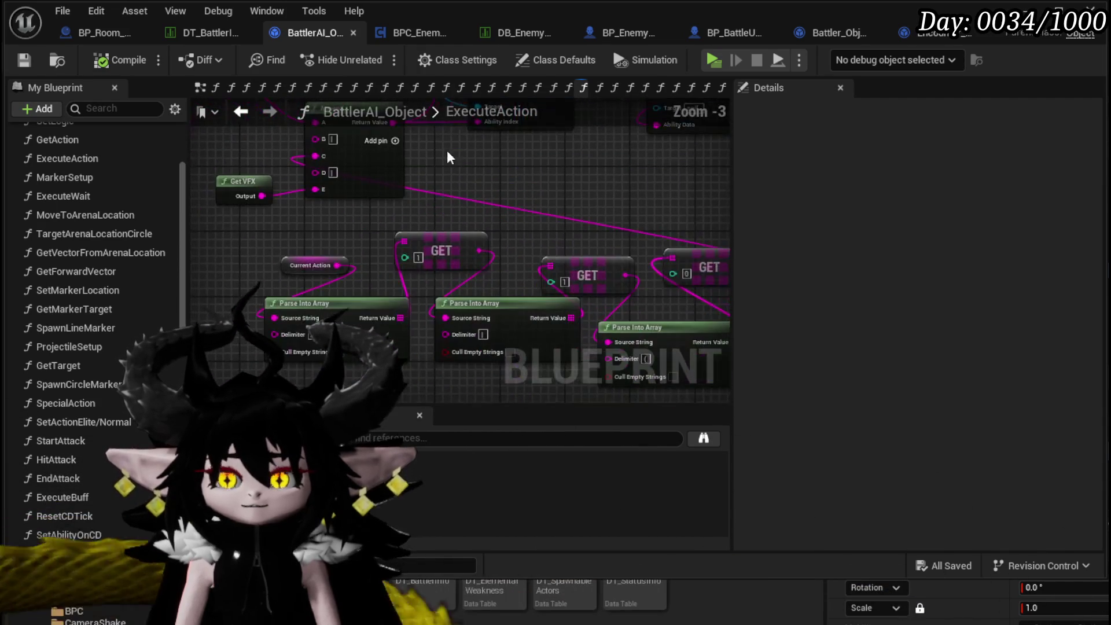
{"action": "mouse_move", "coordinate": [436, 211]}
{"action": "left_mouse_down"}
{"action": "mouse_move", "coordinate": [213, 199]}
{"action": "mouse_move", "coordinate": [490, 188]}
{"action": "left_mouse_up"}
{"action": "scroll", "coordinate": [490, 189], "scroll_direction": "down", "scroll_amount": 2}
{"action": "scroll", "coordinate": [476, 231], "scroll_direction": "up", "scroll_amount": 3}
{"action": "left_click_drag", "start_coordinate": [476, 231], "coordinate": [280, 220]}
{"action": "left_click", "coordinate": [339, 218]}
{"action": "left_click", "coordinate": [308, 250]}
{"action": "scroll", "coordinate": [309, 244], "scroll_direction": "down", "scroll_amount": 3}
{"action": "mouse_move", "coordinate": [417, 232]}
{"action": "left_mouse_down"}
{"action": "mouse_move", "coordinate": [362, 179]}
{"action": "mouse_move", "coordinate": [517, 231]}
{"action": "left_mouse_up"}
{"action": "scroll", "coordinate": [549, 227], "scroll_direction": "up", "scroll_amount": 3}
{"action": "scroll", "coordinate": [549, 227], "scroll_direction": "down", "scroll_amount": 2}
{"action": "mouse_move", "coordinate": [357, 252]}
{"action": "left_mouse_down"}
{"action": "mouse_move", "coordinate": [675, 241]}
{"action": "mouse_move", "coordinate": [675, 222]}
{"action": "mouse_move", "coordinate": [251, 195]}
{"action": "left_mouse_up"}
{"action": "mouse_move", "coordinate": [483, 198]}
{"action": "left_mouse_down"}
{"action": "mouse_move", "coordinate": [585, 218]}
{"action": "mouse_move", "coordinate": [840, 226]}
{"action": "left_mouse_up"}
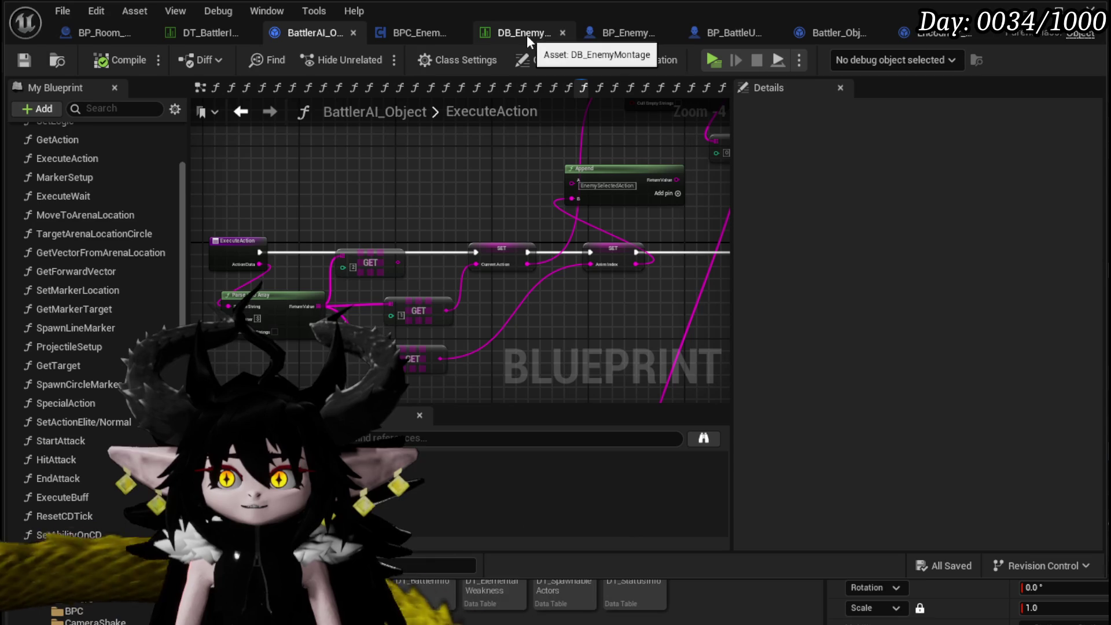
Copy Slime_Earth|Elite's first CombatLogic string into Wasp_Queen|Boss CombatLogic Index[0].
{"action": "left_click", "coordinate": [211, 29]}
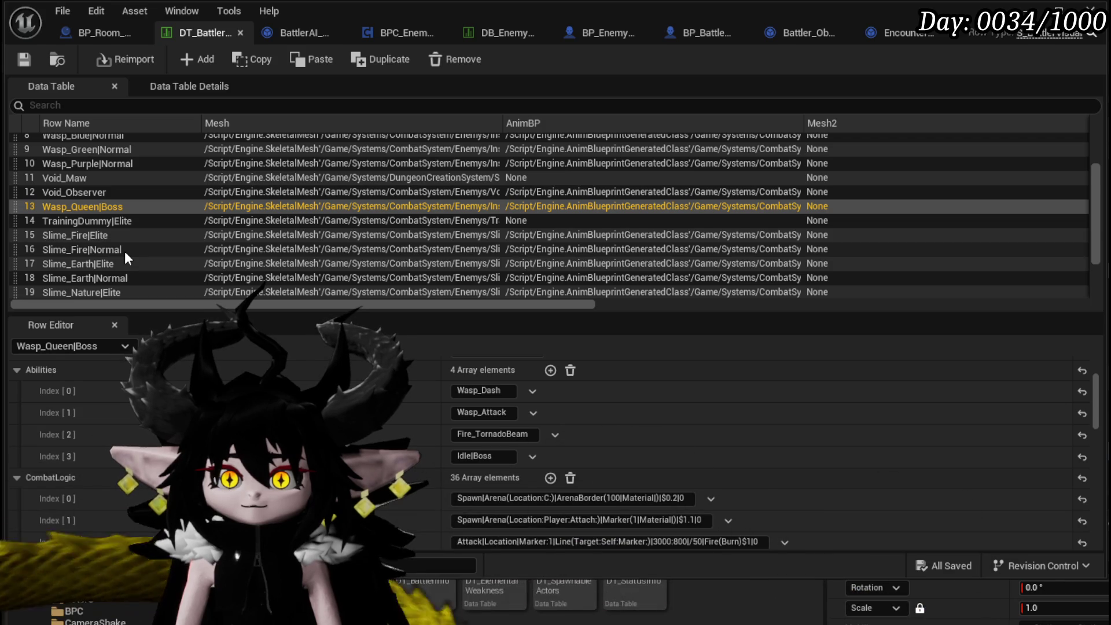
{"action": "scroll", "coordinate": [126, 255], "scroll_direction": "down", "scroll_amount": 3}
{"action": "left_click", "coordinate": [127, 213]}
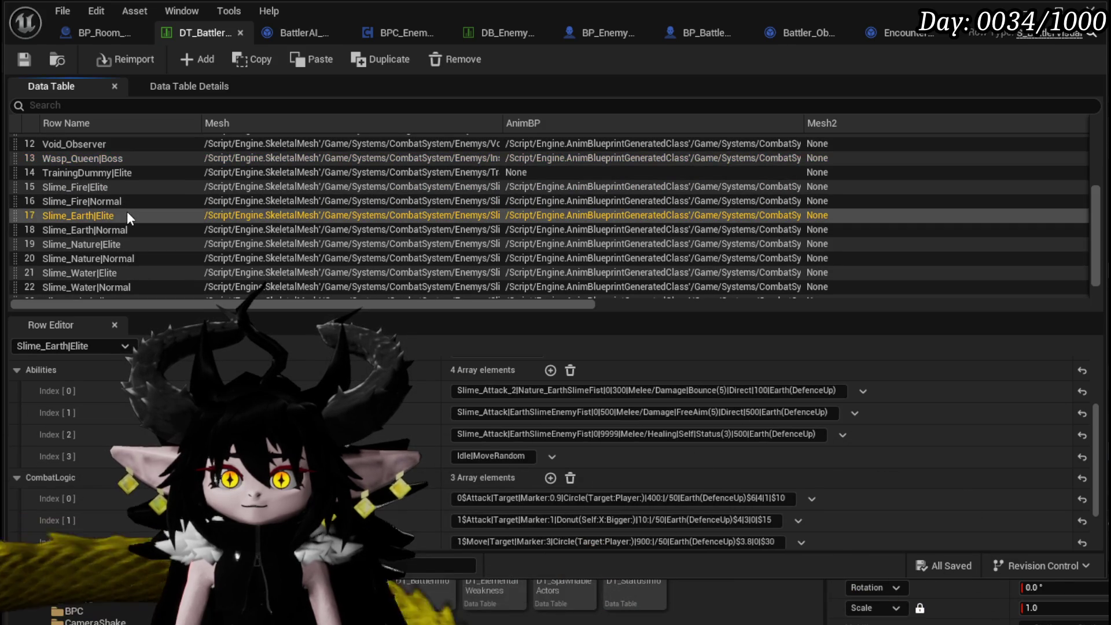
{"action": "scroll", "coordinate": [561, 455], "scroll_direction": "down", "scroll_amount": 1}
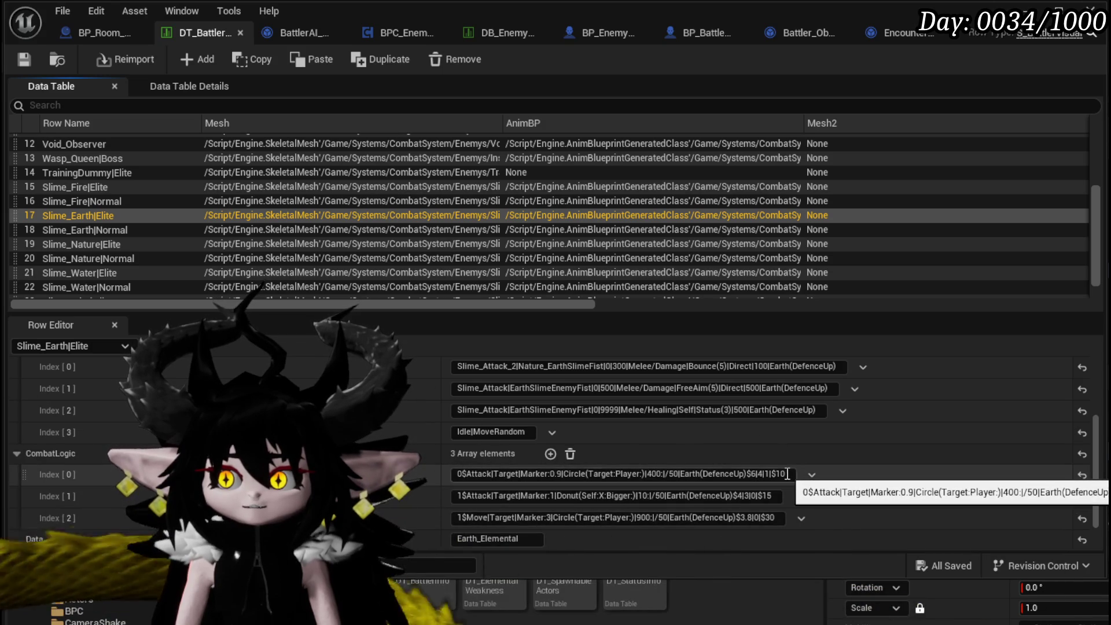
{"action": "left_click", "coordinate": [787, 474]}
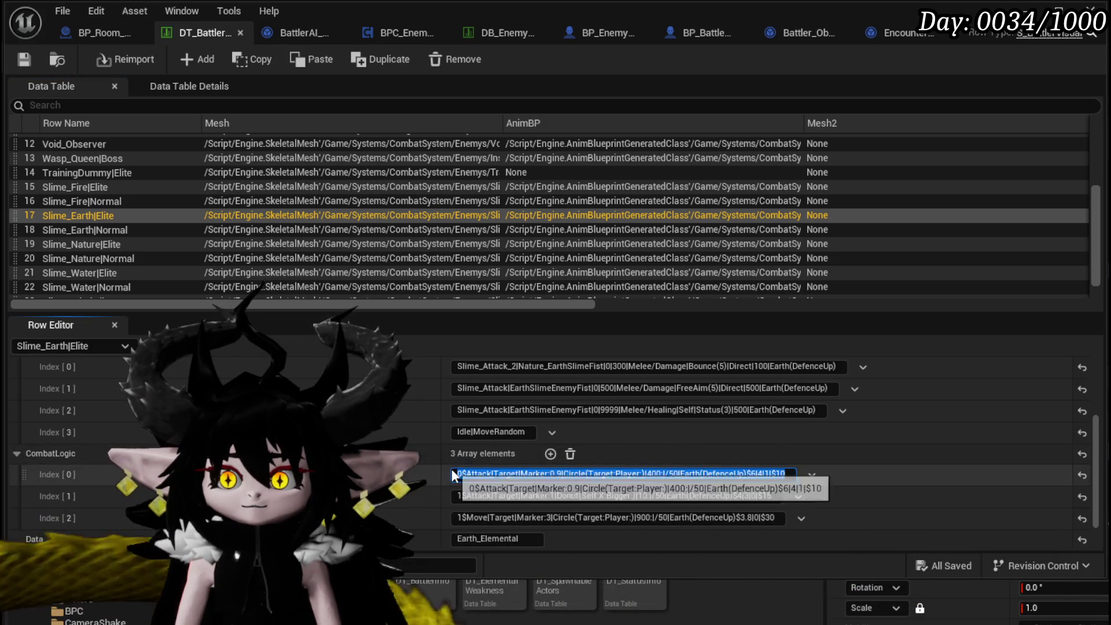
{"action": "scroll", "coordinate": [87, 200], "scroll_direction": "up", "scroll_amount": 2}
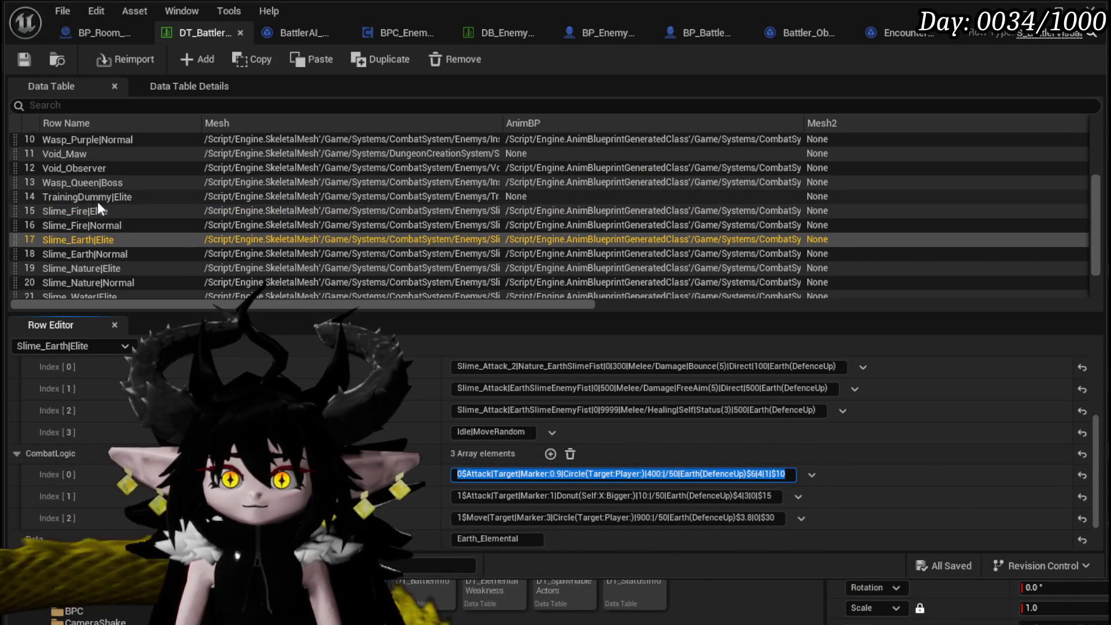
{"action": "left_click", "coordinate": [100, 183]}
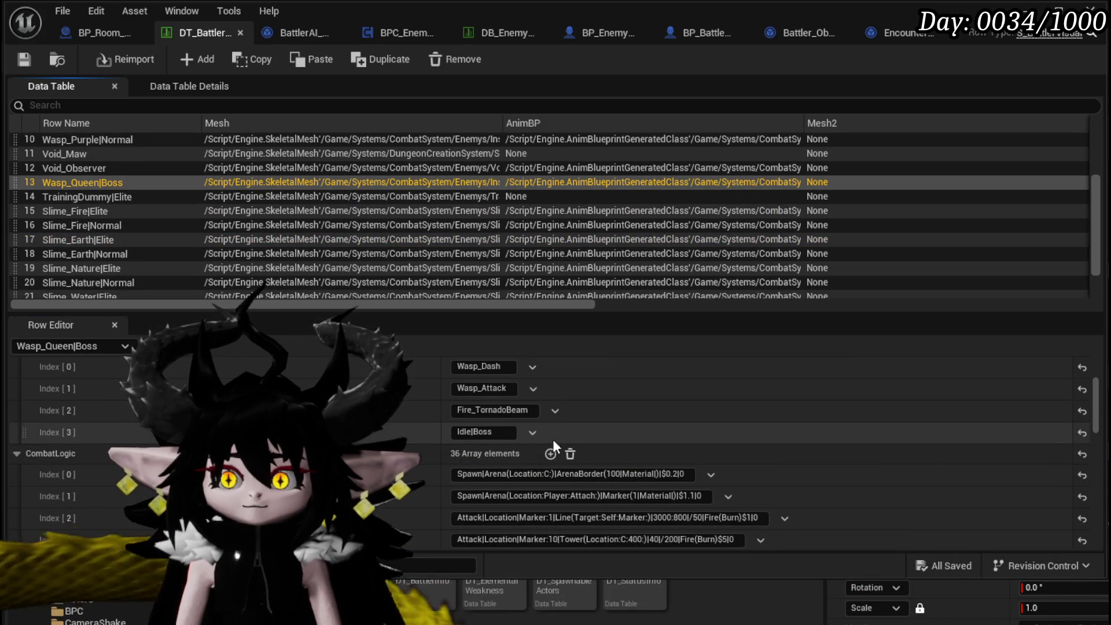
{"action": "scroll", "coordinate": [546, 450], "scroll_direction": "down", "scroll_amount": 2}
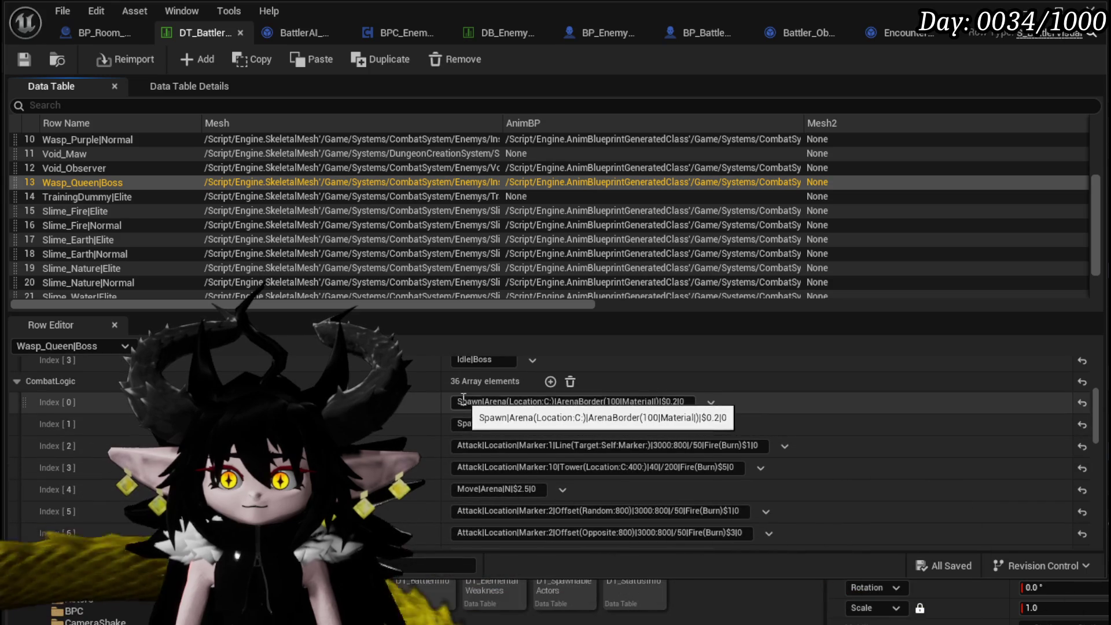
{"action": "left_click", "coordinate": [459, 401]}
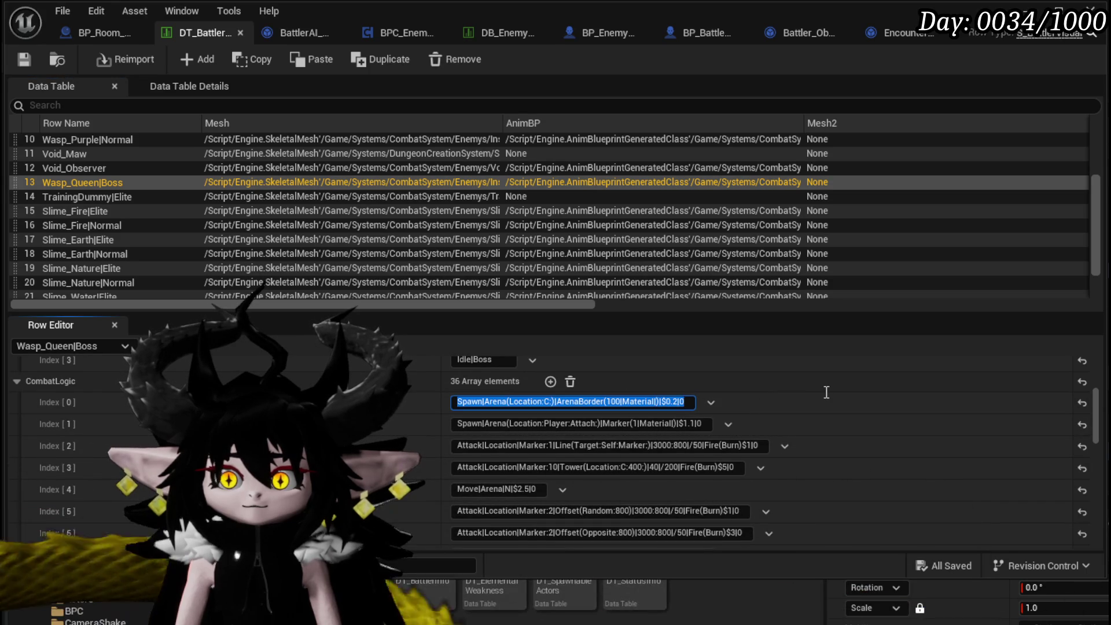
{"action": "key", "text": "ctrl+v"}
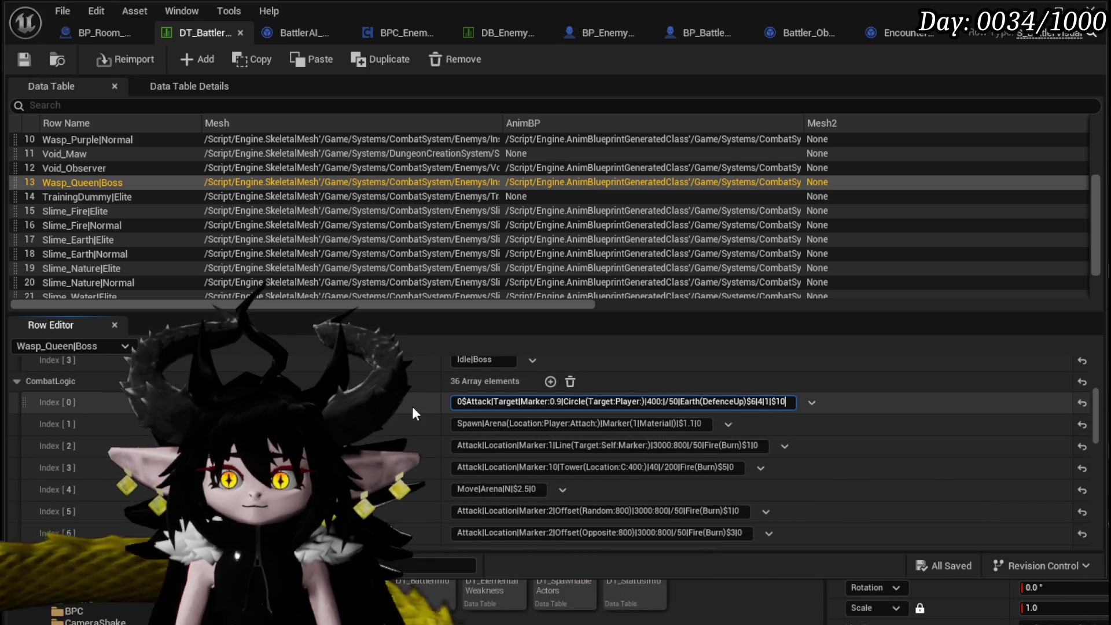
{"action": "scroll", "coordinate": [412, 407], "scroll_direction": "up", "scroll_amount": 3}
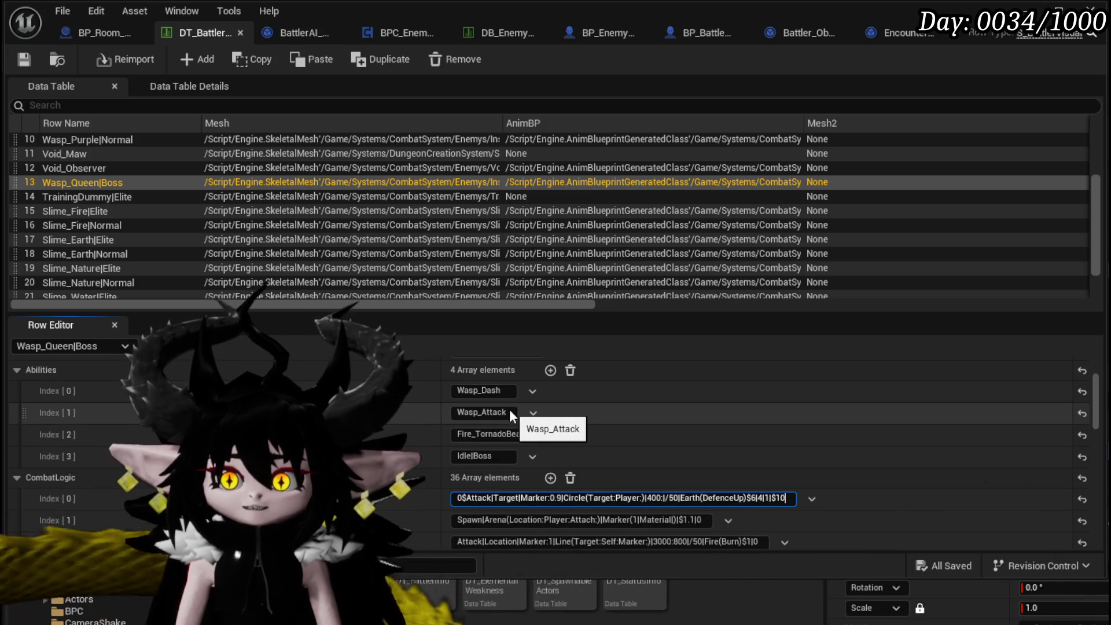
{"action": "left_click", "coordinate": [509, 412]}
Change the entry's leading 0 to 1 and the 0.9 marker to 3, and save.
{"action": "left_click", "coordinate": [459, 499]}
{"action": "key", "text": "Home"}
{"action": "key", "text": "Delete"}
{"action": "type", "text": "1"}
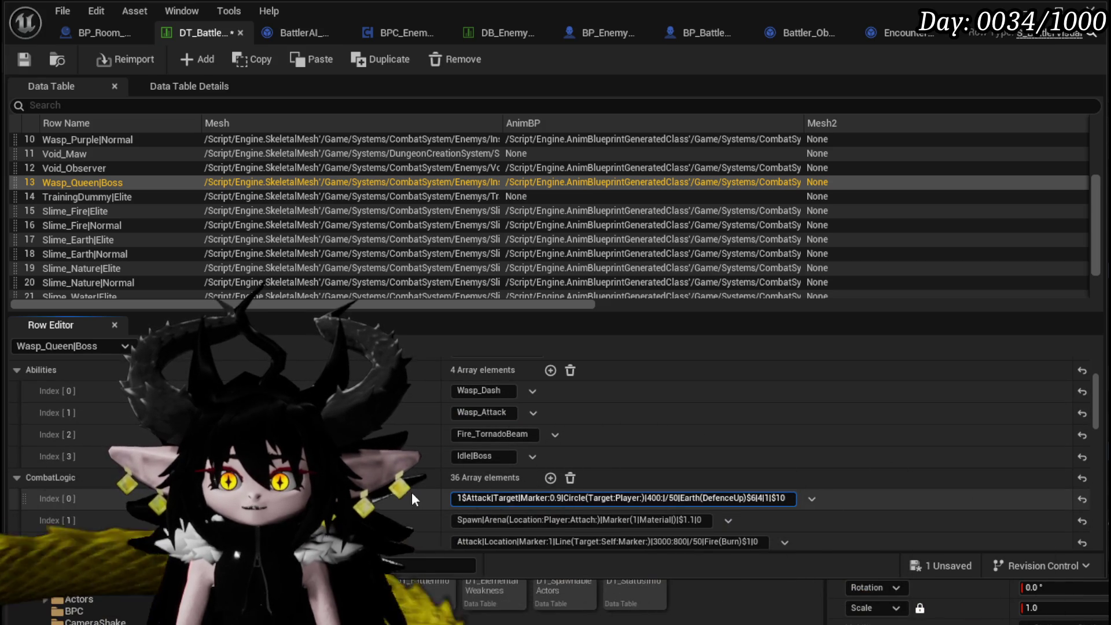
{"action": "key", "text": "Return"}
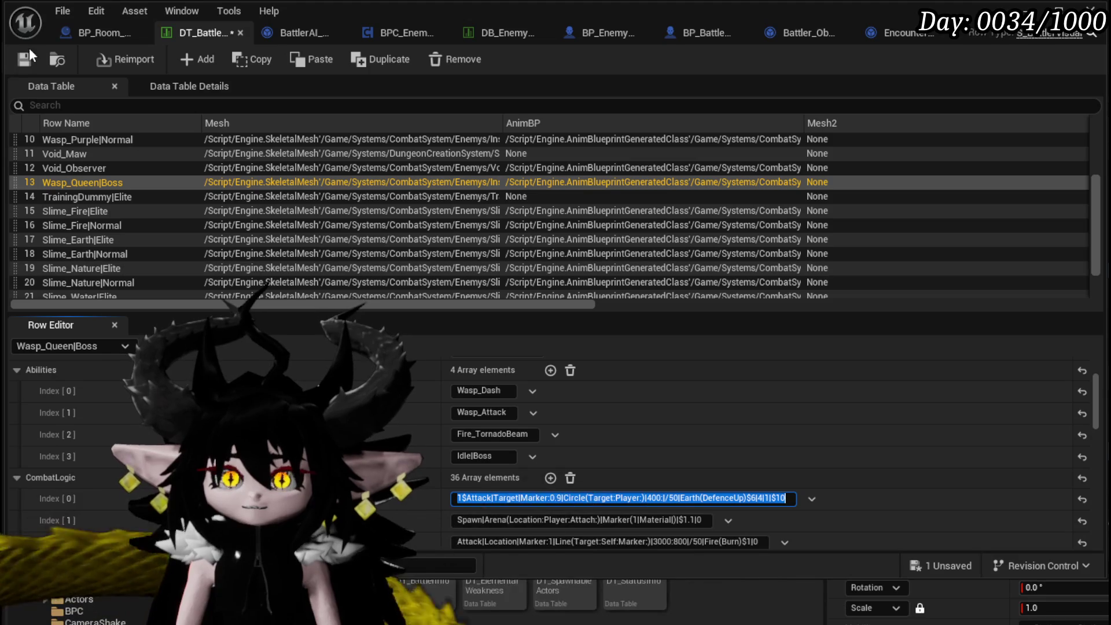
{"action": "left_click", "coordinate": [29, 57]}
{"action": "double_click", "coordinate": [555, 498]}
{"action": "type", "text": "3"}
{"action": "key", "text": "Return"}
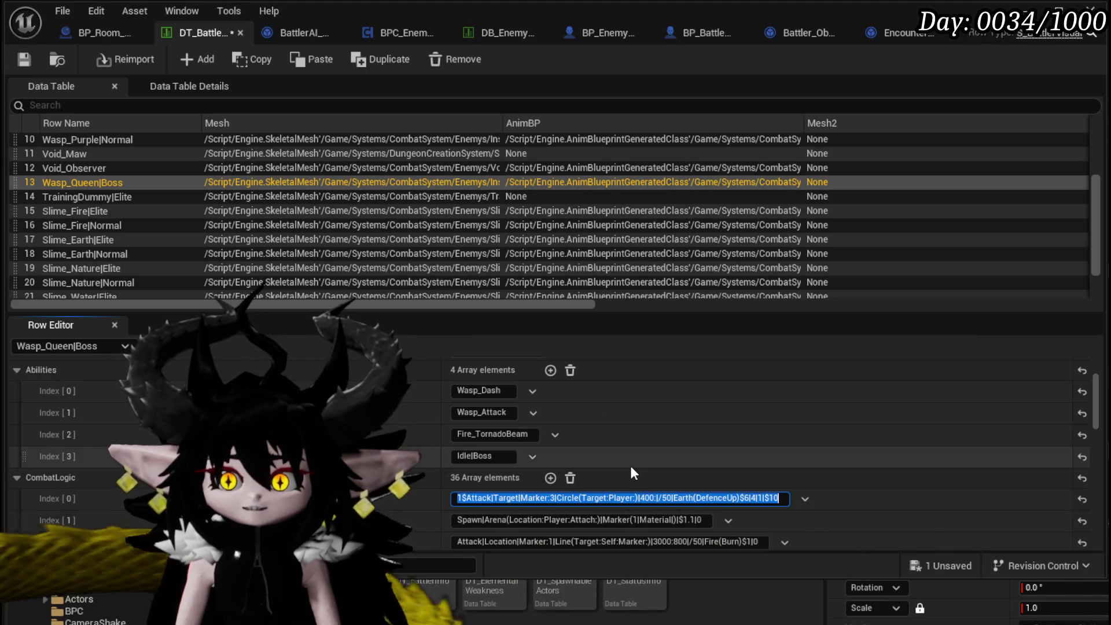
{"action": "left_click", "coordinate": [23, 59]}
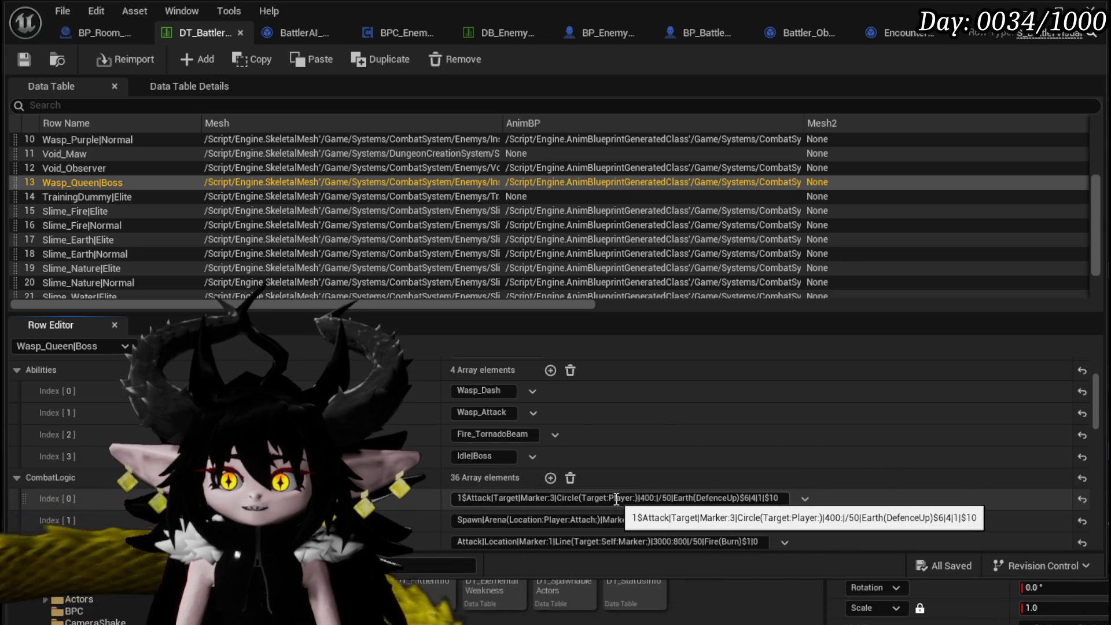
Change the circle target from Player to C: and its size from 400 to 1600, and save.
{"action": "left_click_drag", "start_coordinate": [610, 499], "coordinate": [625, 499]}
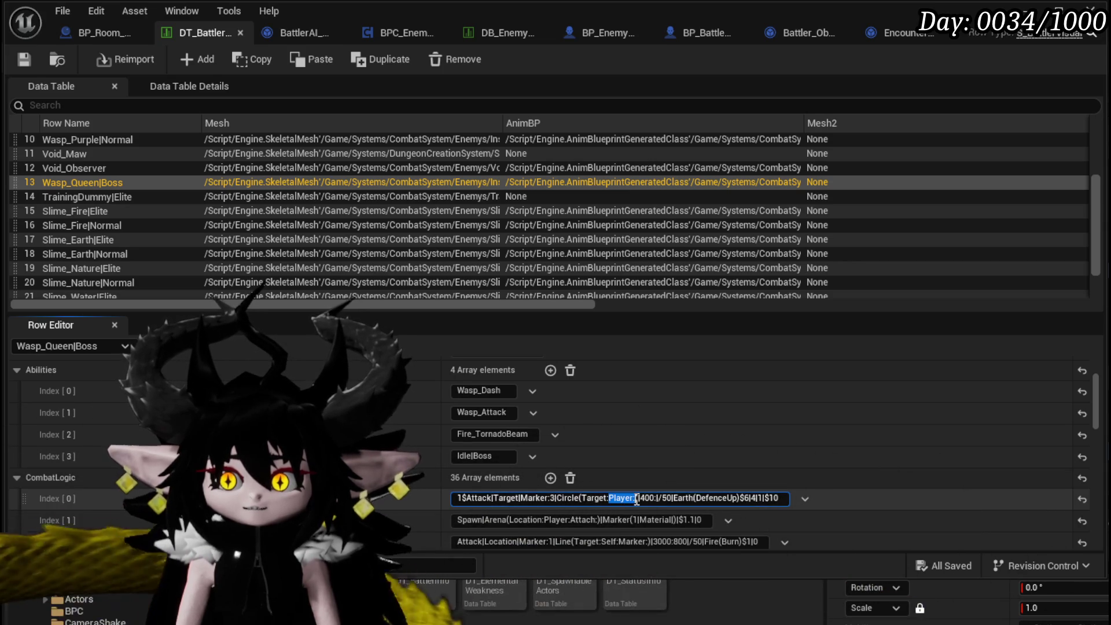
{"action": "type", "text": "C:"}
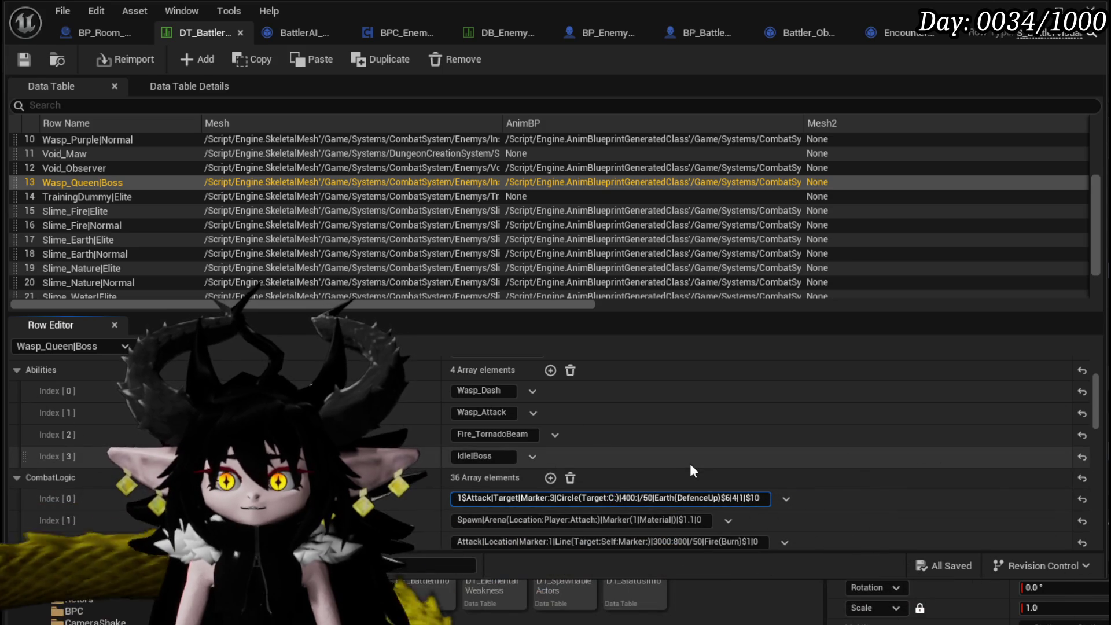
{"action": "key", "text": "Return"}
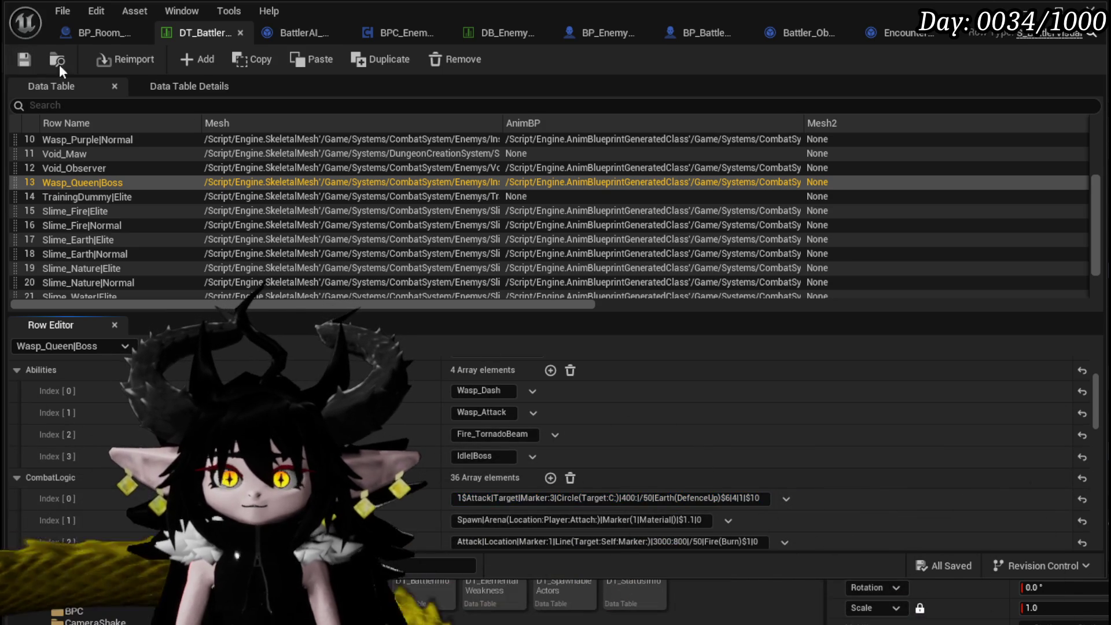
{"action": "left_click", "coordinate": [622, 498]}
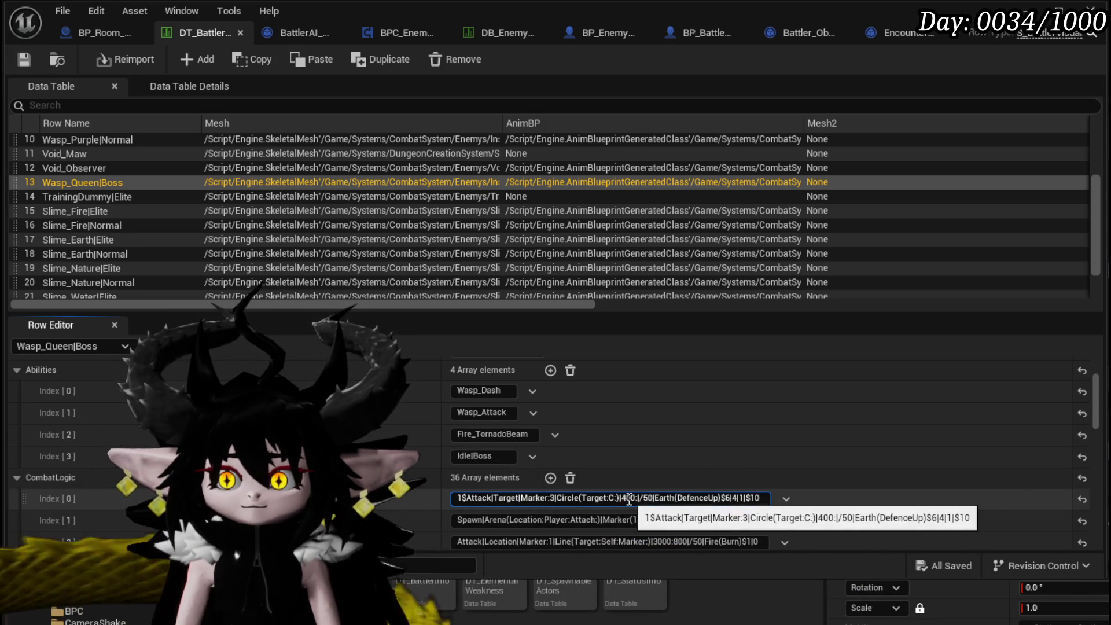
{"action": "type", "text": "1"}
{"action": "key", "text": "Delete"}
{"action": "type", "text": "16"}
{"action": "key", "text": "Return"}
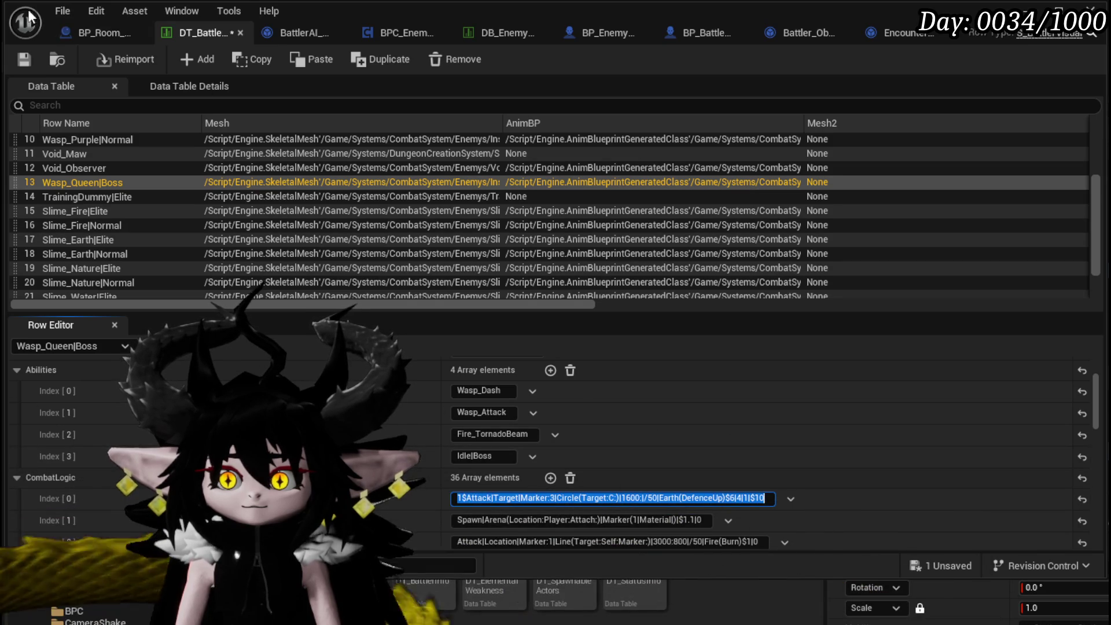
{"action": "left_click", "coordinate": [23, 56]}
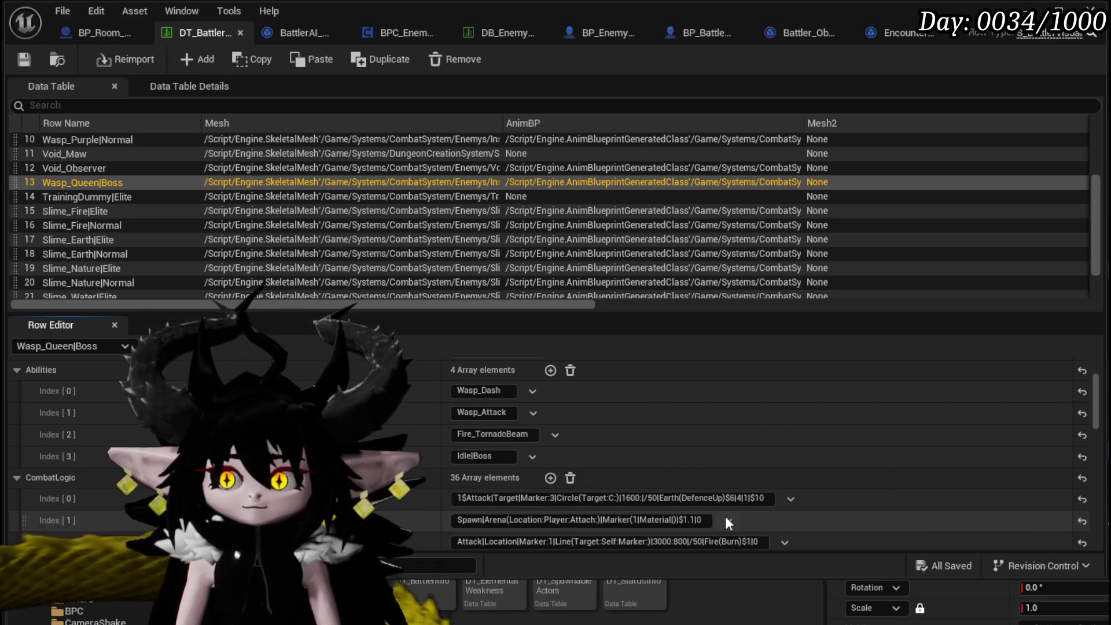
Edit the entry's trailing values so it ends in $6|1|1|$10.
{"action": "left_click_drag", "start_coordinate": [726, 498], "coordinate": [765, 499]}
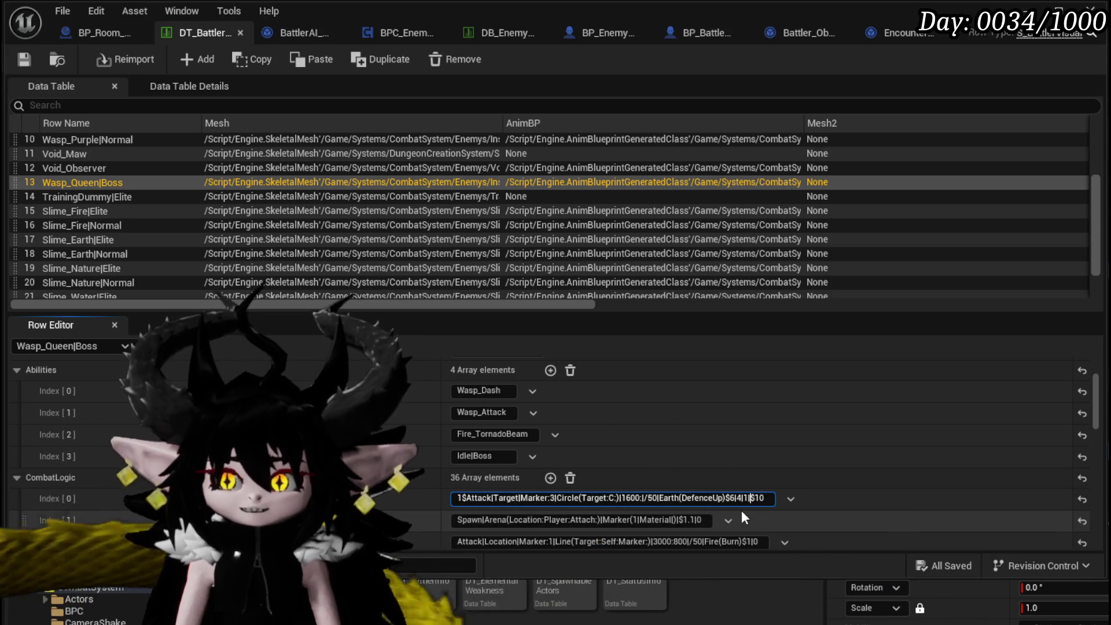
{"action": "scroll", "coordinate": [741, 510], "scroll_direction": "down", "scroll_amount": 3}
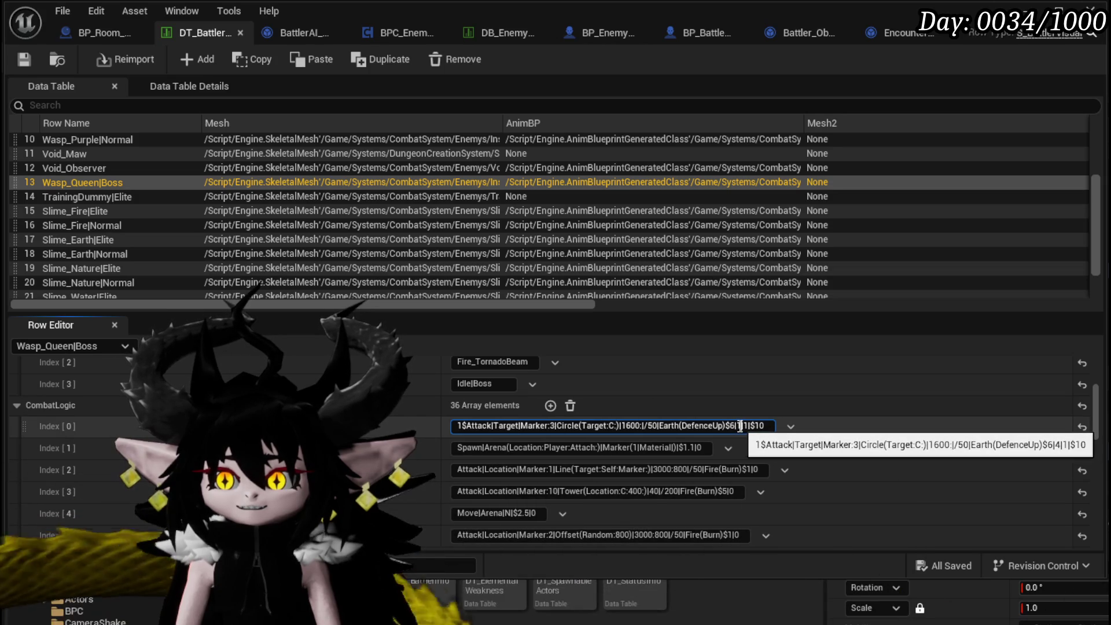
{"action": "left_click", "coordinate": [743, 426]}
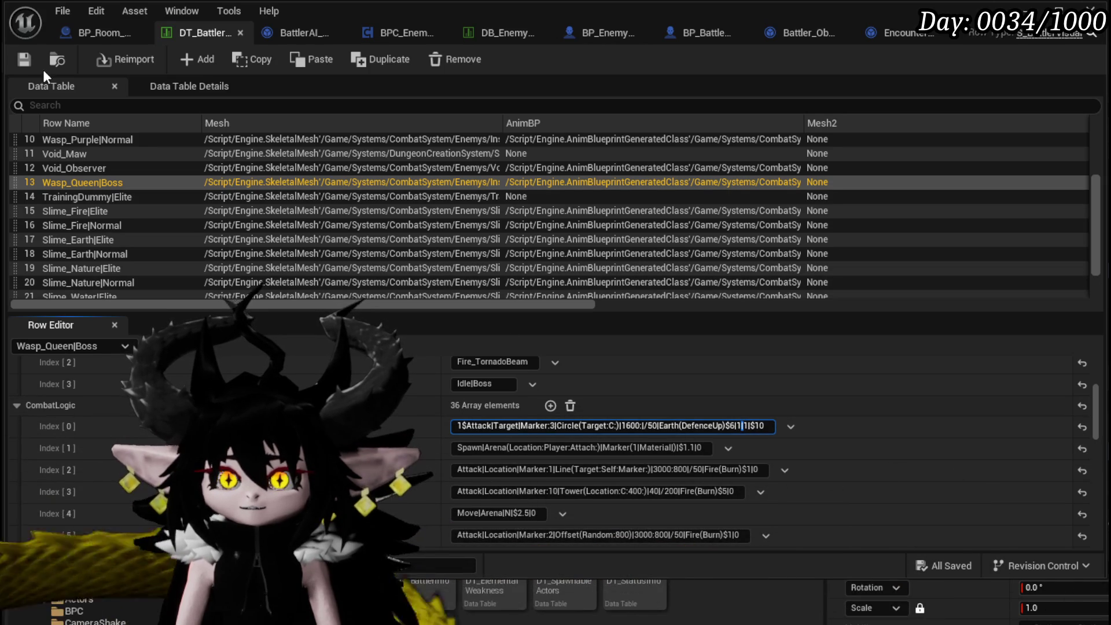
{"action": "left_click", "coordinate": [489, 183]}
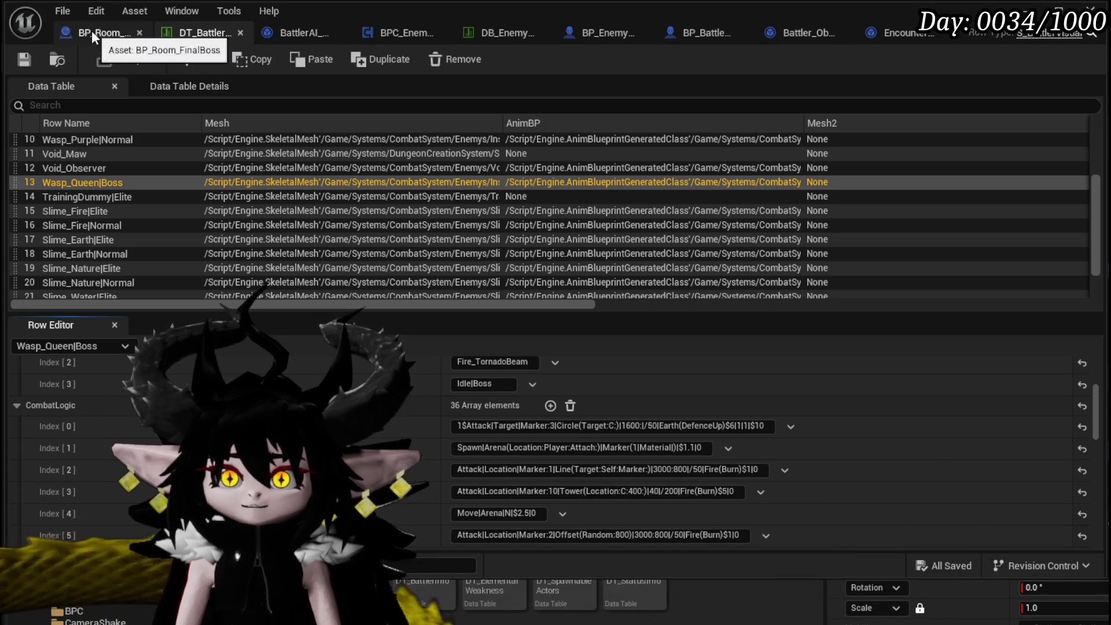
Flip through the open blueprint tabs and return to the battler data table.
{"action": "left_click", "coordinate": [91, 30]}
{"action": "left_click", "coordinate": [182, 32]}
{"action": "left_click", "coordinate": [305, 37]}
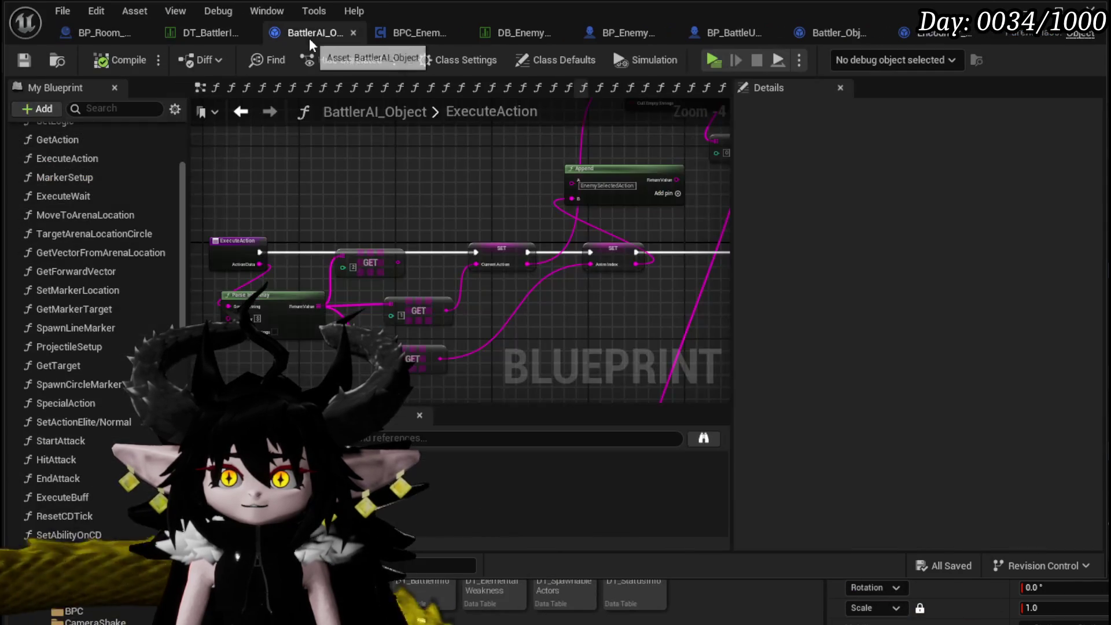
{"action": "left_click", "coordinate": [408, 36]}
{"action": "left_click", "coordinate": [194, 26]}
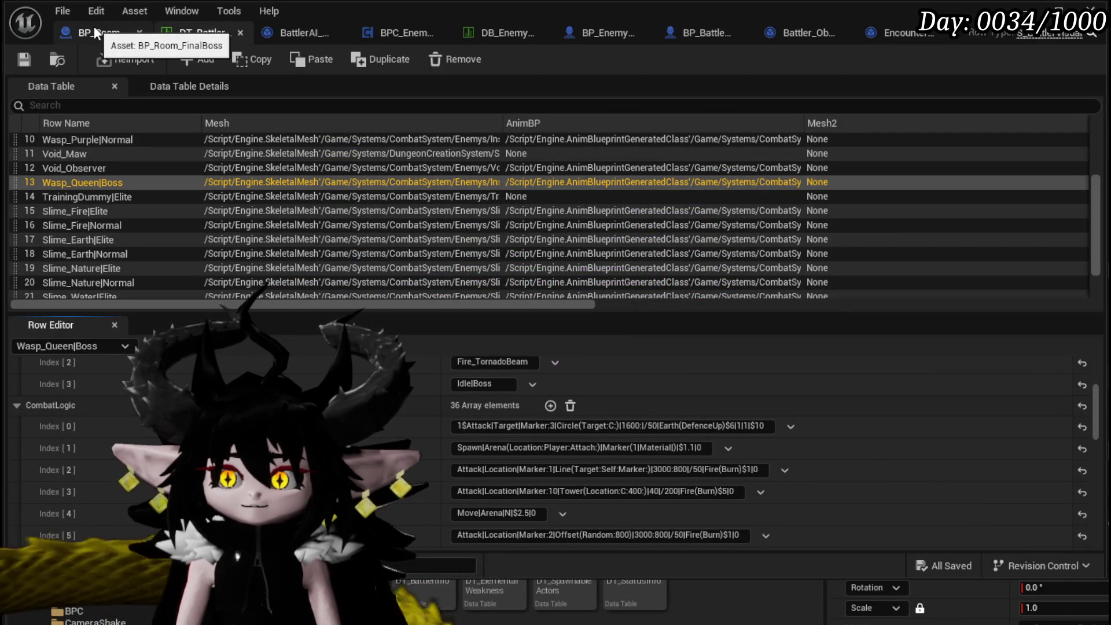
{"action": "scroll", "coordinate": [556, 378], "scroll_direction": "up", "scroll_amount": 2}
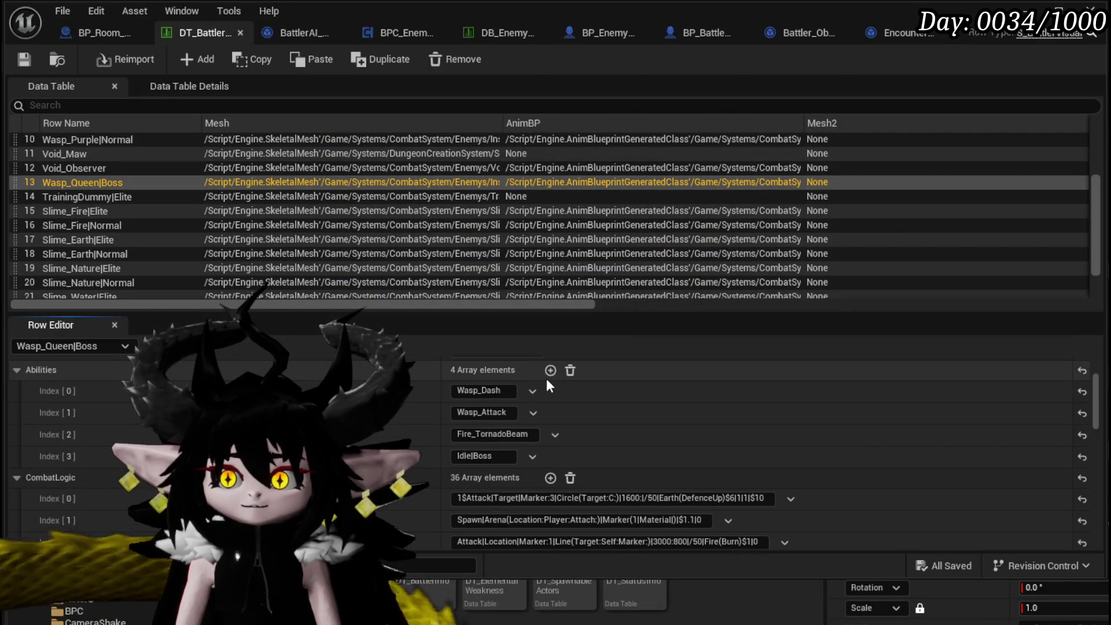
{"action": "scroll", "coordinate": [547, 381], "scroll_direction": "down", "scroll_amount": 1}
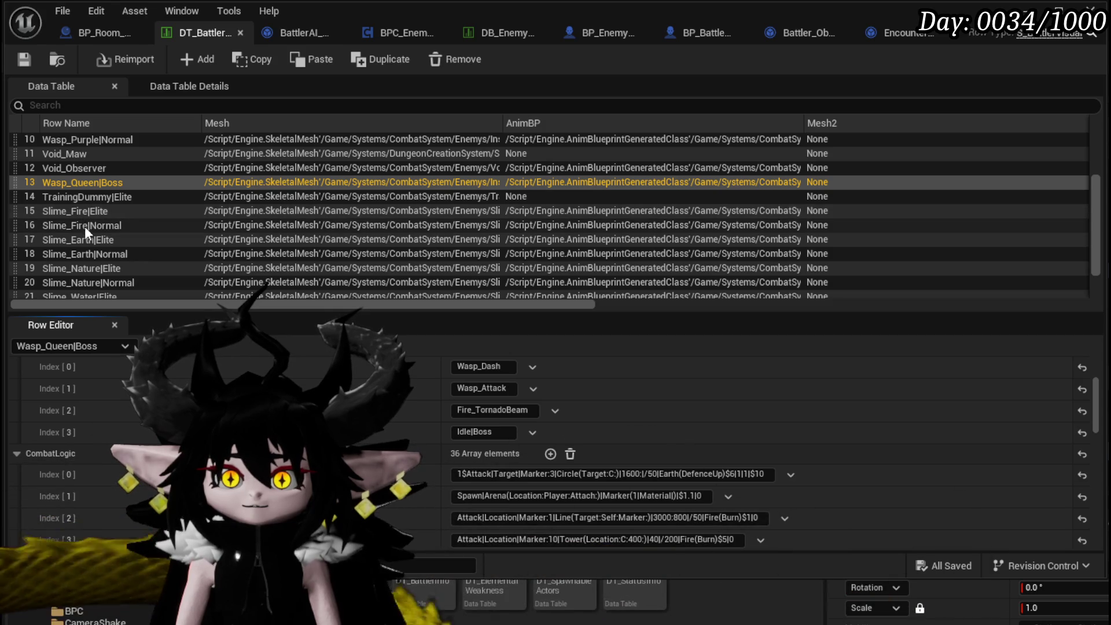
Paste Slime_Earth|Elite's second ability text into Wasp_Queen|Boss Abilities Index[1] and mark the leftover attack name.
{"action": "left_click", "coordinate": [85, 238]}
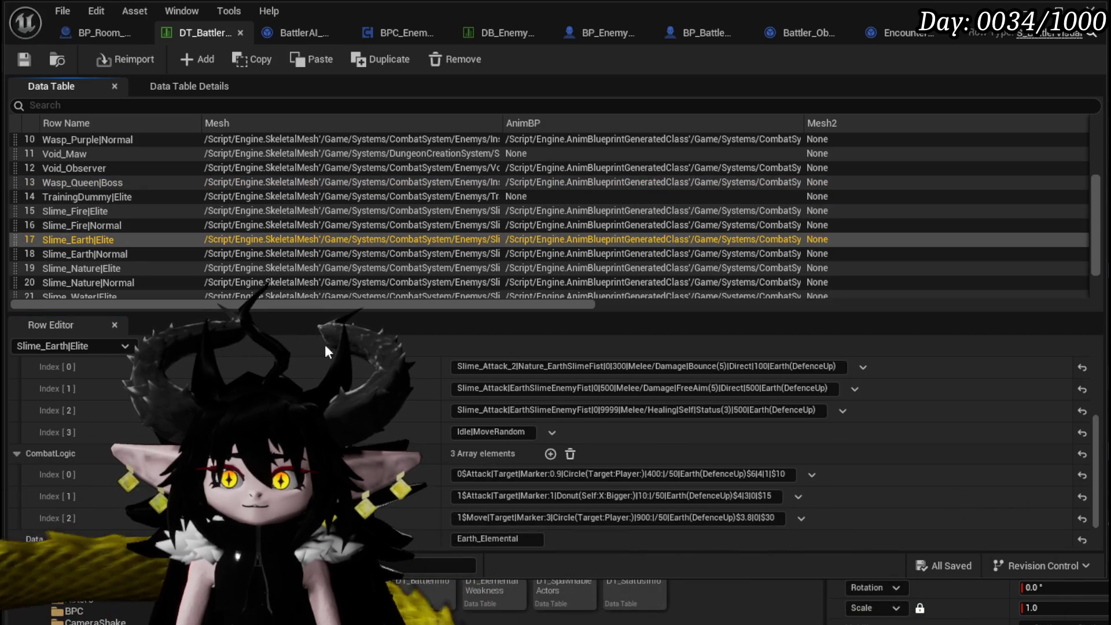
{"action": "scroll", "coordinate": [535, 407], "scroll_direction": "up", "scroll_amount": 1}
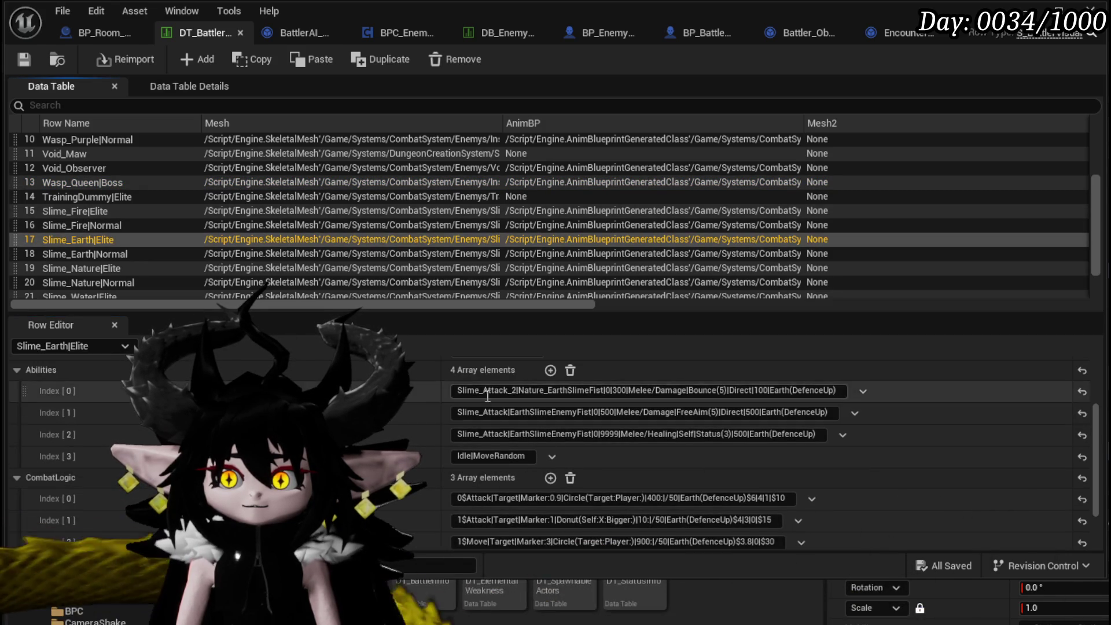
{"action": "left_click", "coordinate": [464, 412]}
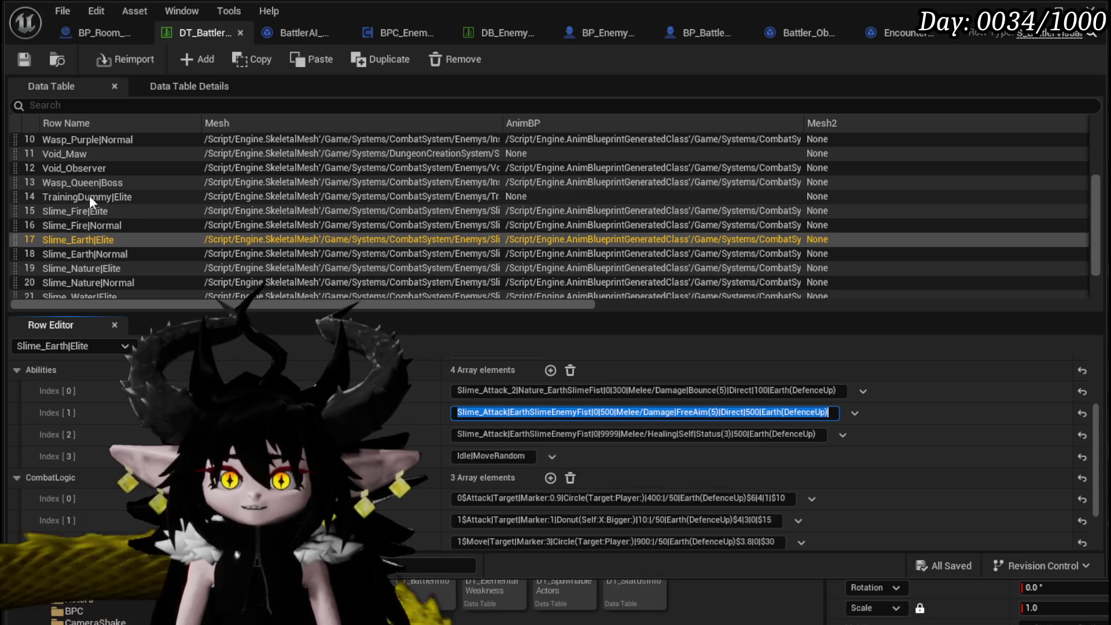
{"action": "left_click", "coordinate": [87, 184]}
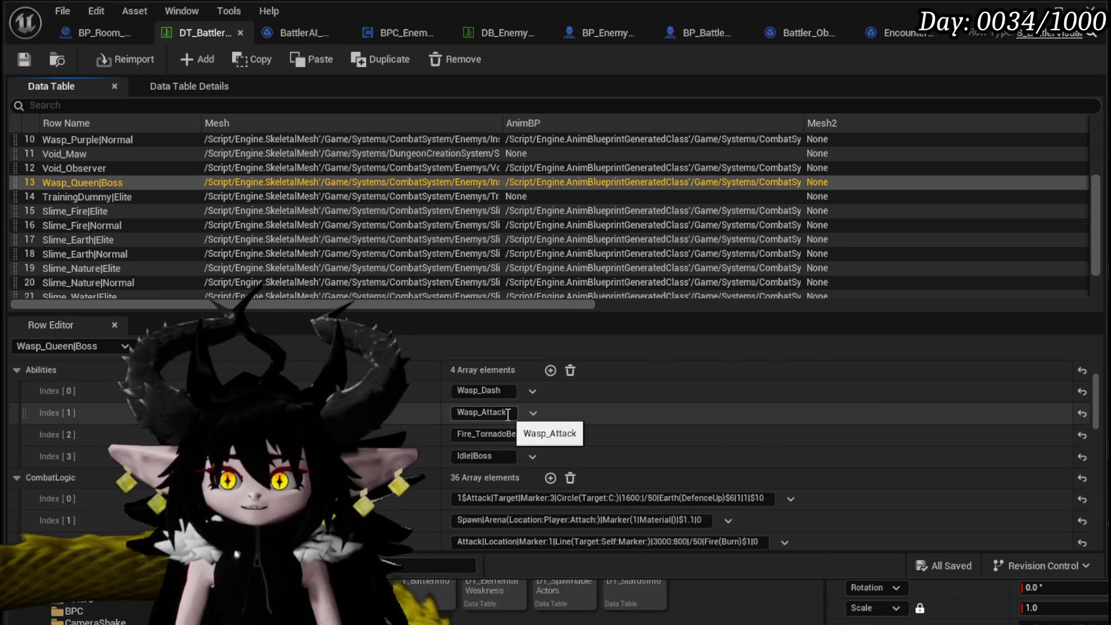
{"action": "left_click", "coordinate": [504, 412]}
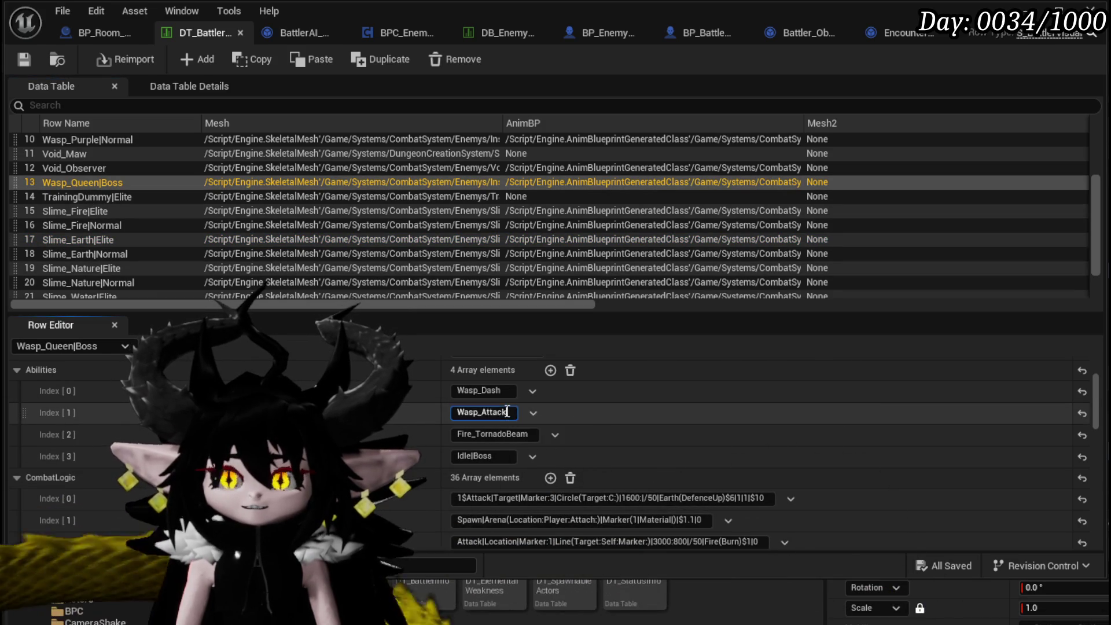
{"action": "key", "text": "End"}
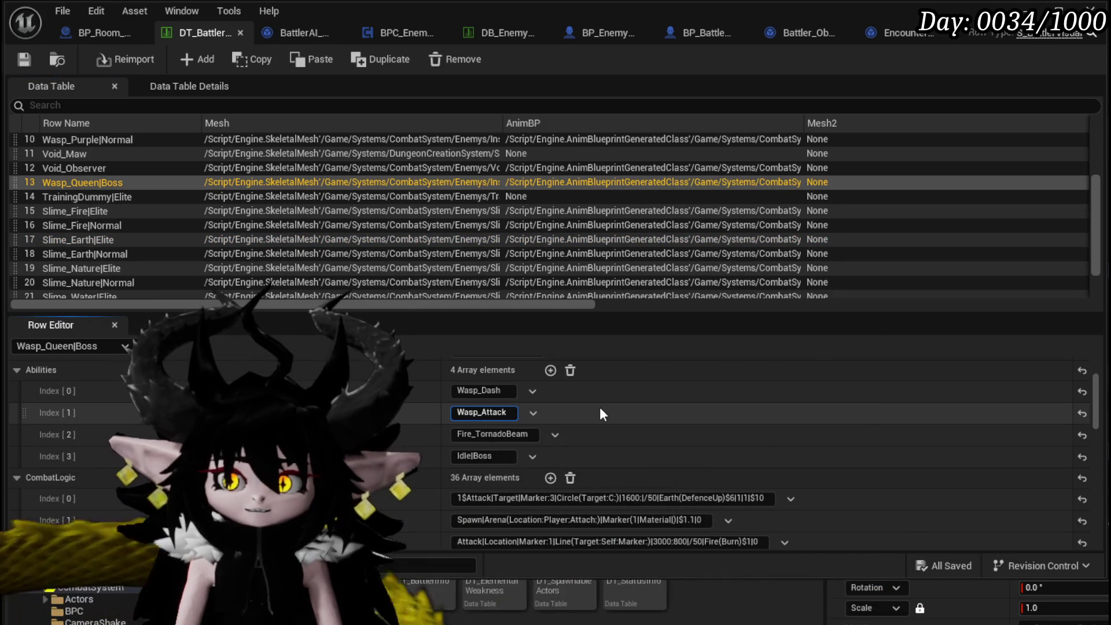
{"action": "type", "text": "Slime_Attack|EarthSlimeEnemyFist|0|500|Melee/Damage|FreeAim(5)|Direct|500|Earth(DefenceUp)"}
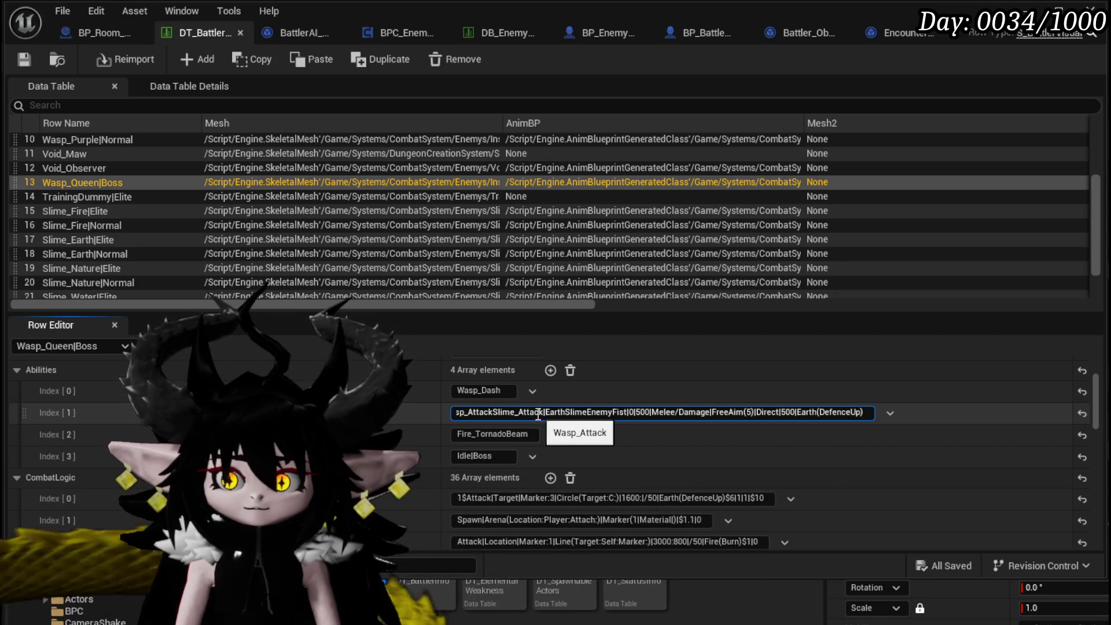
{"action": "left_click_drag", "start_coordinate": [543, 412], "coordinate": [514, 412]}
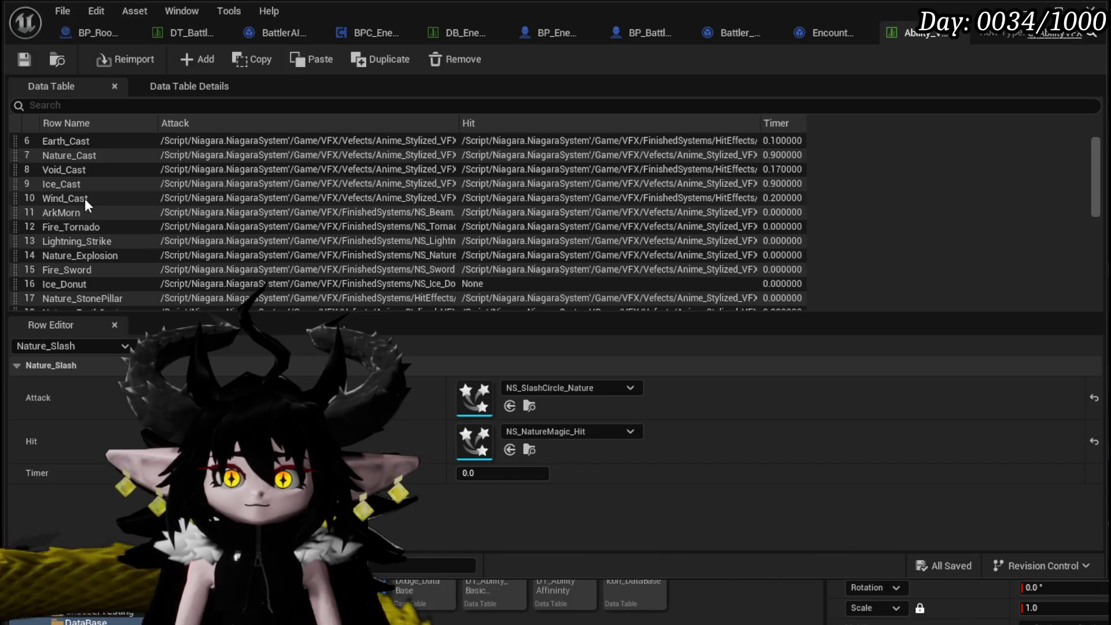
Give the Fire_Tornado row NS_Tornado as its Hit effect and NS_FireMagic_Cast as its Attack effect.
{"action": "left_click", "coordinate": [93, 227]}
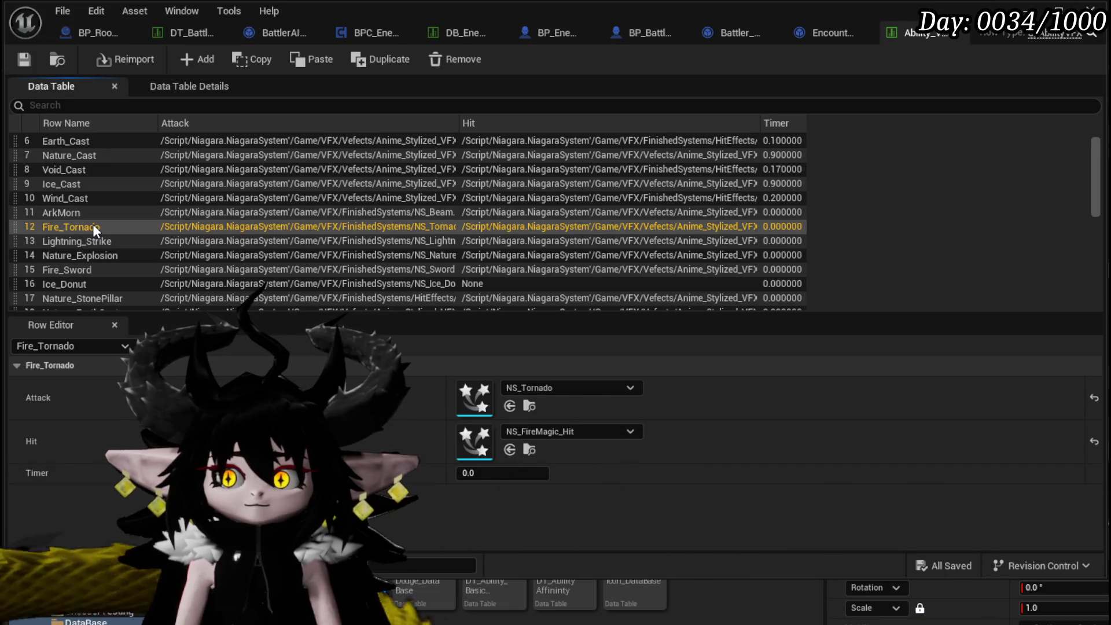
{"action": "left_click", "coordinate": [563, 431]}
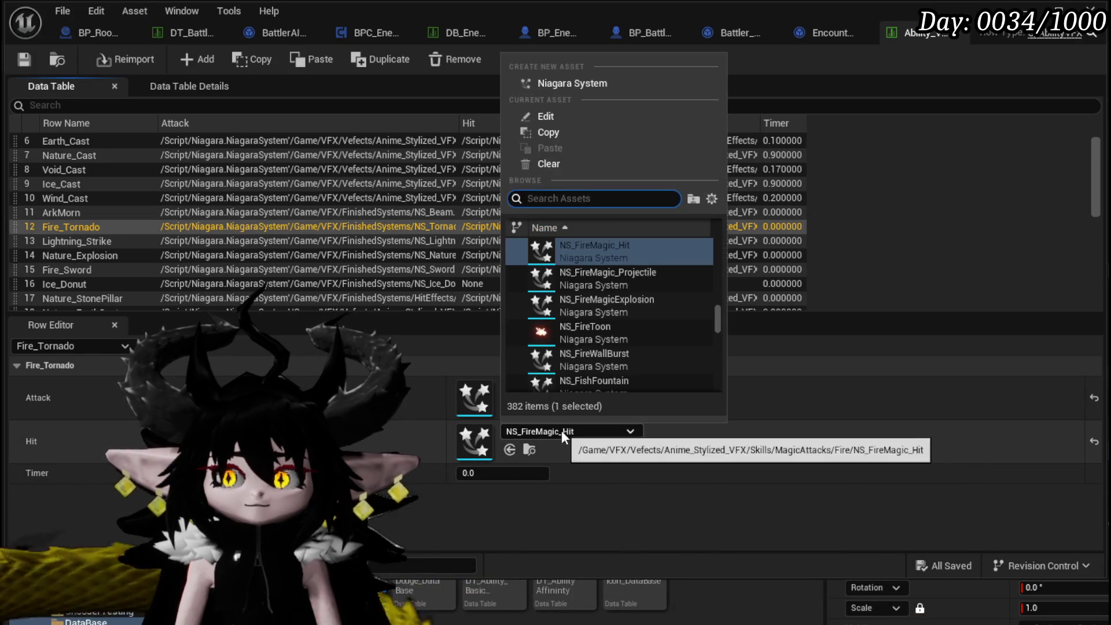
{"action": "mouse_move", "coordinate": [624, 298]}
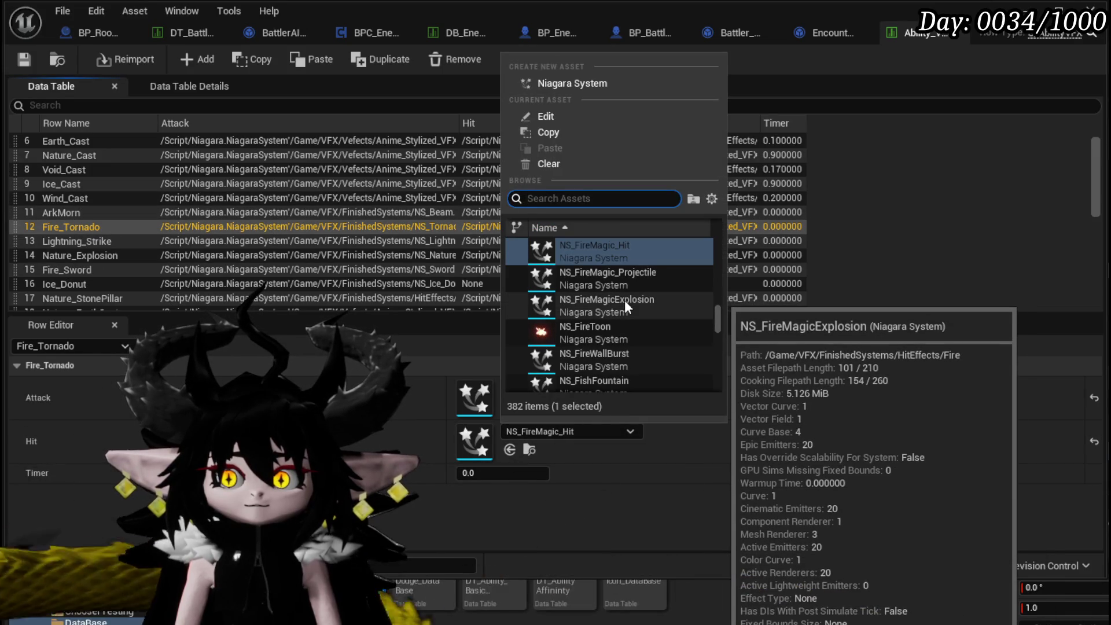
{"action": "left_click", "coordinate": [572, 488]}
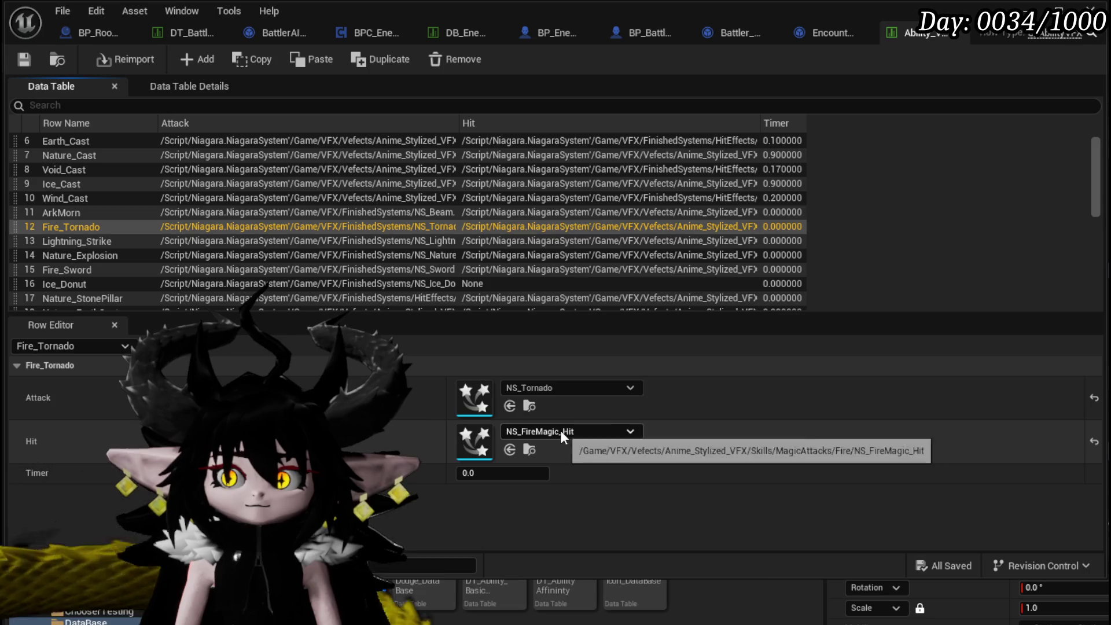
{"action": "left_click", "coordinate": [560, 433]}
{"action": "type", "text": "Torna"}
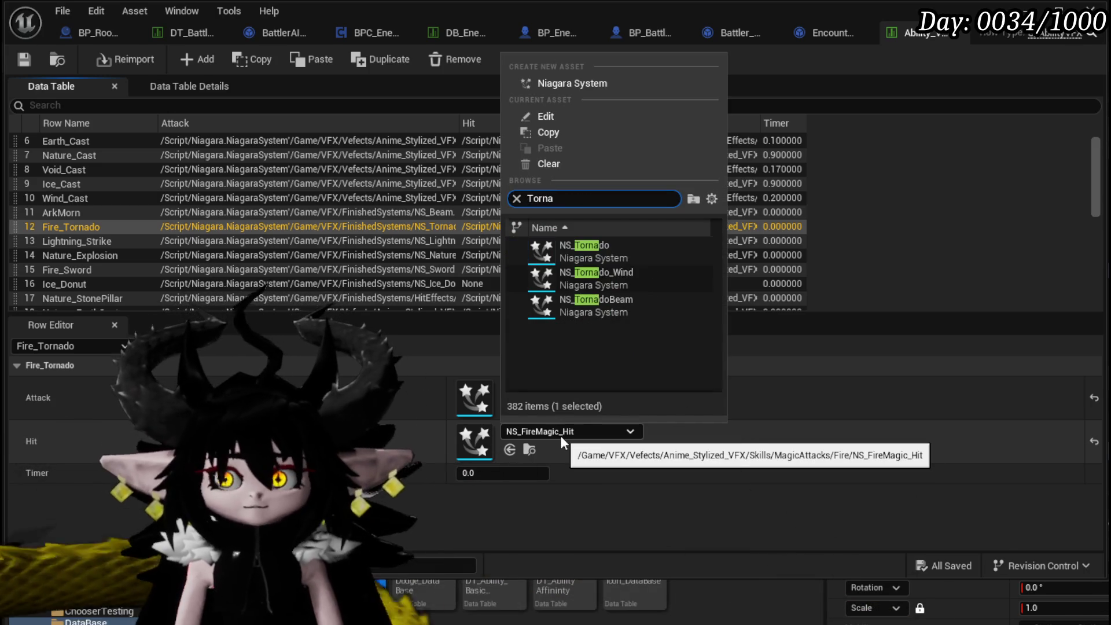
{"action": "left_click", "coordinate": [633, 253]}
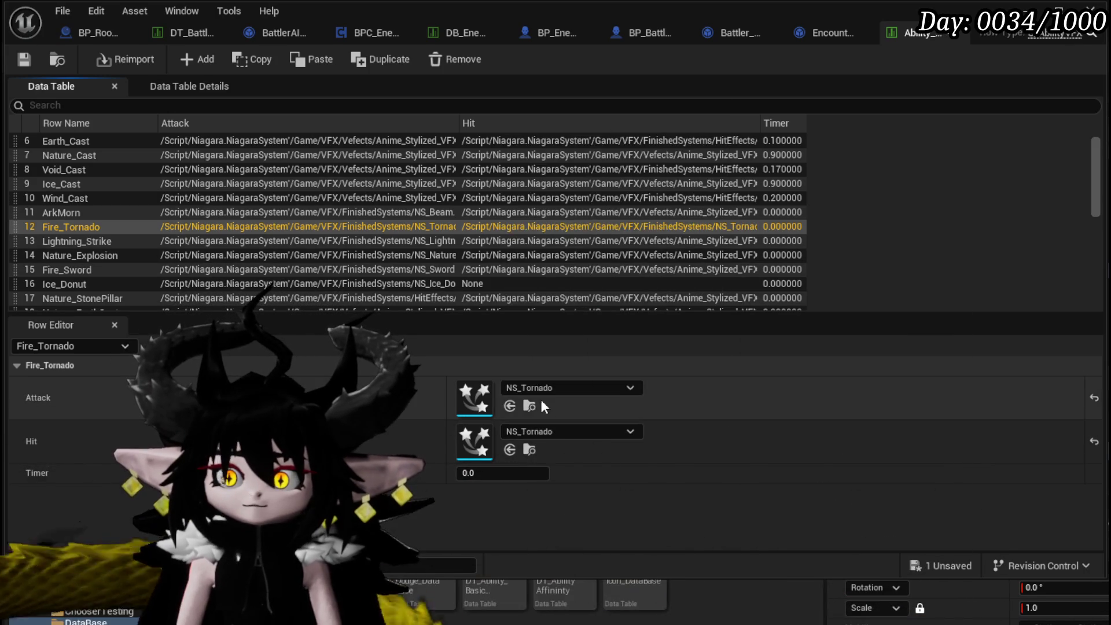
{"action": "left_click", "coordinate": [630, 389]}
{"action": "type", "text": "Fire "}
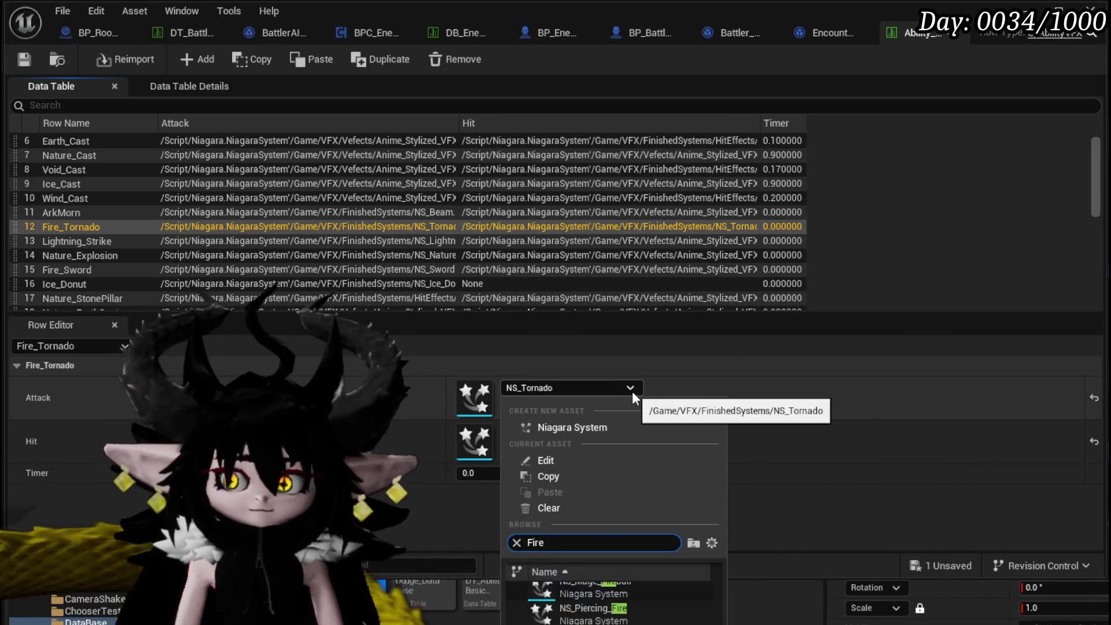
{"action": "type", "text": "cas"}
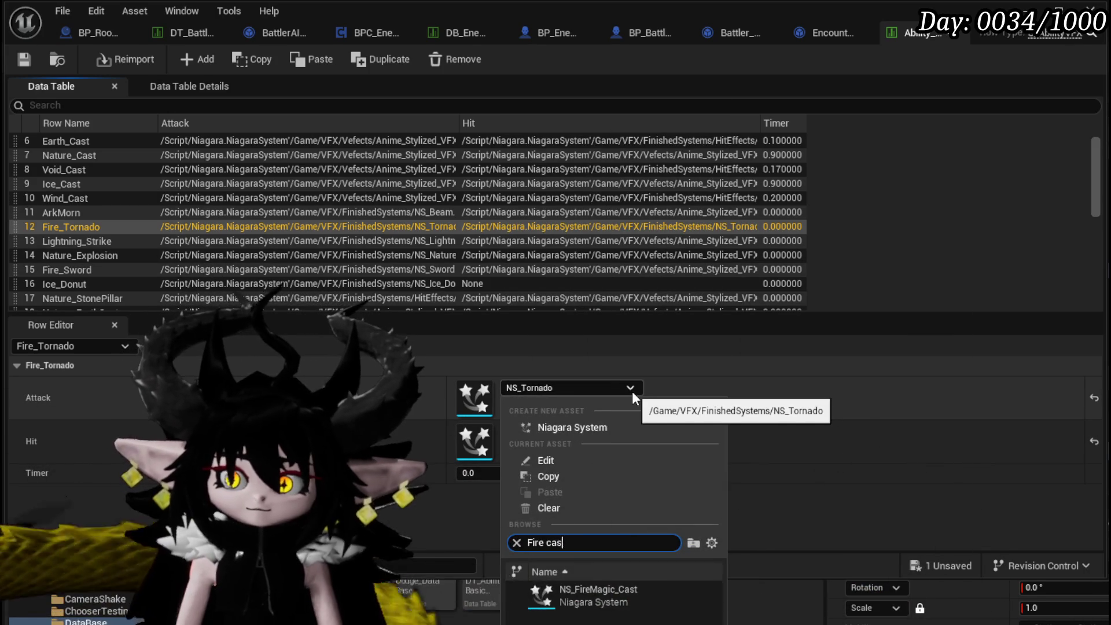
{"action": "left_click", "coordinate": [605, 602]}
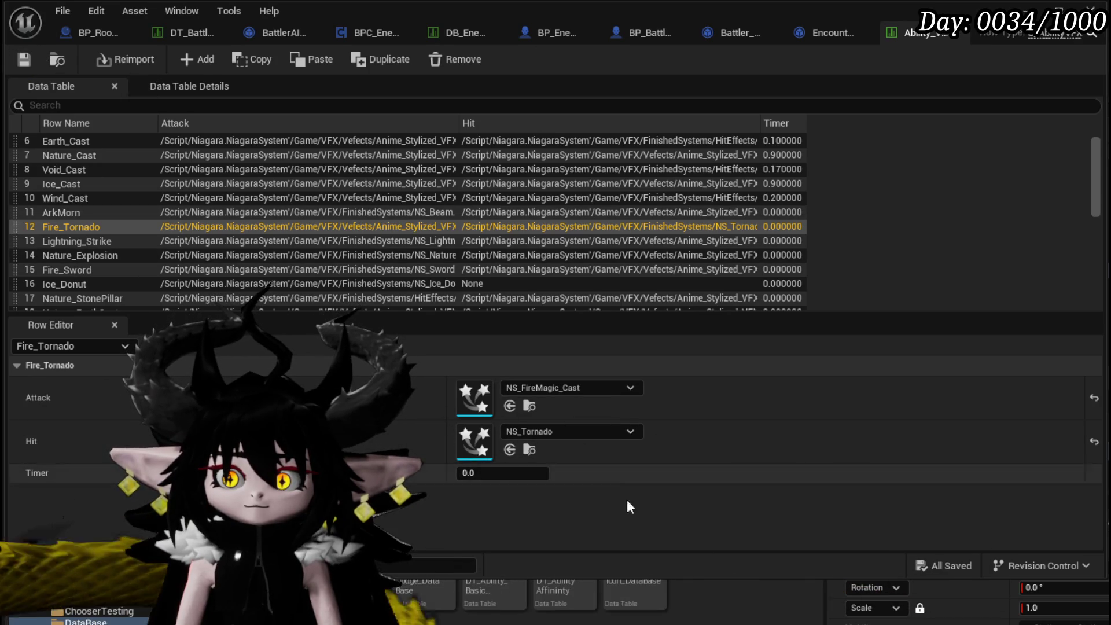
Set the Fire_Tornado timer to 0.7 and save the ability effects table.
{"action": "left_click", "coordinate": [492, 473]}
{"action": "type", "text": "0.7"}
{"action": "key", "text": "Return"}
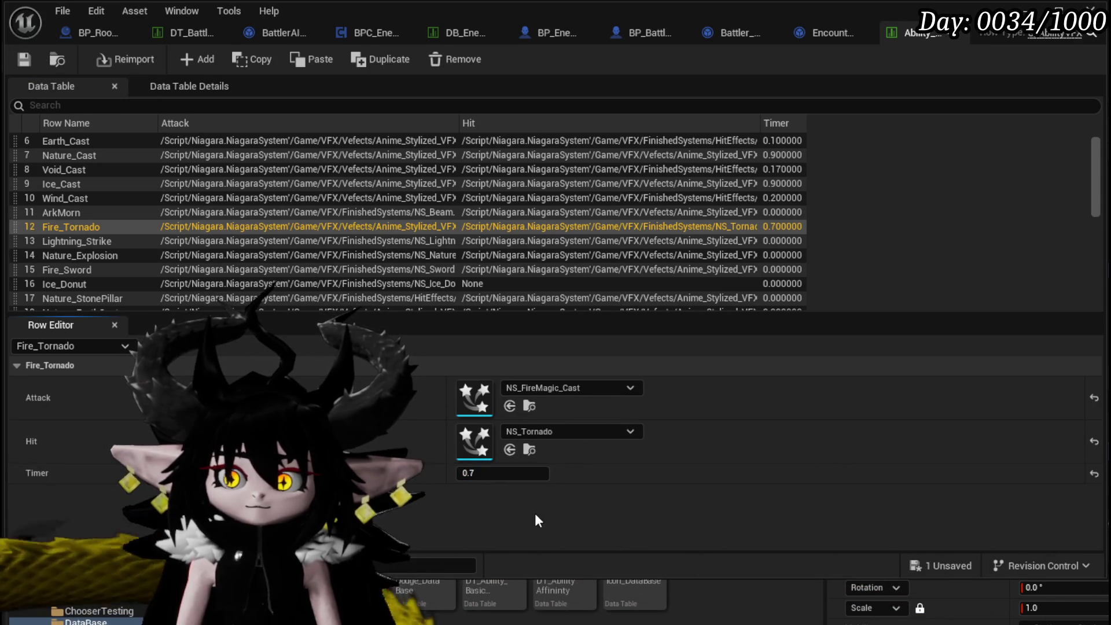
{"action": "key", "text": "ctrl+s"}
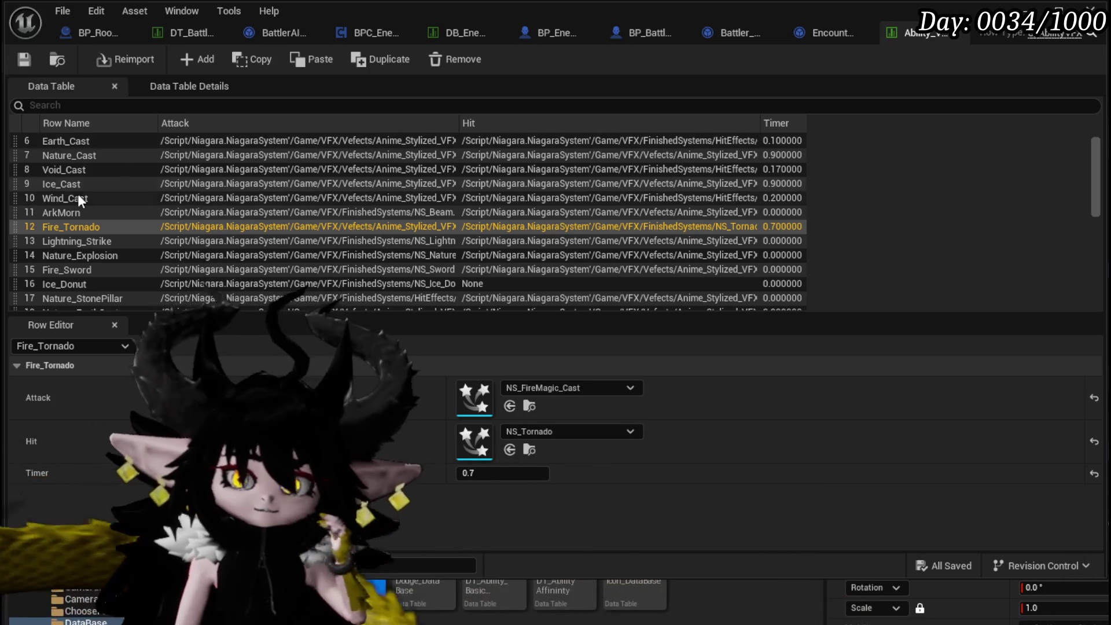
{"action": "left_click", "coordinate": [75, 228]}
{"action": "key", "text": "Escape"}
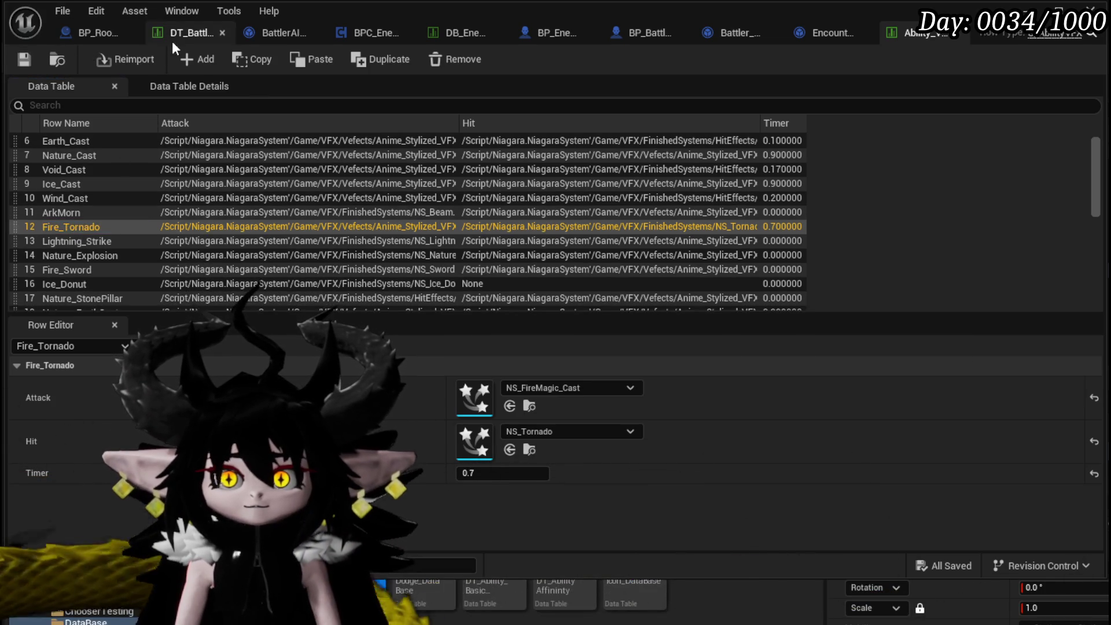
In DT_BattlerInfo, change Wasp_Queen's second ability effect from FireTornado to Fire_Tornado and save.
{"action": "left_click", "coordinate": [179, 35]}
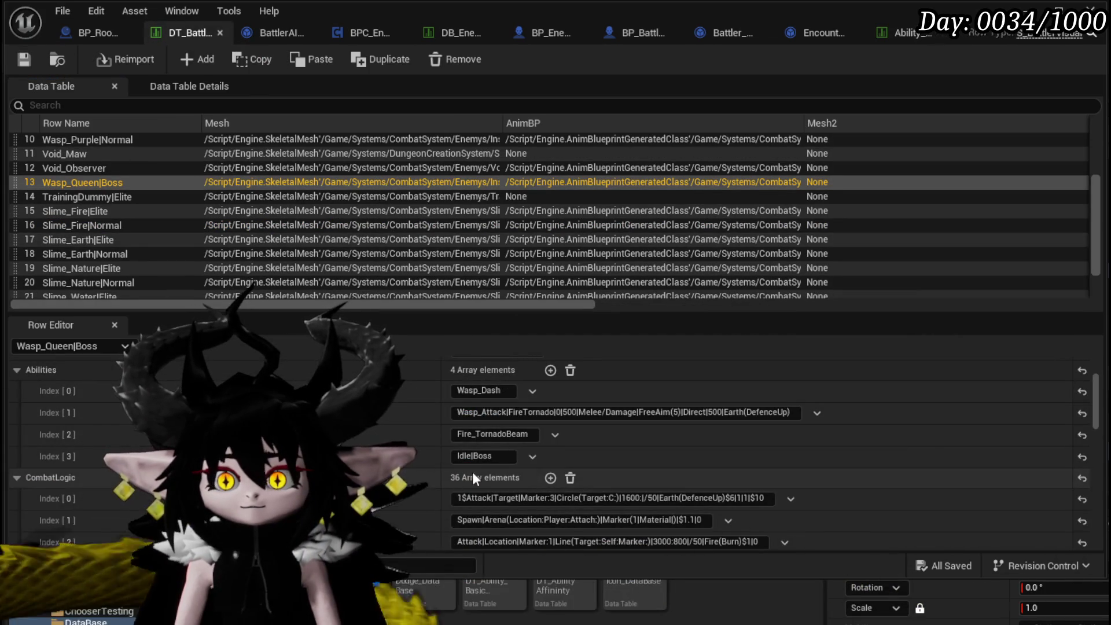
{"action": "double_click", "coordinate": [511, 413]}
{"action": "type", "text": "Fire_Tornado"}
{"action": "key", "text": "Return"}
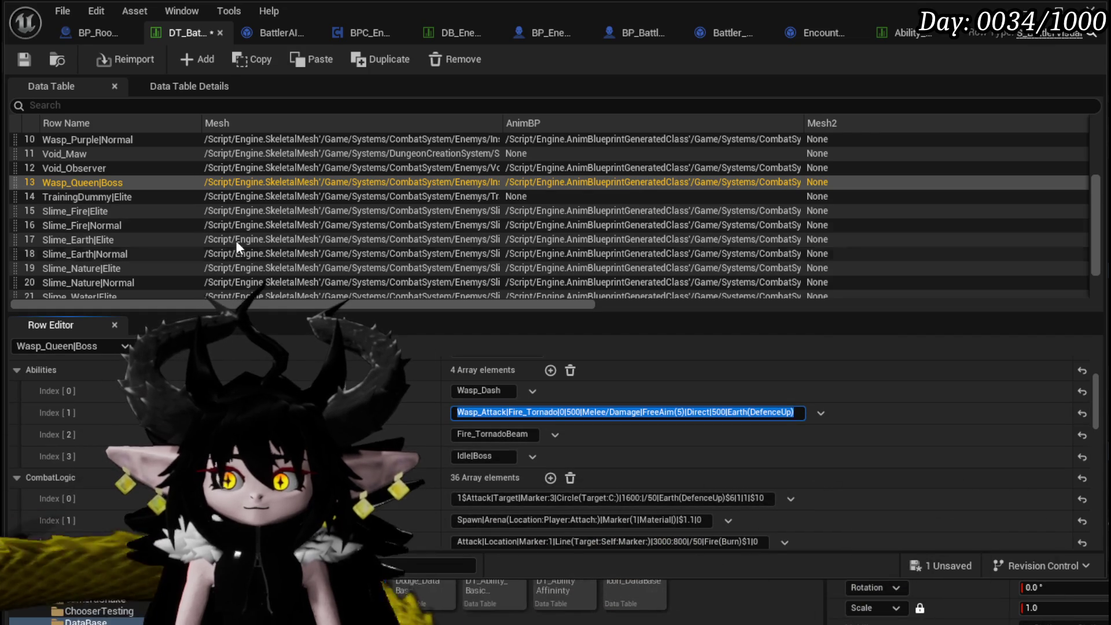
{"action": "left_click", "coordinate": [19, 64]}
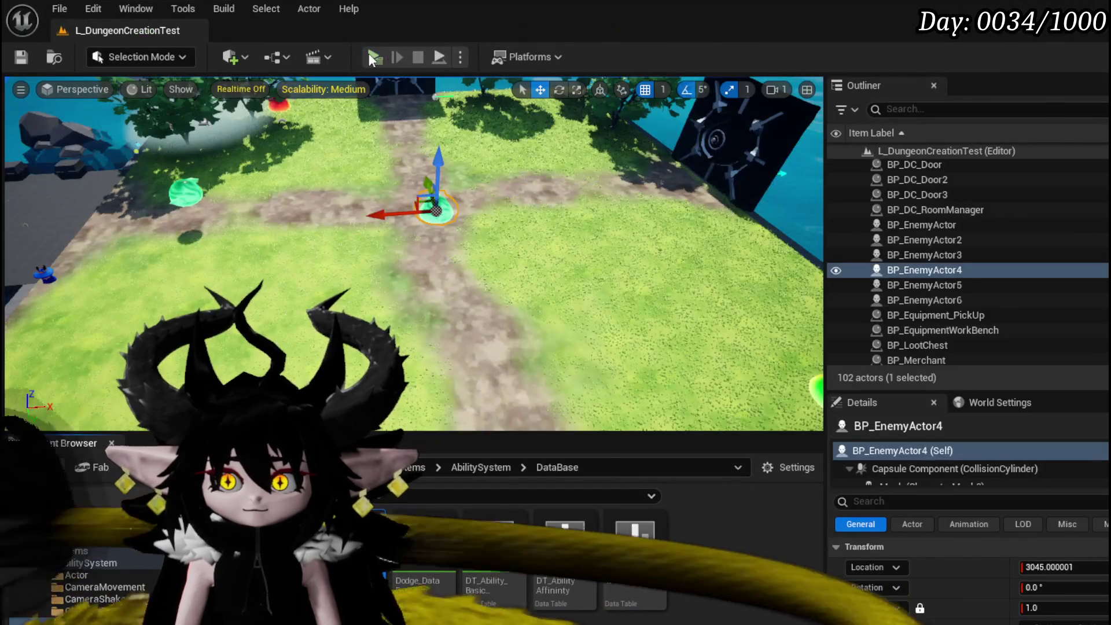
Play-test the level: attack the green slime, accept the boss encounter and resume past the InitiateBossArena breakpoint.
{"action": "left_click", "coordinate": [373, 58]}
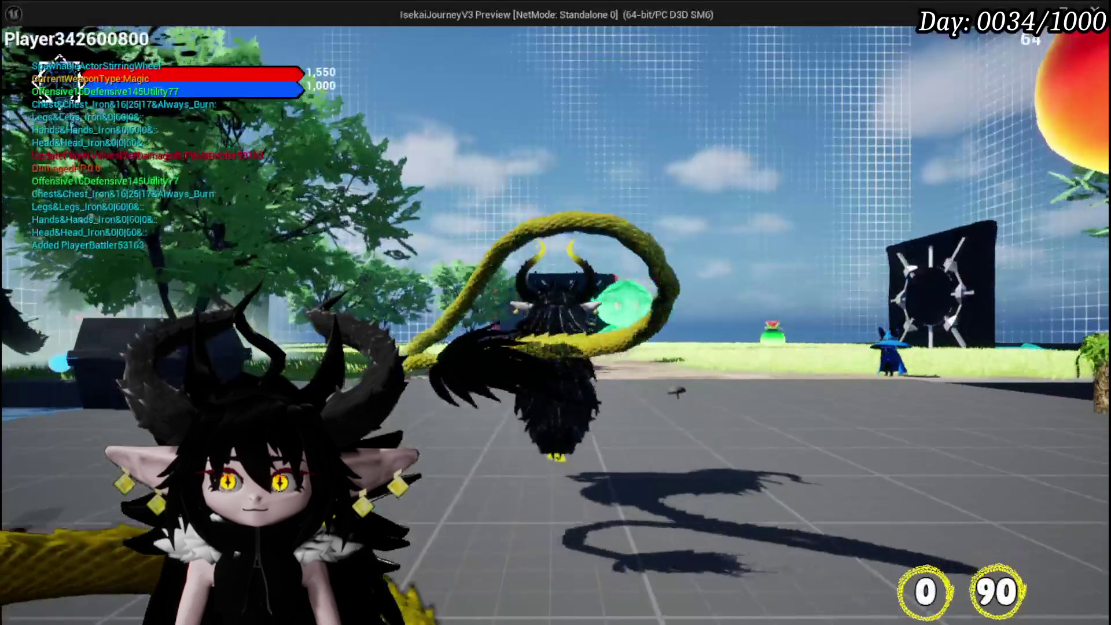
{"action": "key", "text": "w"}
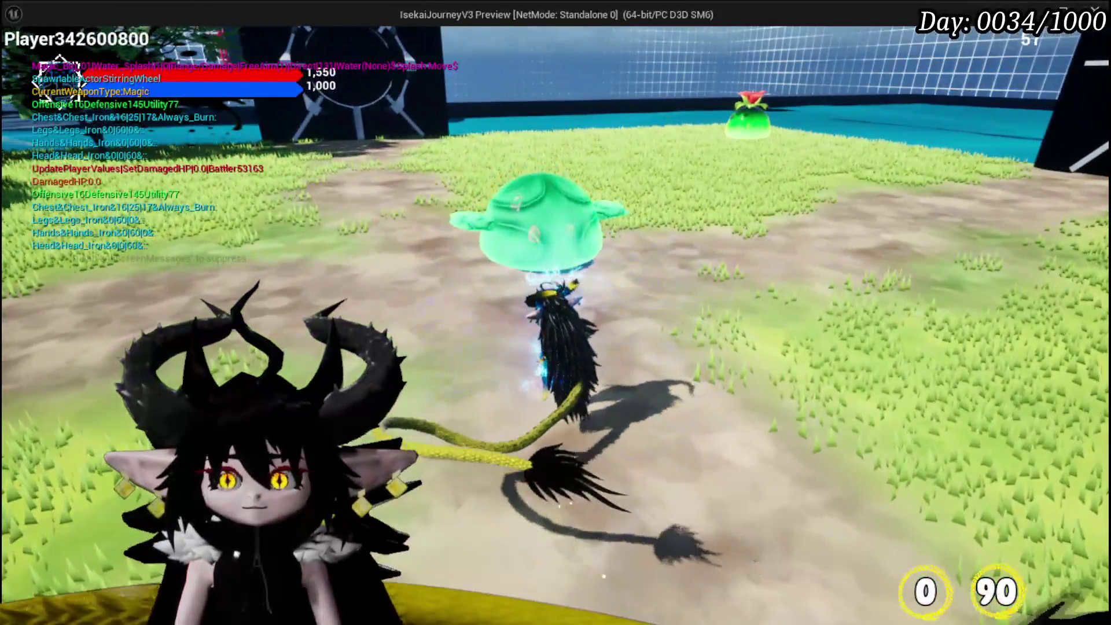
{"action": "left_click", "coordinate": [556, 313]}
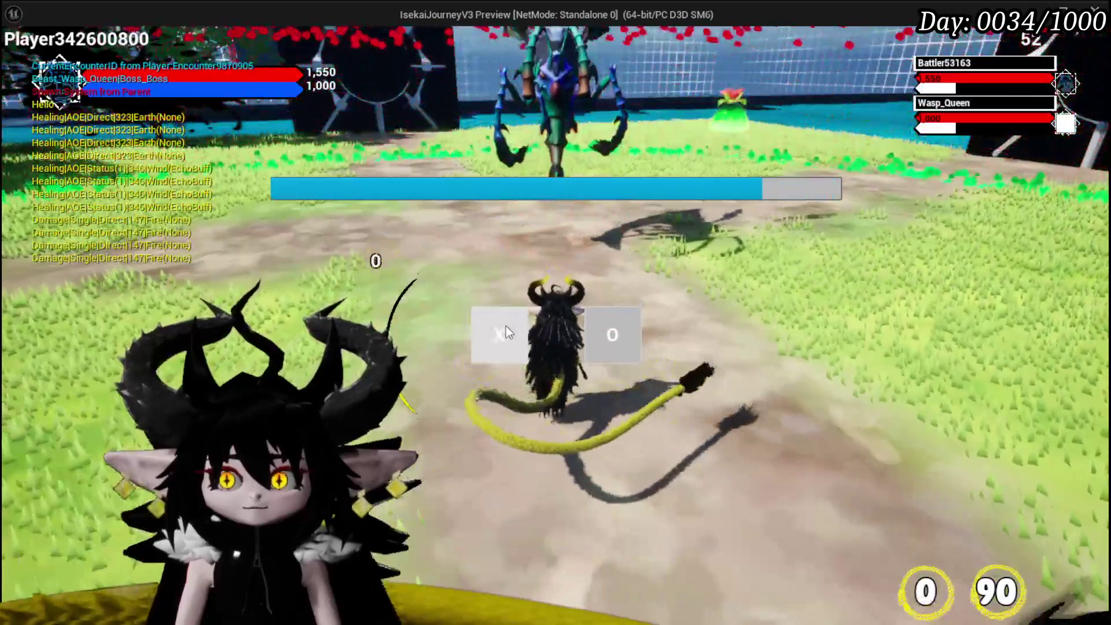
{"action": "left_click", "coordinate": [506, 325]}
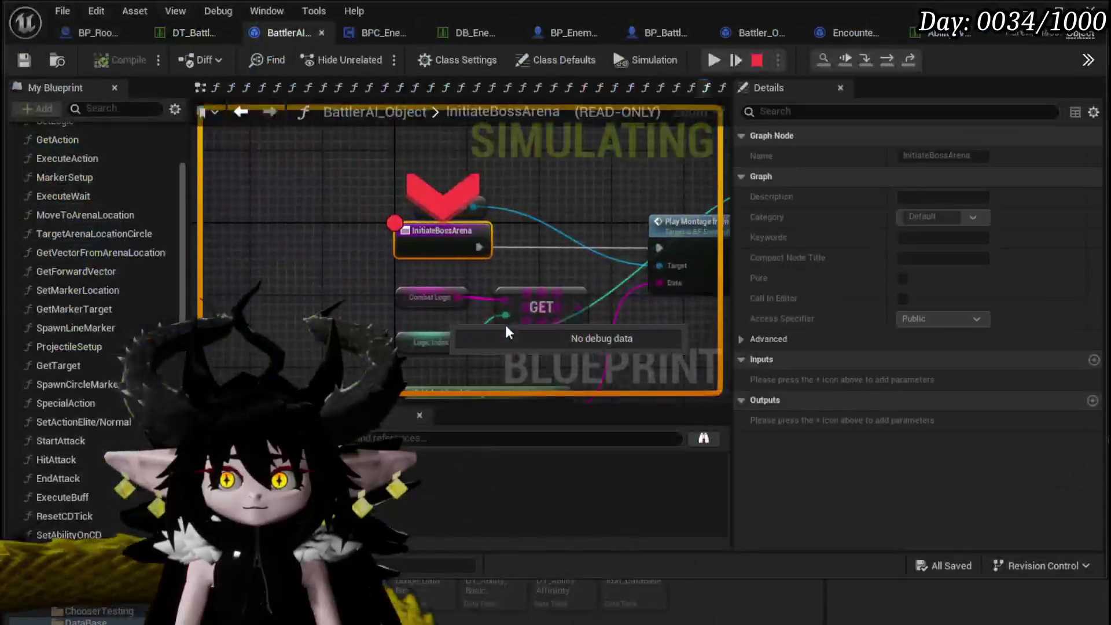
{"action": "key", "text": "F5"}
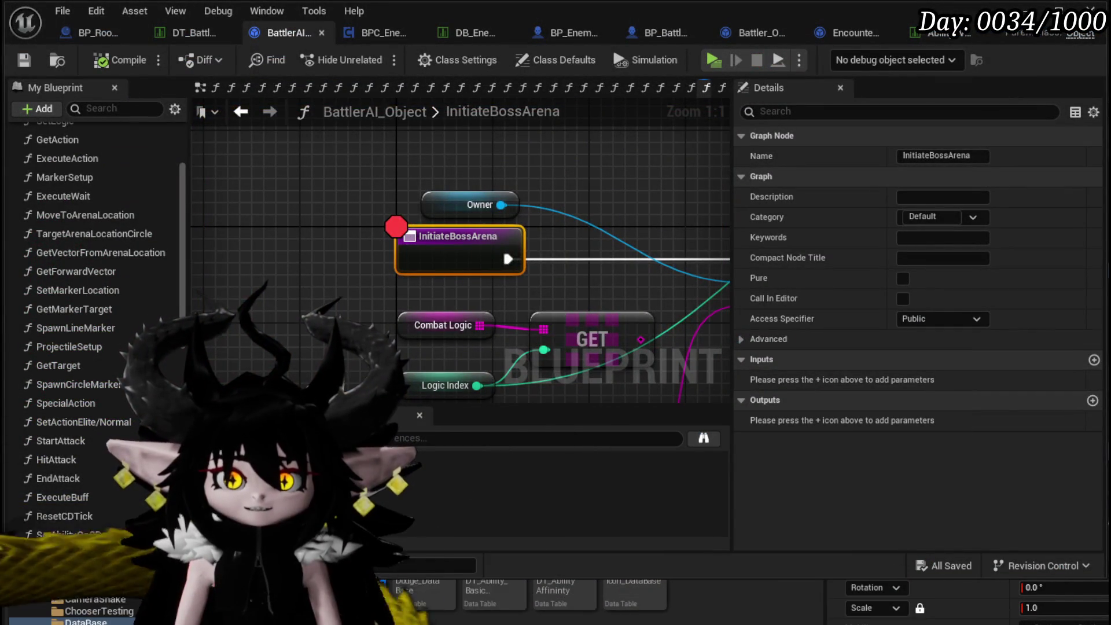
{"action": "scroll", "coordinate": [589, 178], "scroll_direction": "down", "scroll_amount": 2}
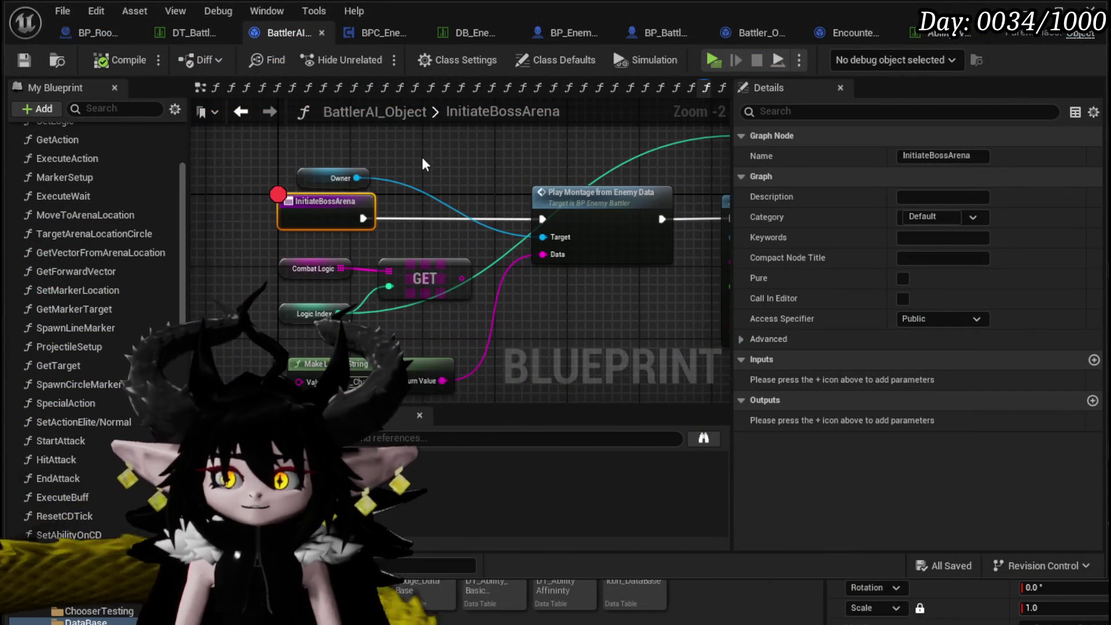
{"action": "scroll", "coordinate": [100, 399], "scroll_direction": "down", "scroll_amount": 5}
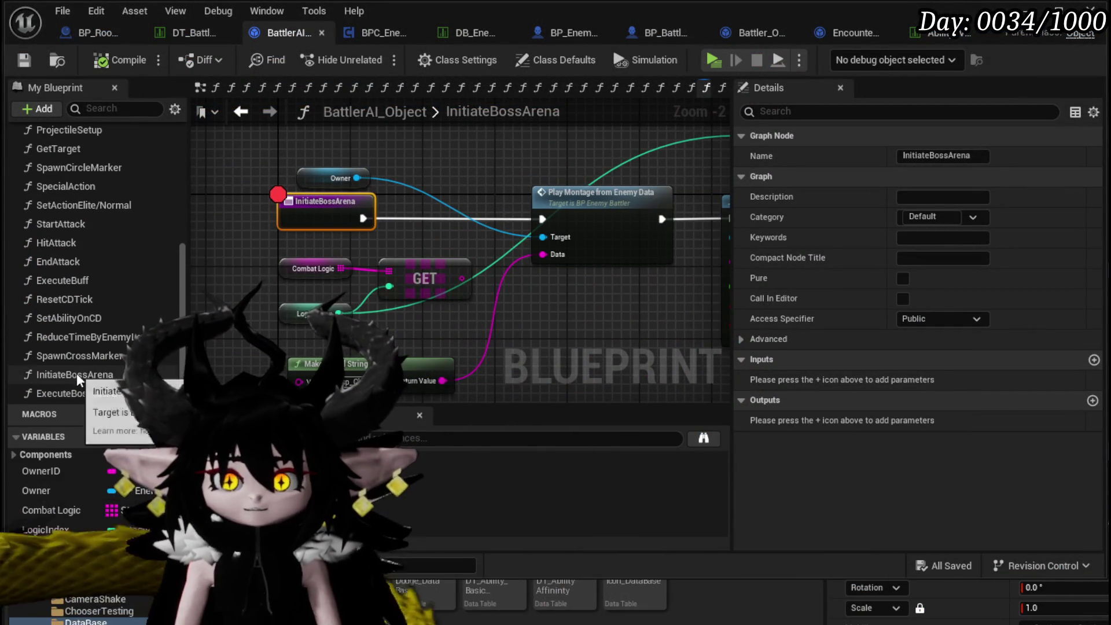
In ExecuteBossArena, add a Marker Setup call that runs after Set Actor Scale 3D.
{"action": "double_click", "coordinate": [77, 393]}
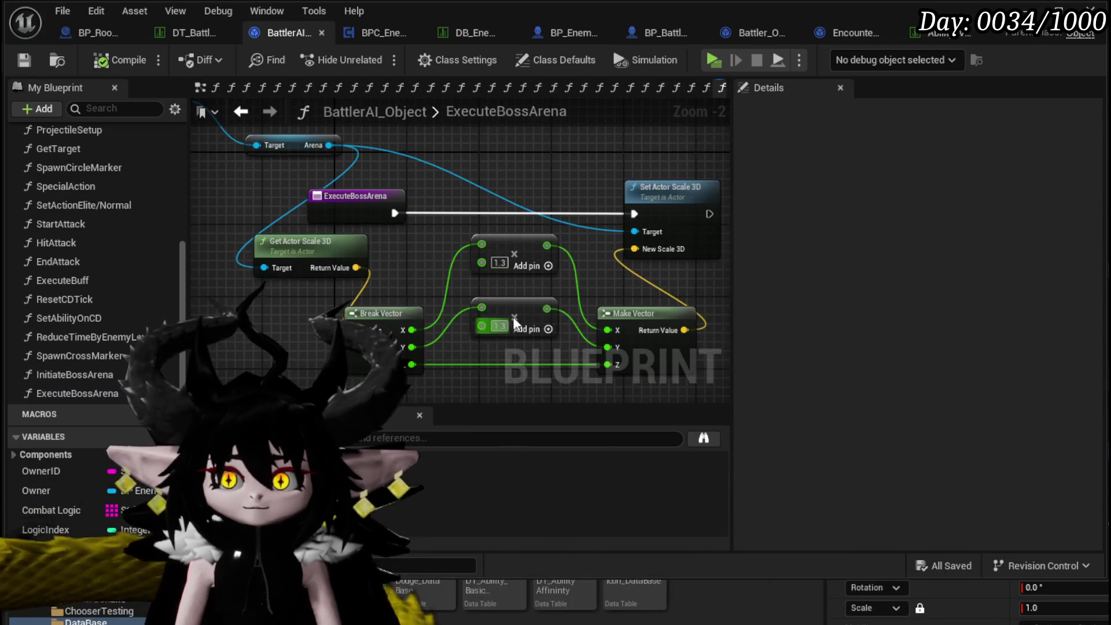
{"action": "mouse_move", "coordinate": [276, 264]}
{"action": "left_mouse_down"}
{"action": "mouse_move", "coordinate": [421, 265]}
{"action": "mouse_move", "coordinate": [166, 289]}
{"action": "left_mouse_up"}
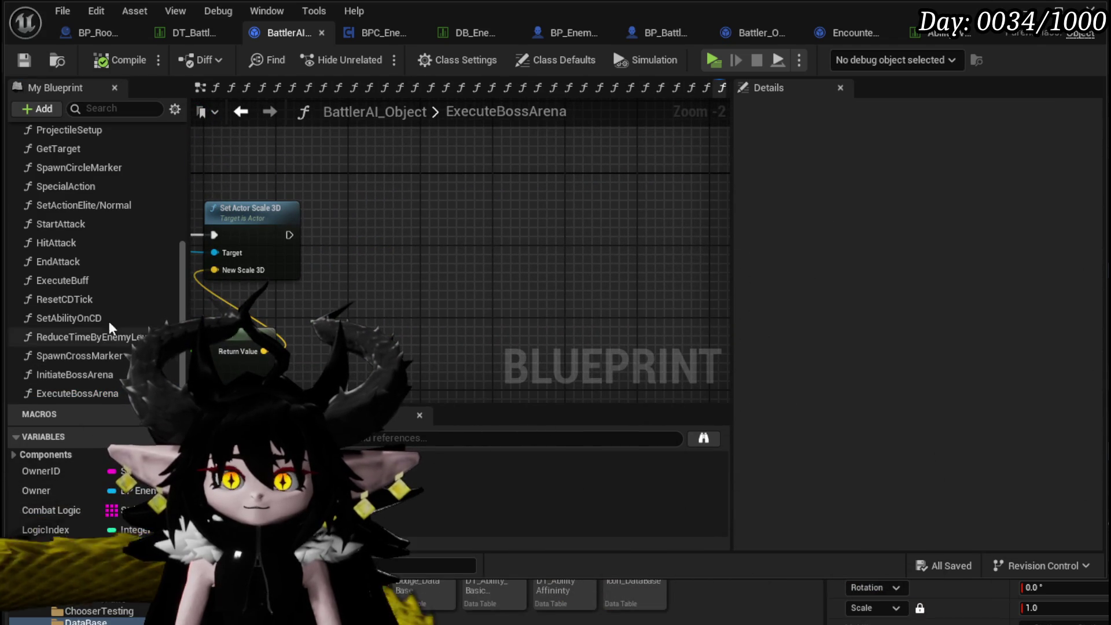
{"action": "scroll", "coordinate": [95, 343], "scroll_direction": "up", "scroll_amount": 4}
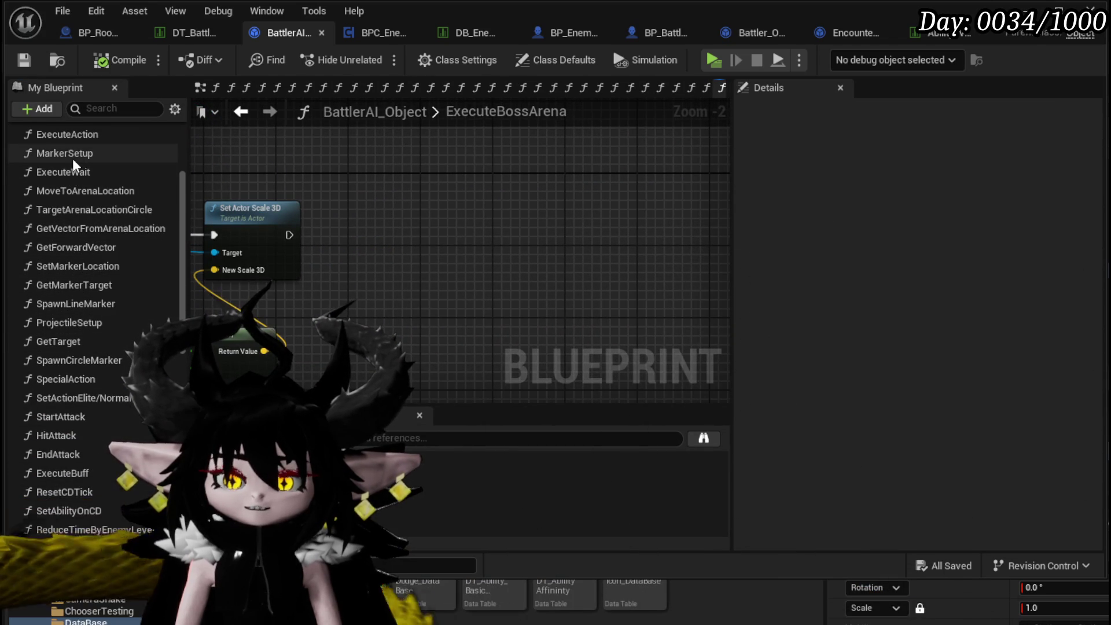
{"action": "scroll", "coordinate": [73, 165], "scroll_direction": "up", "scroll_amount": 1}
{"action": "mouse_move", "coordinate": [81, 179]}
{"action": "left_mouse_down"}
{"action": "mouse_move", "coordinate": [373, 206]}
{"action": "mouse_move", "coordinate": [394, 187]}
{"action": "mouse_move", "coordinate": [510, 226]}
{"action": "left_mouse_up"}
{"action": "left_click_drag", "start_coordinate": [529, 238], "coordinate": [528, 237]}
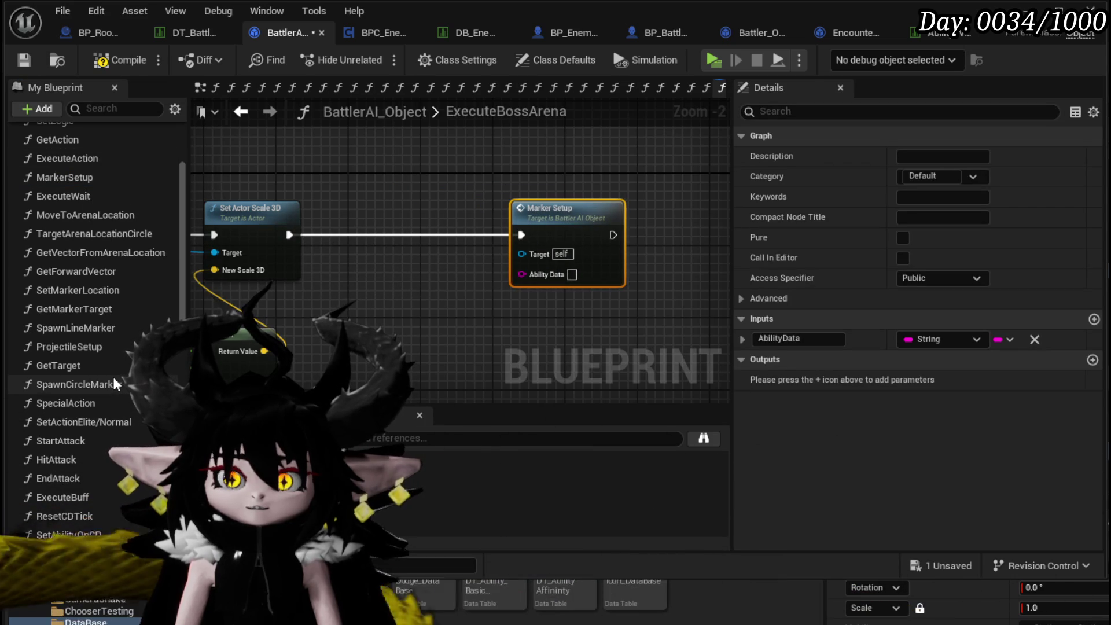
Add a Combat Logic GET node beside Marker Setup to supply its ability data, and save.
{"action": "scroll", "coordinate": [114, 383], "scroll_direction": "down", "scroll_amount": 5}
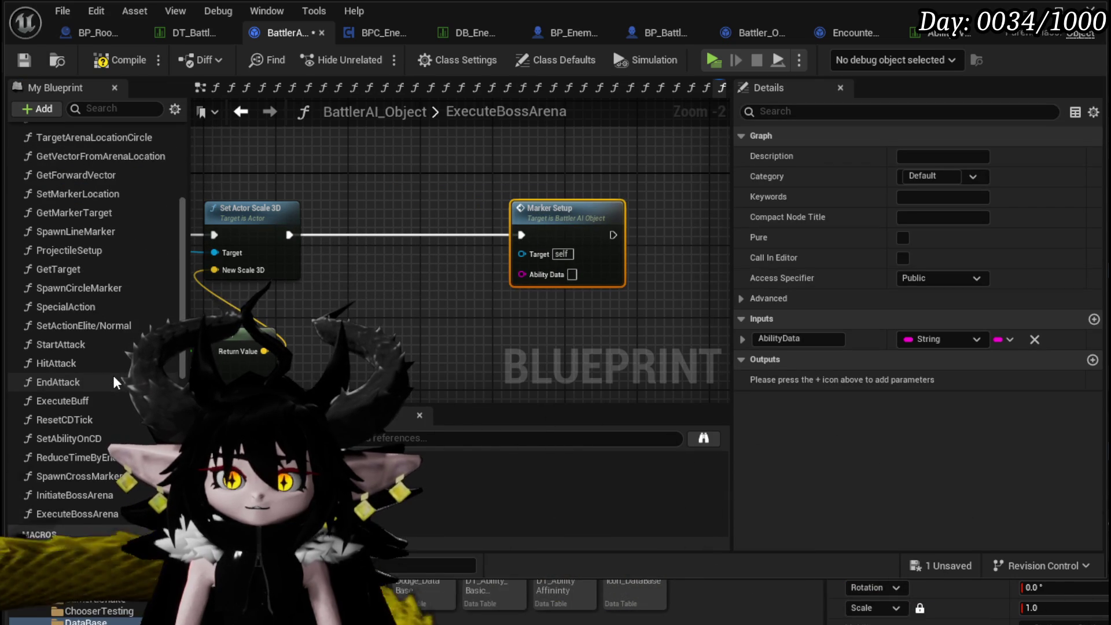
{"action": "mouse_move", "coordinate": [338, 344]}
{"action": "left_mouse_down"}
{"action": "mouse_move", "coordinate": [726, 295]}
{"action": "mouse_move", "coordinate": [379, 351]}
{"action": "left_mouse_up"}
{"action": "scroll", "coordinate": [103, 353], "scroll_direction": "down", "scroll_amount": 9}
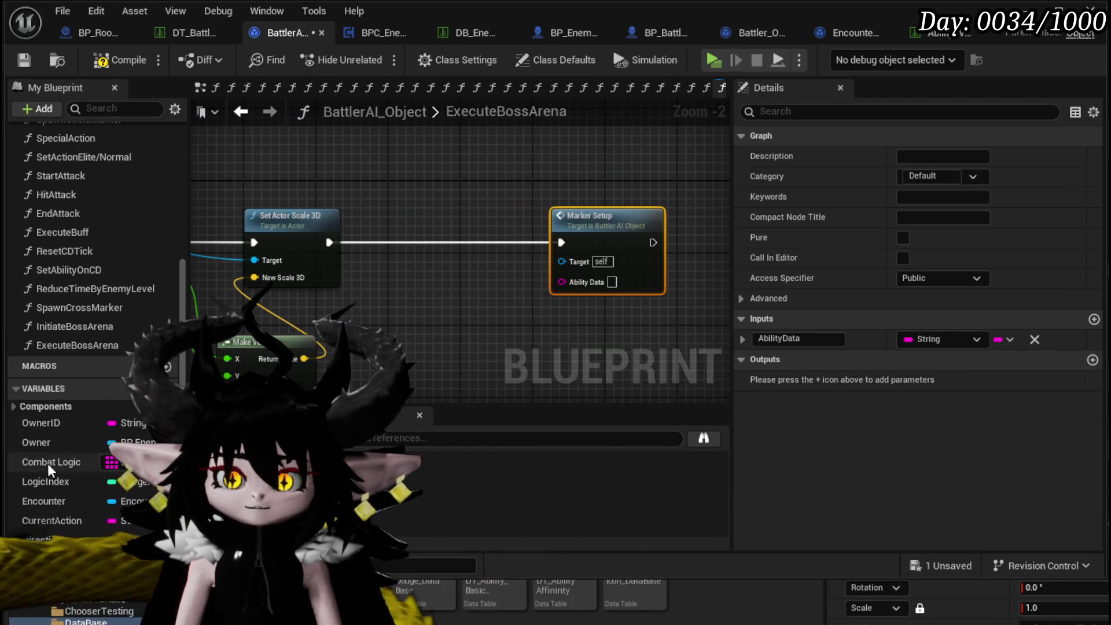
{"action": "left_click_drag", "start_coordinate": [44, 464], "coordinate": [270, 158]}
{"action": "left_click_drag", "start_coordinate": [341, 165], "coordinate": [380, 175]}
{"action": "type", "text": "get"}
{"action": "left_click", "coordinate": [448, 287]}
{"action": "mouse_move", "coordinate": [479, 209]}
{"action": "left_mouse_down"}
{"action": "mouse_move", "coordinate": [514, 261]}
{"action": "mouse_move", "coordinate": [562, 281]}
{"action": "left_mouse_up"}
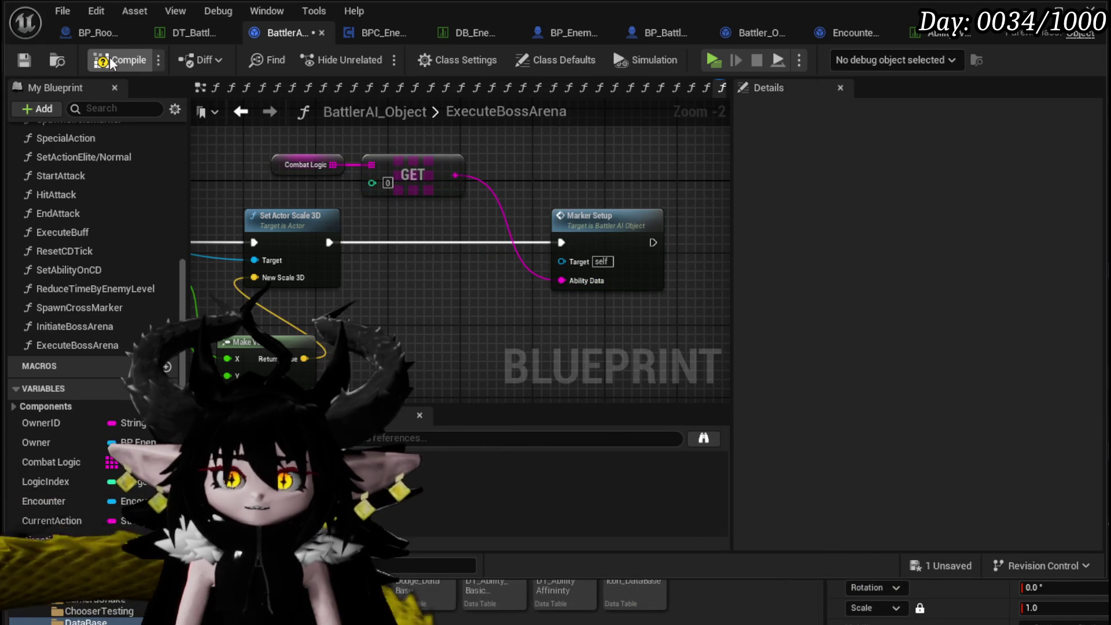
{"action": "left_click", "coordinate": [24, 60]}
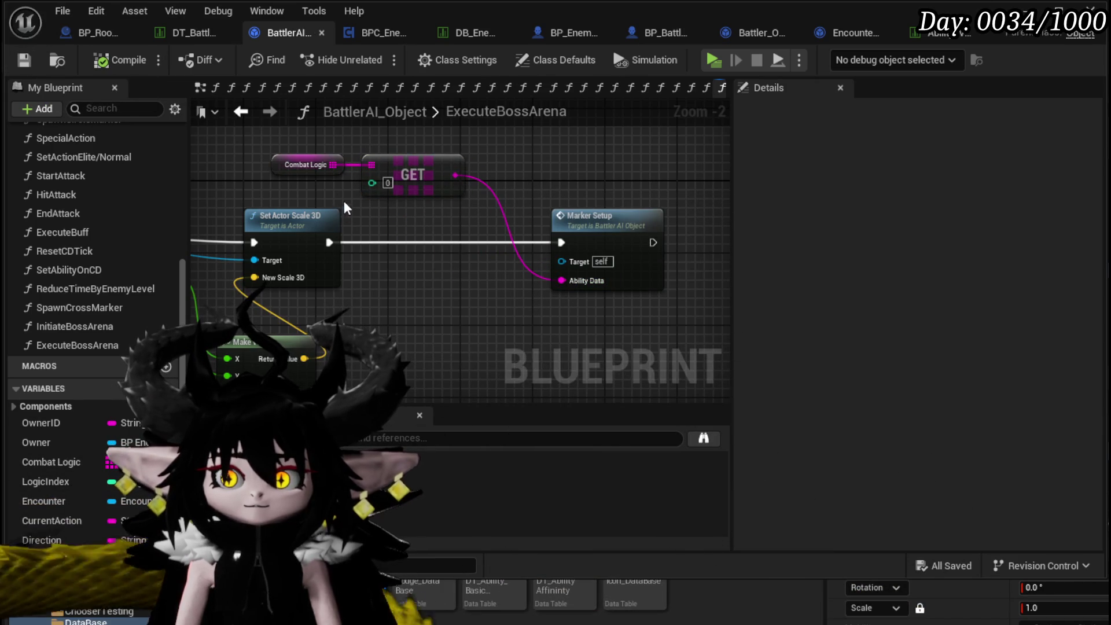
{"action": "mouse_move", "coordinate": [445, 158]}
{"action": "left_mouse_down"}
{"action": "mouse_move", "coordinate": [625, 162]}
{"action": "mouse_move", "coordinate": [525, 159]}
{"action": "left_mouse_up"}
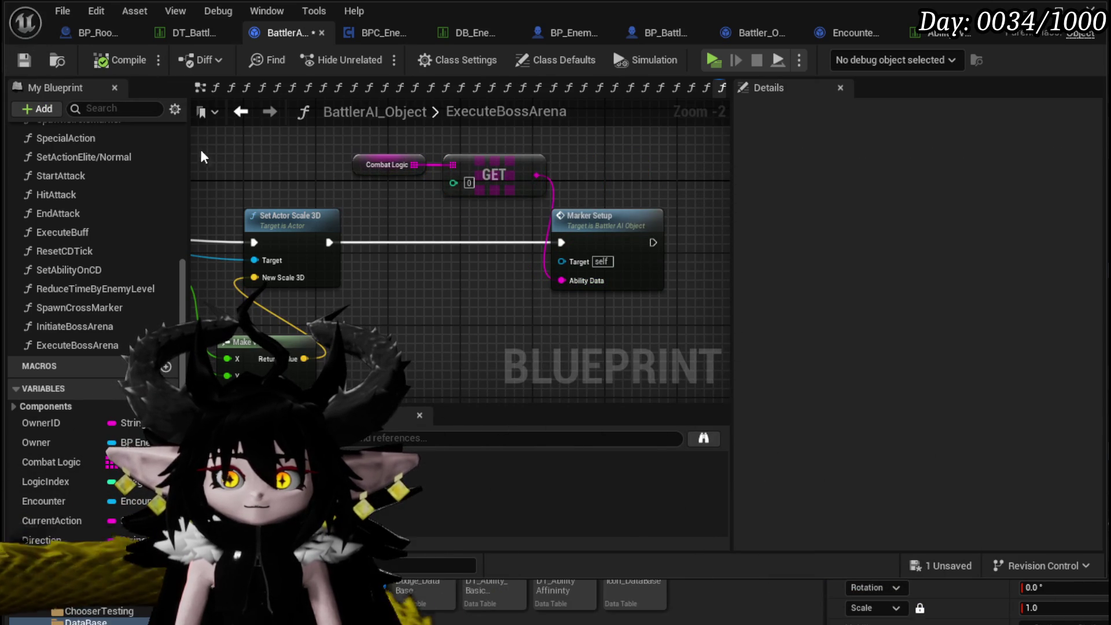
{"action": "key", "text": "ctrl+s"}
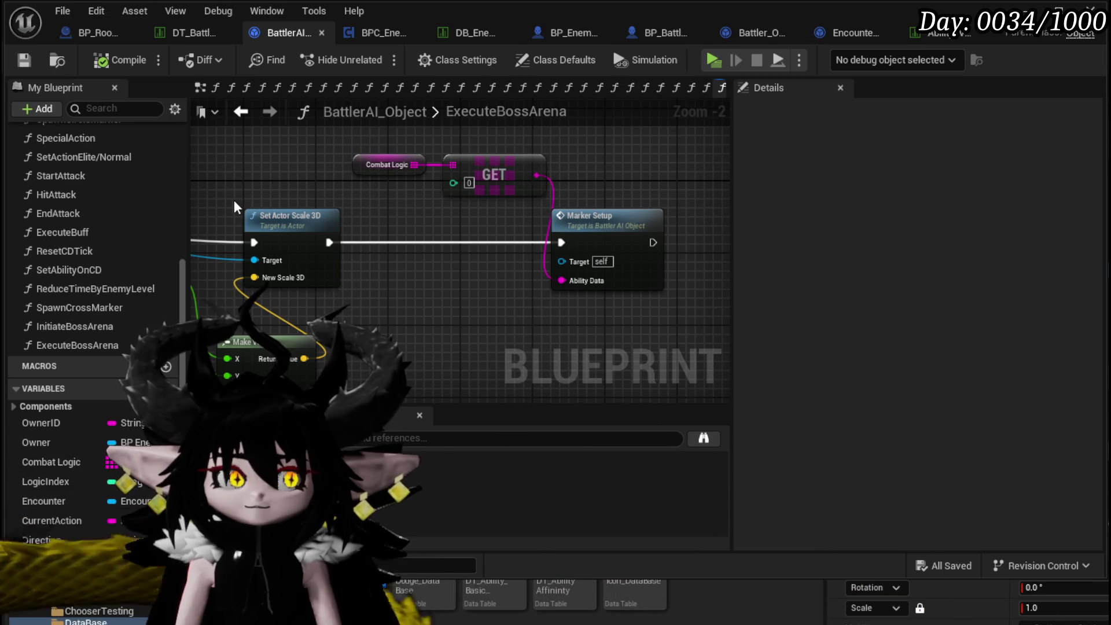
Add an Execute Wait call after Marker Setup with Time 3, and save the Blueprint.
{"action": "scroll", "coordinate": [91, 214], "scroll_direction": "up", "scroll_amount": 3}
{"action": "scroll", "coordinate": [91, 212], "scroll_direction": "up", "scroll_amount": 2}
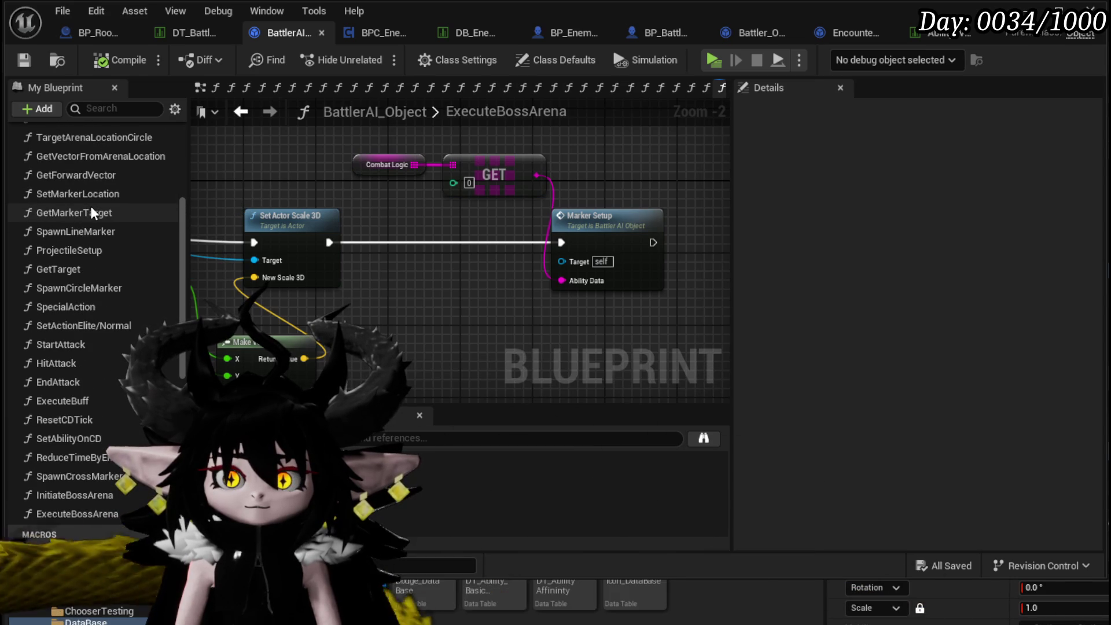
{"action": "scroll", "coordinate": [91, 213], "scroll_direction": "up", "scroll_amount": 3}
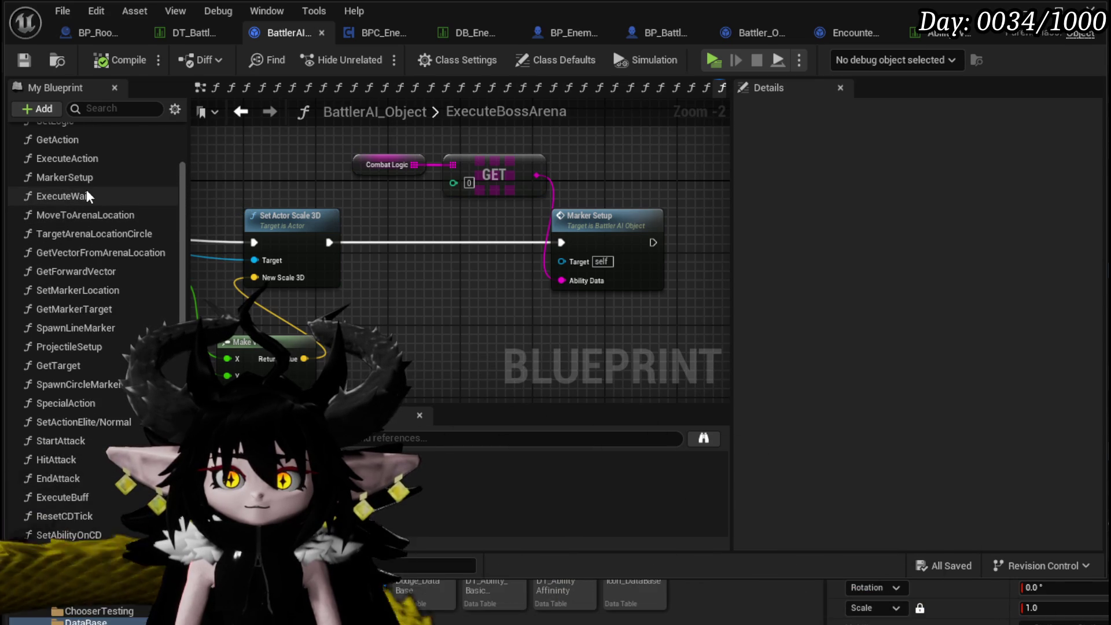
{"action": "mouse_move", "coordinate": [87, 196]}
{"action": "left_mouse_down"}
{"action": "mouse_move", "coordinate": [292, 248]}
{"action": "mouse_move", "coordinate": [452, 313]}
{"action": "left_mouse_up"}
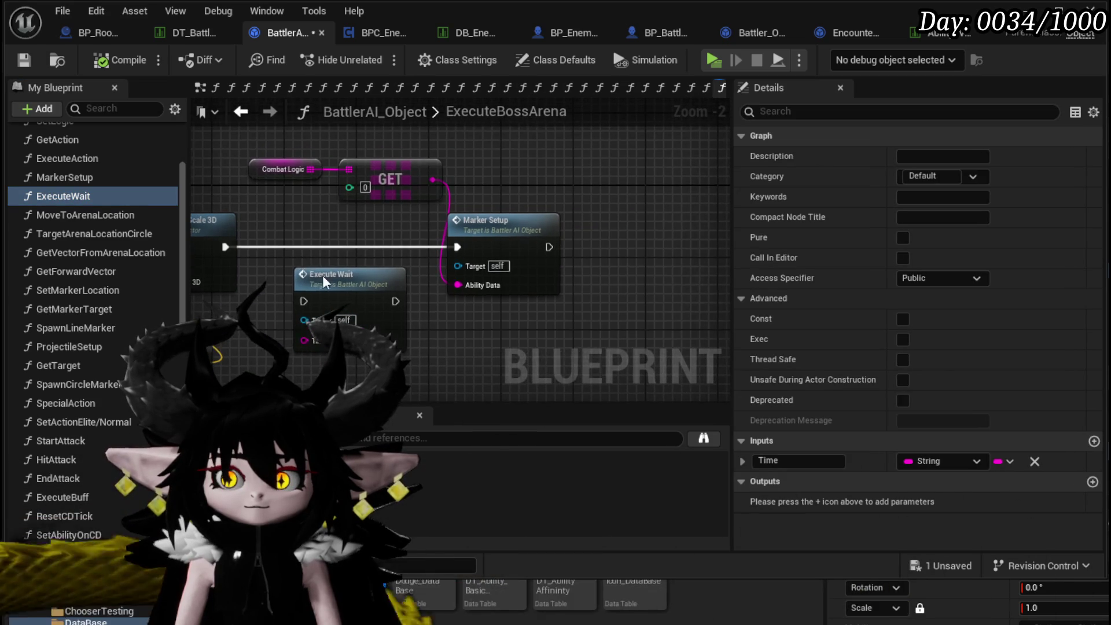
{"action": "left_click_drag", "start_coordinate": [311, 270], "coordinate": [618, 223]}
{"action": "mouse_move", "coordinate": [550, 246]}
{"action": "left_mouse_down"}
{"action": "mouse_move", "coordinate": [584, 249]}
{"action": "mouse_move", "coordinate": [595, 237]}
{"action": "left_mouse_up"}
{"action": "left_click", "coordinate": [642, 286]}
{"action": "type", "text": "3"}
{"action": "left_click", "coordinate": [625, 330]}
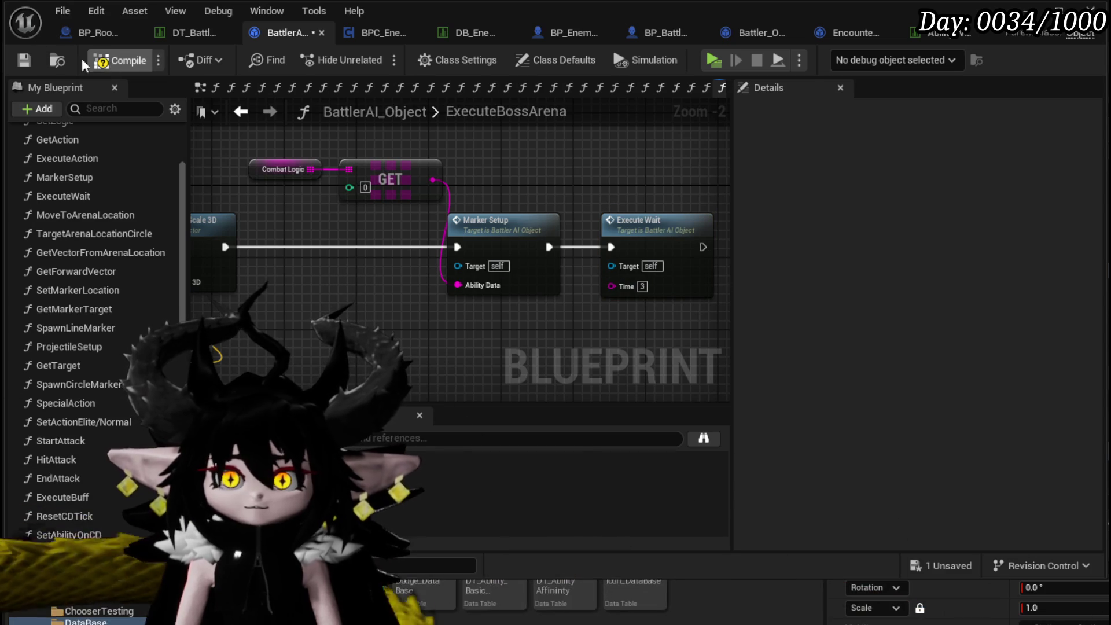
{"action": "left_click", "coordinate": [23, 61]}
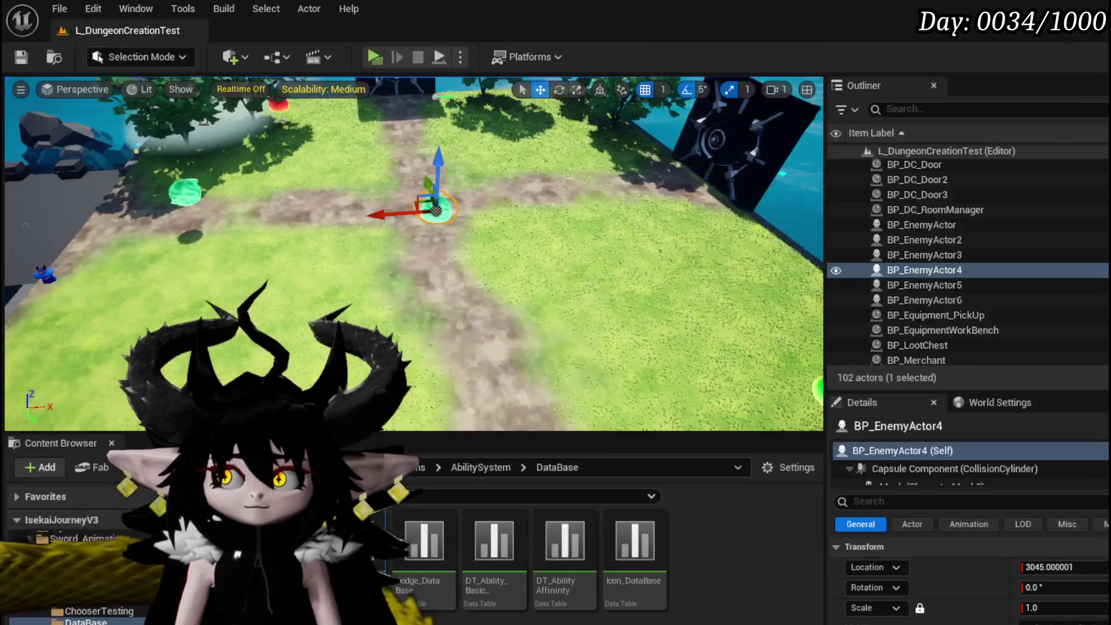
Play-test the Wasp_Queen boss fight, resuming from the breakpoint, then stop the preview.
{"action": "left_click", "coordinate": [371, 58]}
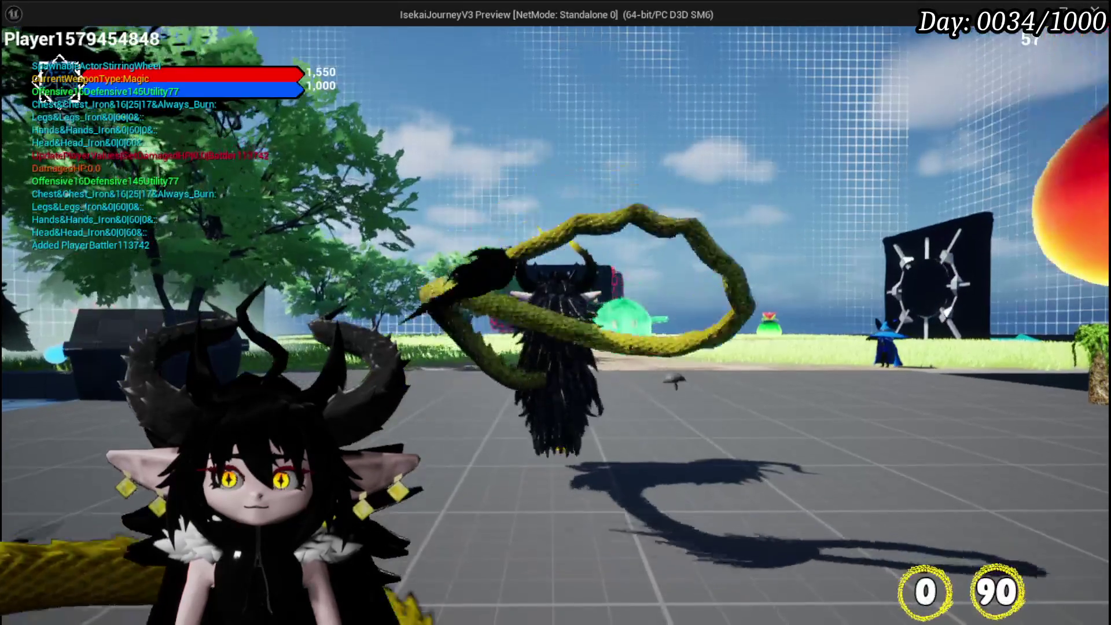
{"action": "key", "text": "w"}
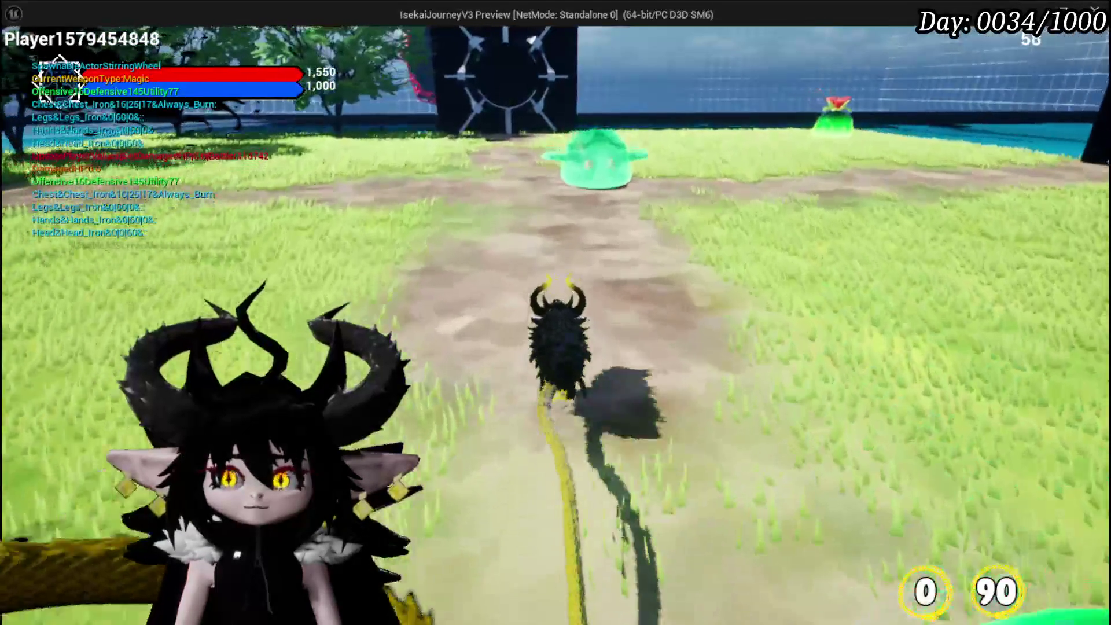
{"action": "key", "text": "e"}
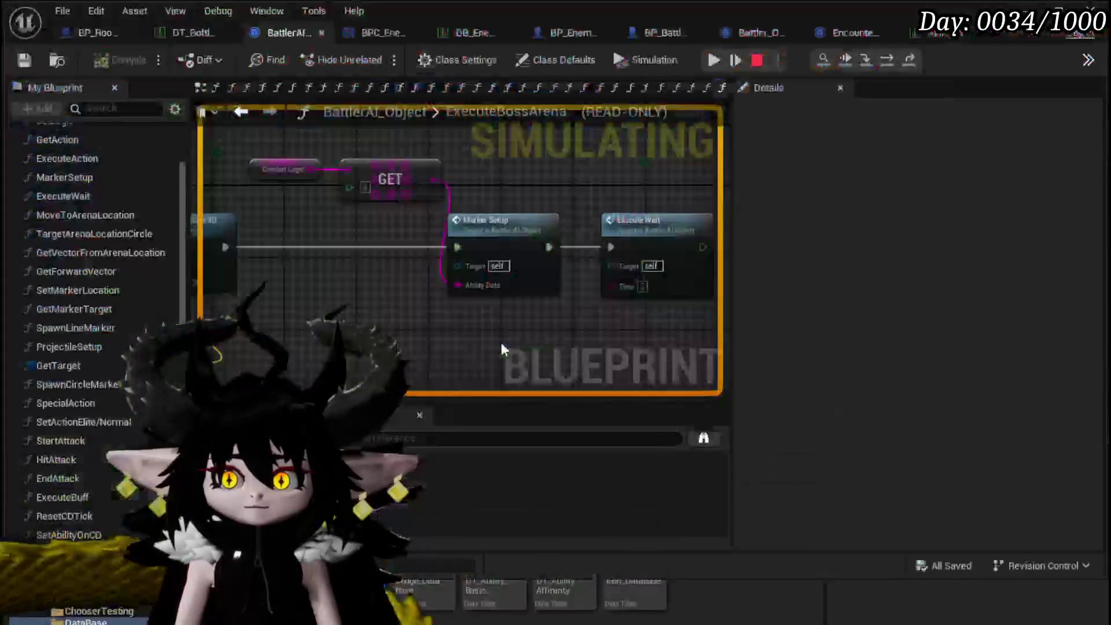
{"action": "scroll", "coordinate": [605, 204], "scroll_direction": "down", "scroll_amount": 2}
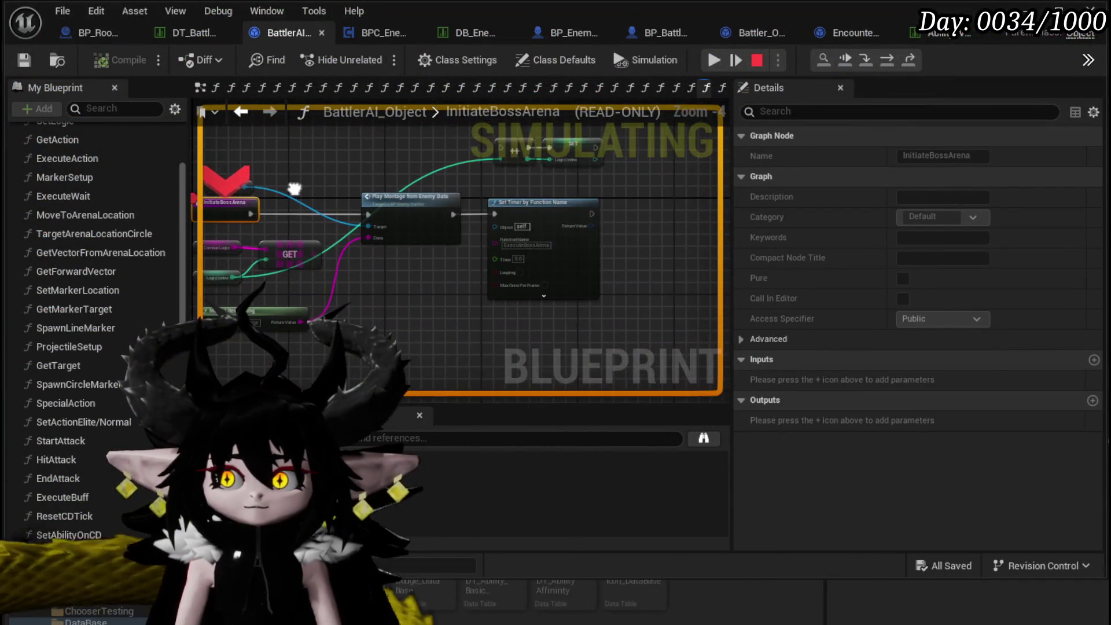
{"action": "left_click", "coordinate": [714, 62]}
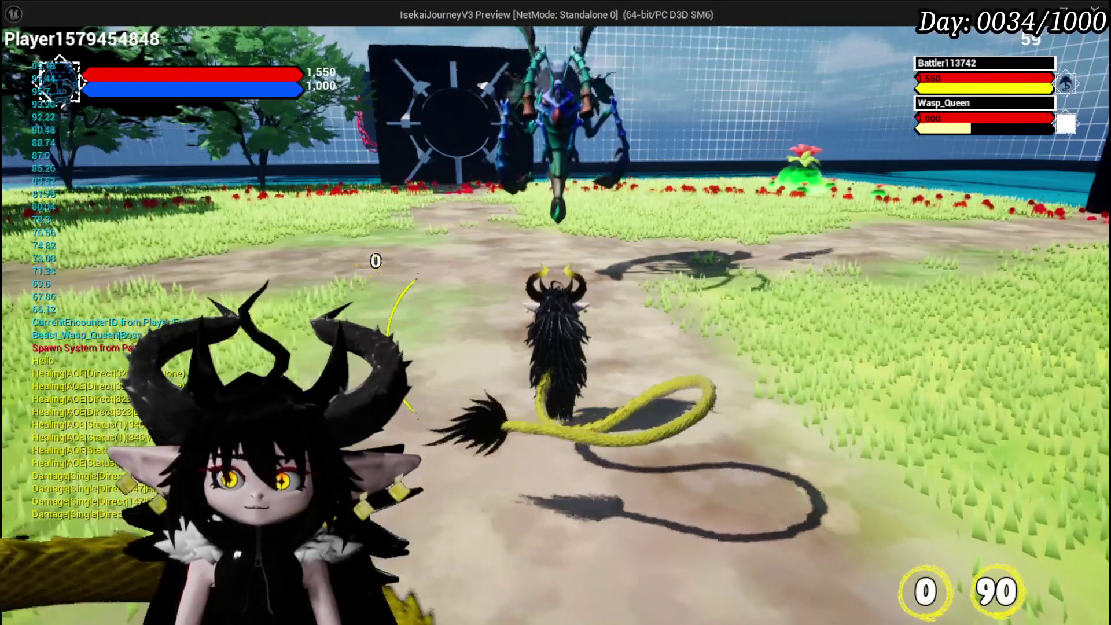
{"action": "key", "text": "Escape"}
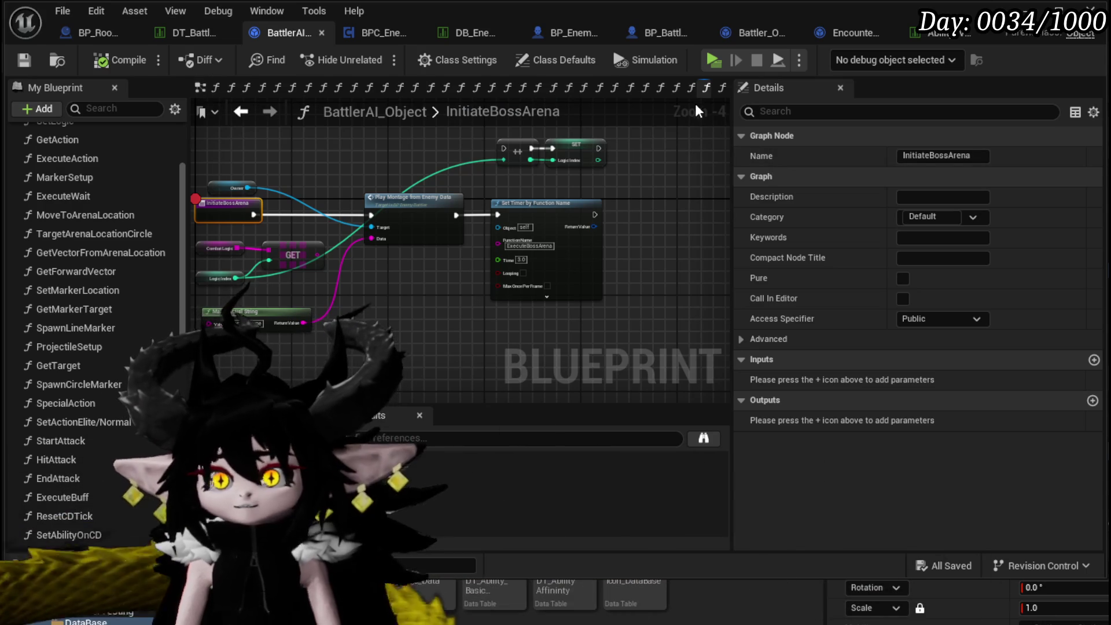
Close the extra function graph tabs to the right and save the Blueprint.
{"action": "left_click_drag", "start_coordinate": [702, 89], "coordinate": [203, 92]}
{"action": "right_click", "coordinate": [215, 90]}
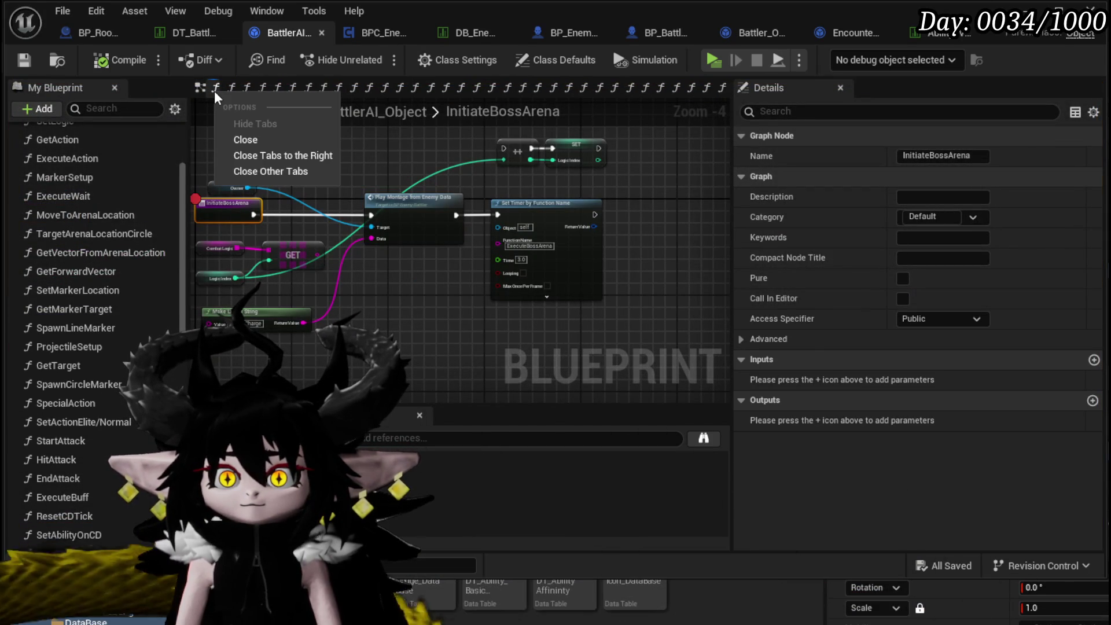
{"action": "left_click", "coordinate": [282, 155]}
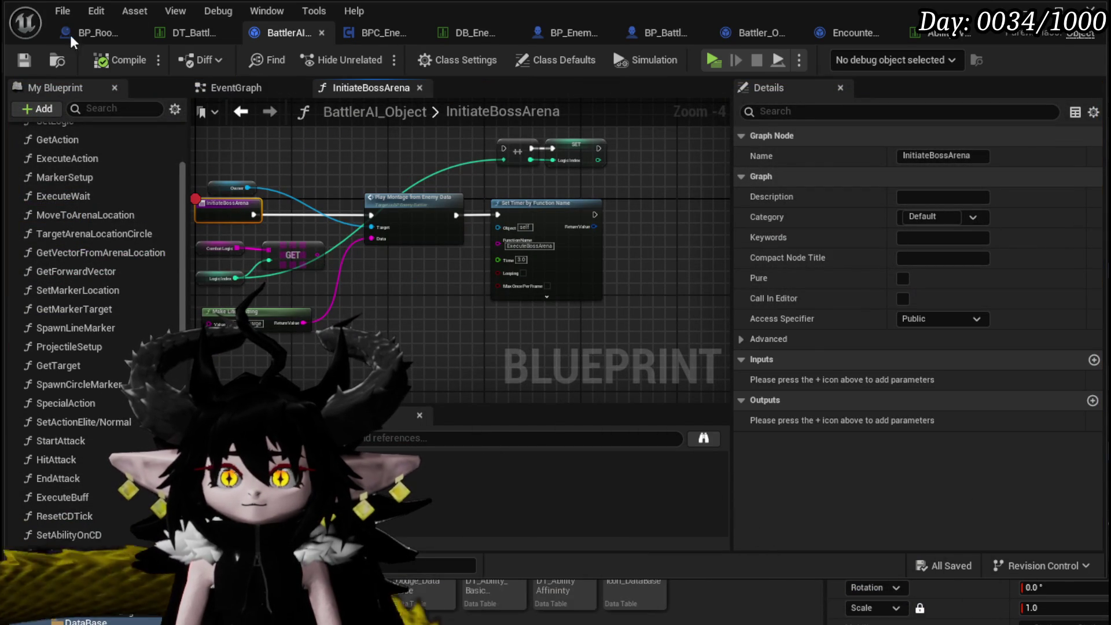
{"action": "key", "text": "ctrl+s"}
{"action": "left_click_drag", "start_coordinate": [256, 137], "coordinate": [349, 150]}
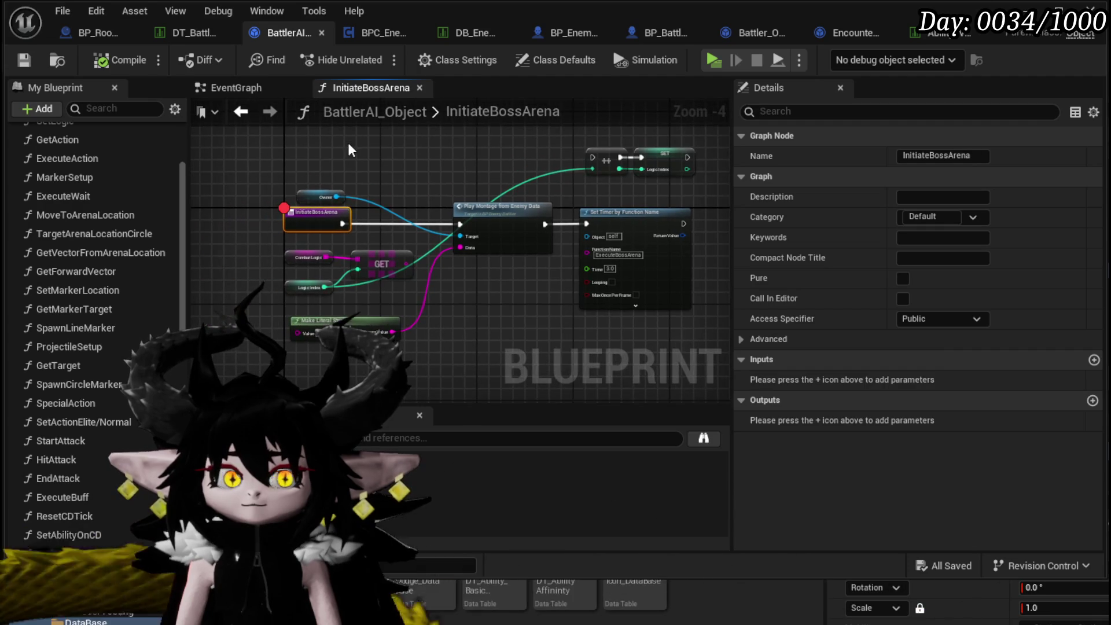
{"action": "scroll", "coordinate": [65, 458], "scroll_direction": "down", "scroll_amount": 5}
In ExecuteBossArena, delete the Execute Wait, Combat Logic, GET and Marker Setup nodes, then save.
{"action": "double_click", "coordinate": [58, 460]}
{"action": "scroll", "coordinate": [502, 276], "scroll_direction": "up", "scroll_amount": 3}
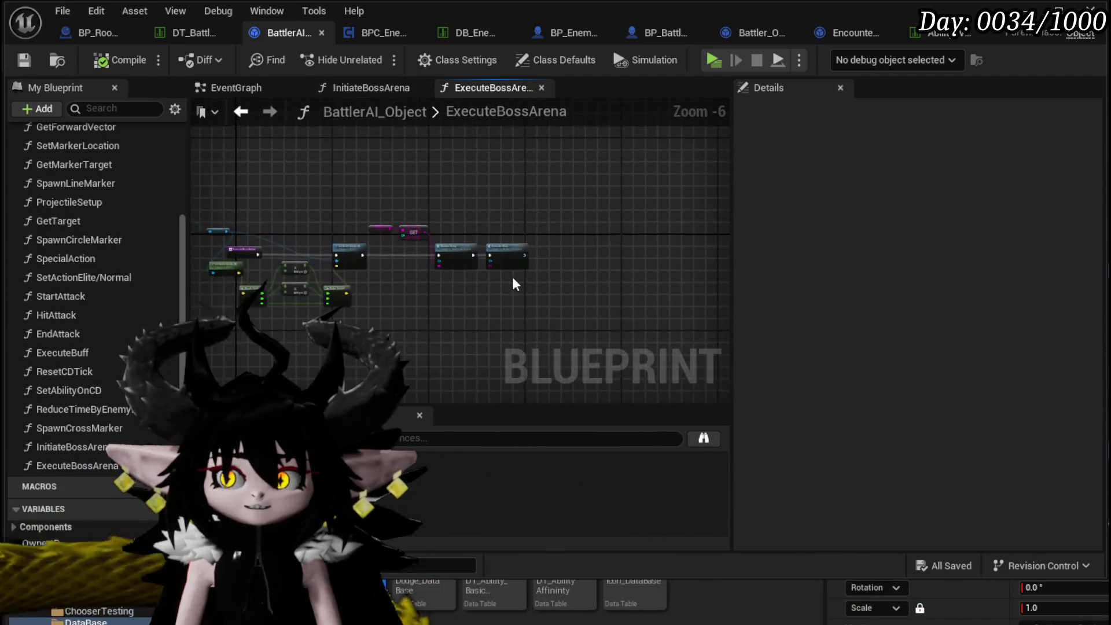
{"action": "left_click_drag", "start_coordinate": [452, 301], "coordinate": [561, 176]}
{"action": "key", "text": "Delete"}
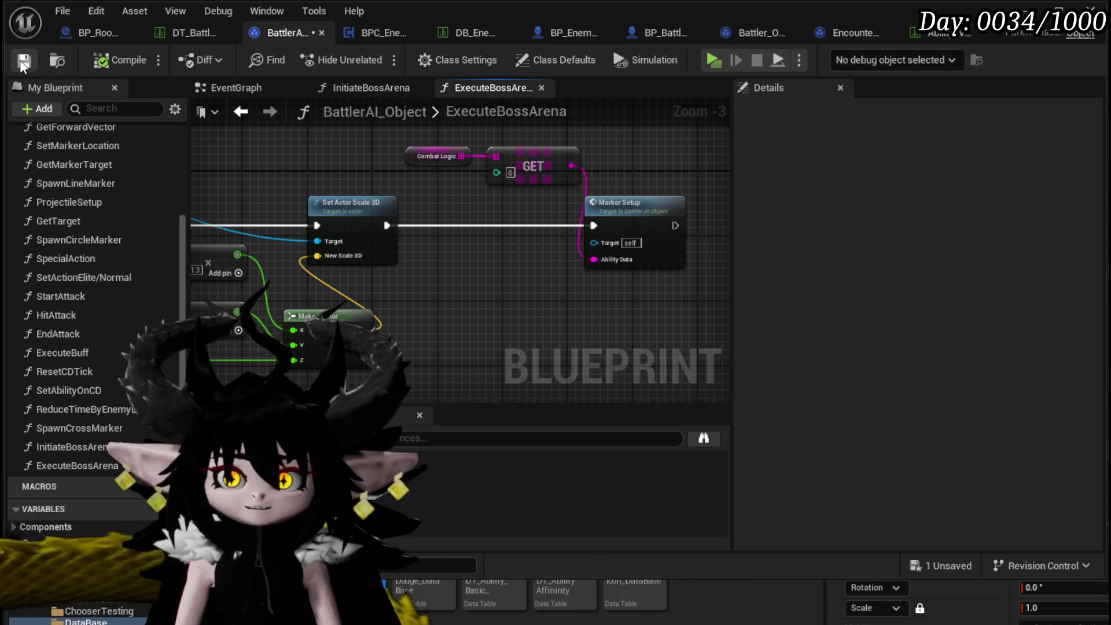
{"action": "left_click_drag", "start_coordinate": [397, 278], "coordinate": [664, 144]}
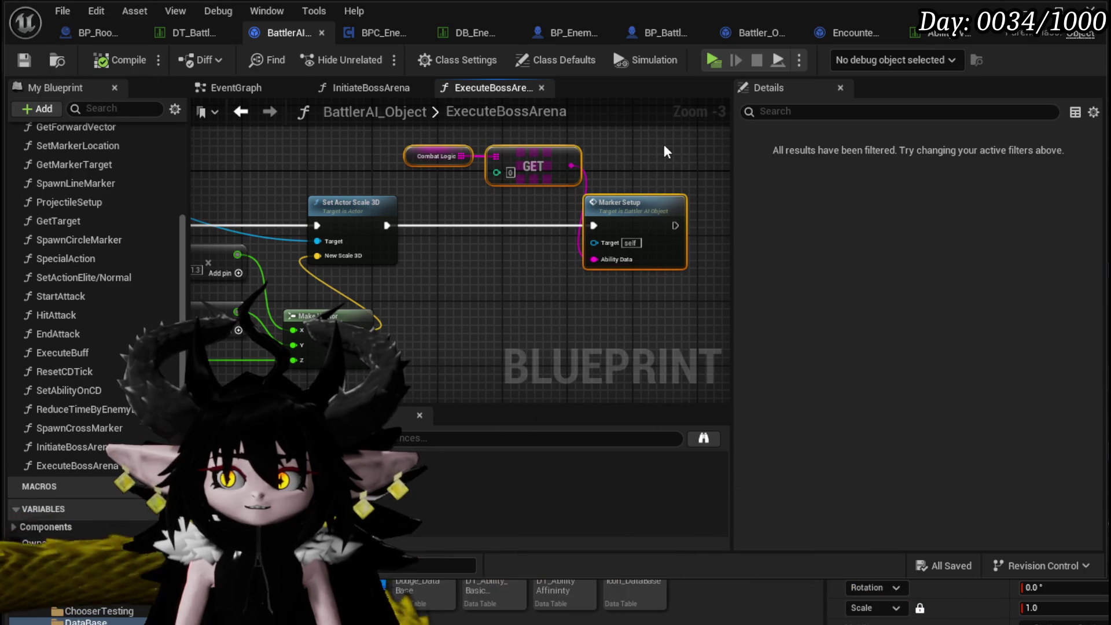
{"action": "key", "text": "Delete"}
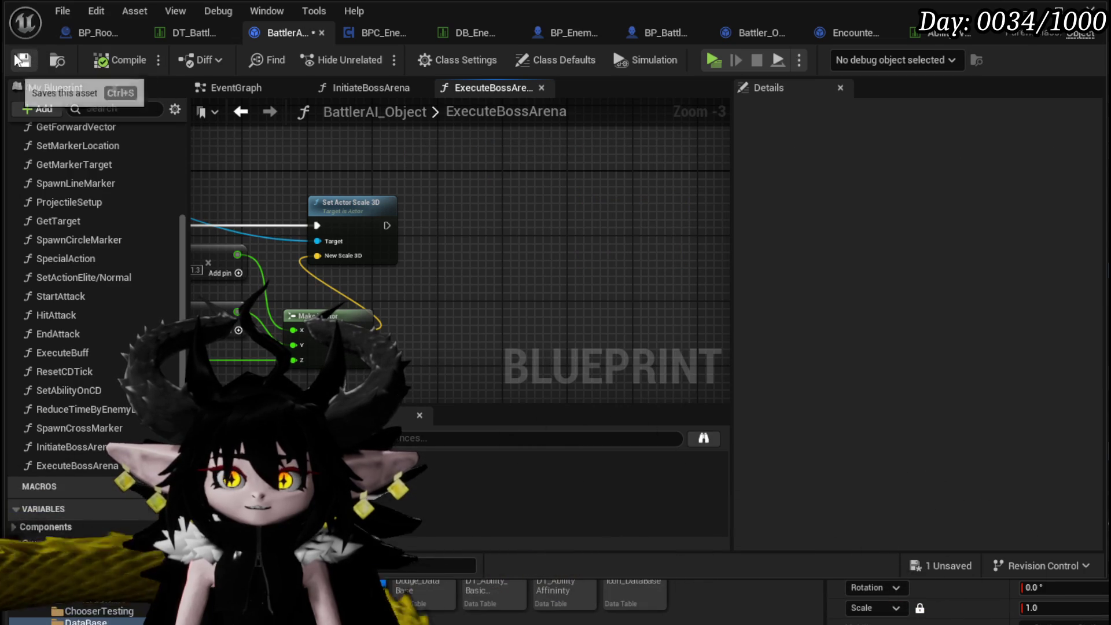
{"action": "left_click", "coordinate": [22, 60]}
{"action": "scroll", "coordinate": [50, 260], "scroll_direction": "up", "scroll_amount": 5}
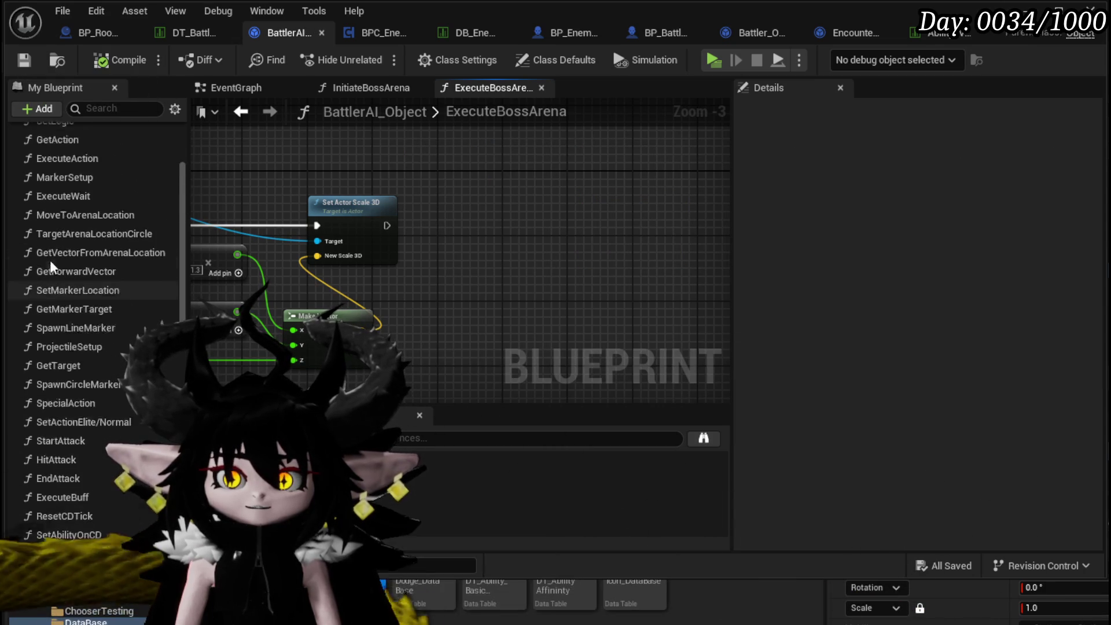
Open the GetAction graph and survey its Parse Into Array, Execute Wait, Execute Action and LENGTH nodes.
{"action": "double_click", "coordinate": [57, 212]}
{"action": "scroll", "coordinate": [415, 234], "scroll_direction": "up", "scroll_amount": 5}
{"action": "scroll", "coordinate": [414, 234], "scroll_direction": "down", "scroll_amount": 4}
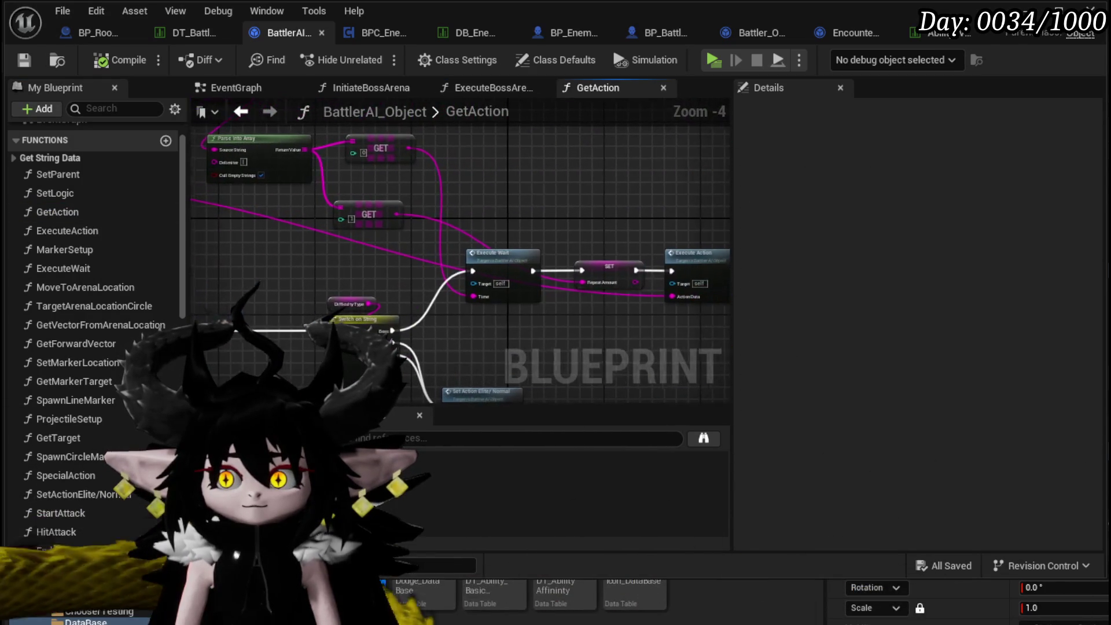
{"action": "left_click_drag", "start_coordinate": [260, 231], "coordinate": [199, 249]}
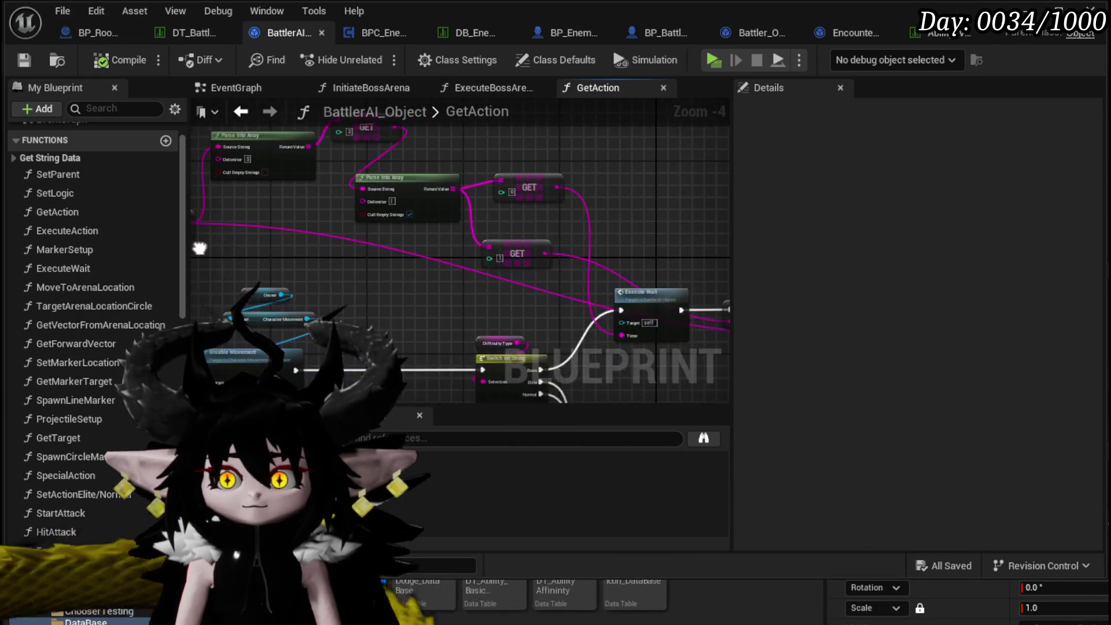
{"action": "left_click_drag", "start_coordinate": [310, 258], "coordinate": [112, 223]}
{"action": "mouse_move", "coordinate": [232, 220]}
{"action": "left_mouse_down"}
{"action": "mouse_move", "coordinate": [391, 259]}
{"action": "mouse_move", "coordinate": [306, 150]}
{"action": "left_mouse_up"}
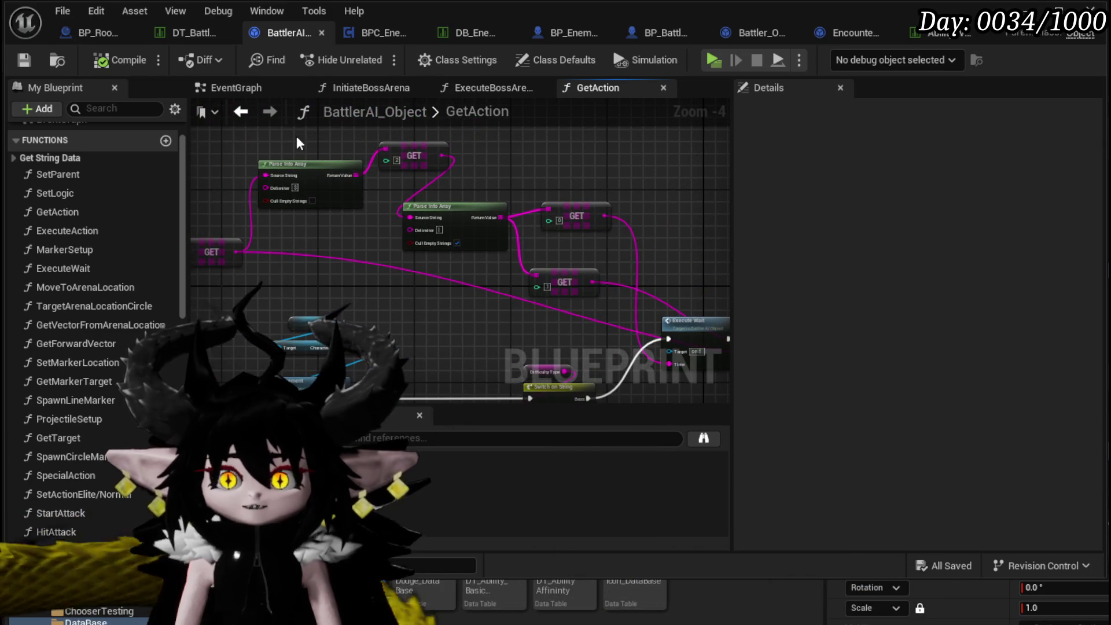
{"action": "mouse_move", "coordinate": [711, 286]}
{"action": "left_mouse_down"}
{"action": "mouse_move", "coordinate": [239, 192]}
{"action": "mouse_move", "coordinate": [420, 194]}
{"action": "left_mouse_up"}
{"action": "mouse_move", "coordinate": [639, 302]}
{"action": "left_mouse_down"}
{"action": "mouse_move", "coordinate": [603, 196]}
{"action": "mouse_move", "coordinate": [218, 290]}
{"action": "mouse_move", "coordinate": [377, 238]}
{"action": "mouse_move", "coordinate": [457, 268]}
{"action": "mouse_move", "coordinate": [440, 313]}
{"action": "mouse_move", "coordinate": [458, 321]}
{"action": "mouse_move", "coordinate": [472, 290]}
{"action": "mouse_move", "coordinate": [393, 286]}
{"action": "left_mouse_up"}
{"action": "scroll", "coordinate": [455, 288], "scroll_direction": "up", "scroll_amount": 1}
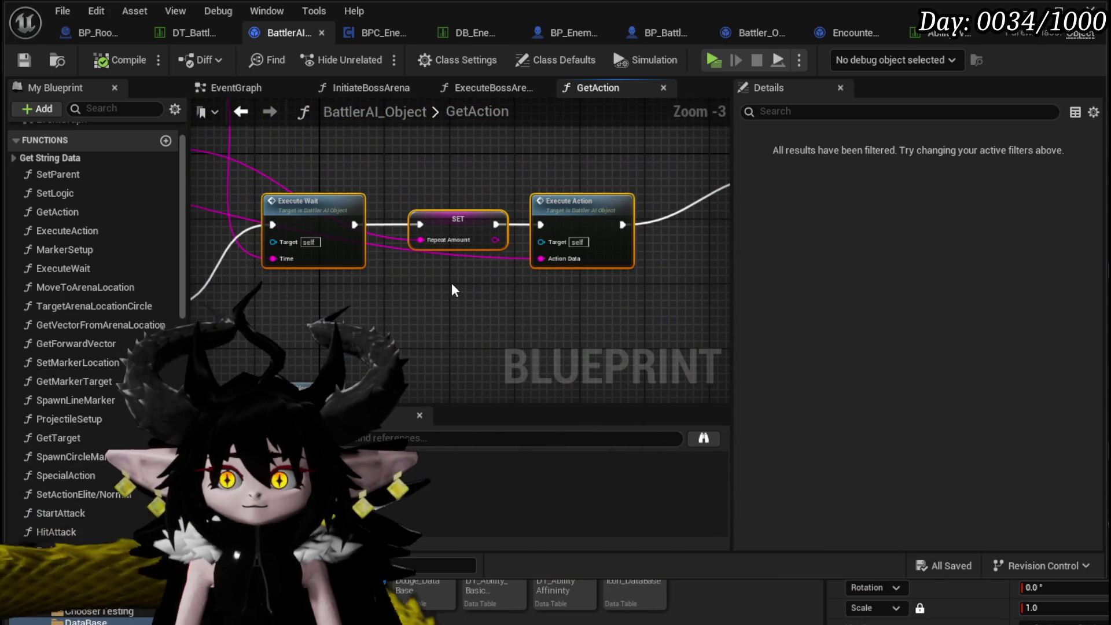
{"action": "scroll", "coordinate": [454, 290], "scroll_direction": "down", "scroll_amount": 1}
{"action": "mouse_move", "coordinate": [454, 289]}
{"action": "left_mouse_down"}
{"action": "mouse_move", "coordinate": [596, 325]}
{"action": "mouse_move", "coordinate": [631, 347]}
{"action": "mouse_move", "coordinate": [941, 378]}
{"action": "left_mouse_up"}
{"action": "mouse_move", "coordinate": [860, 281]}
{"action": "left_mouse_down"}
{"action": "mouse_move", "coordinate": [690, 232]}
{"action": "mouse_move", "coordinate": [407, 197]}
{"action": "left_mouse_up"}
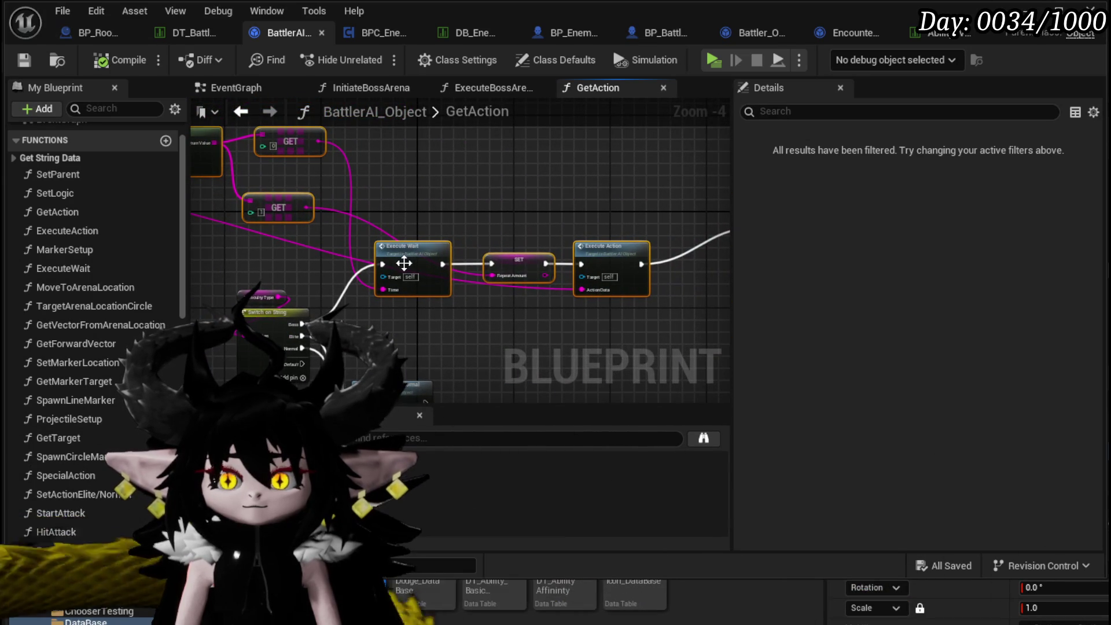
Select the chain from Execute Wait through Execute Action to the Branch and LENGTH nodes.
{"action": "right_click", "coordinate": [404, 264]}
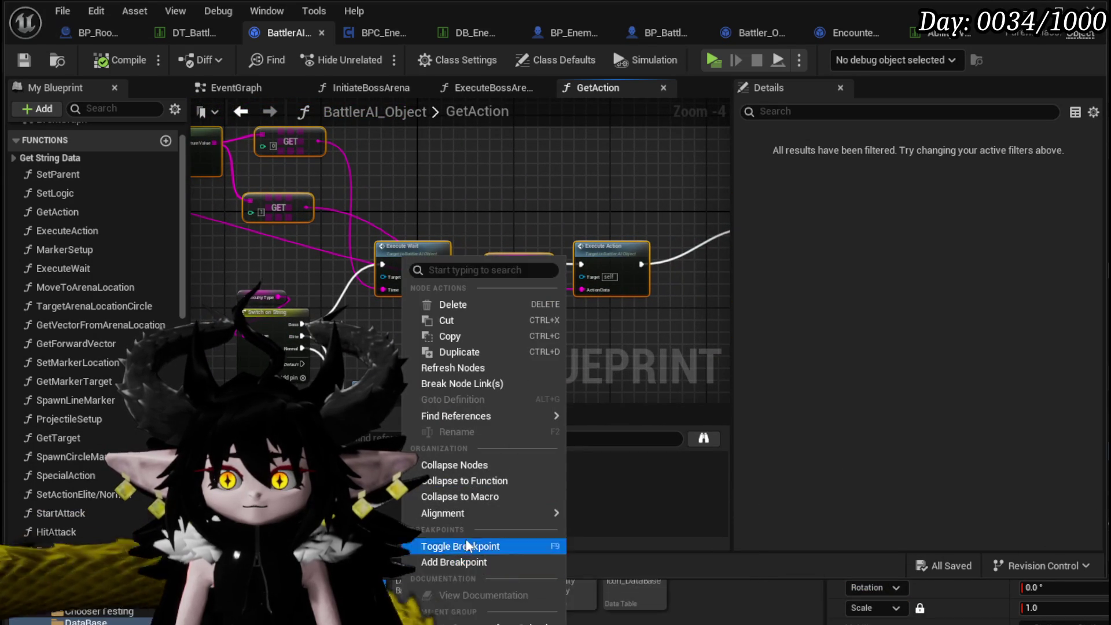
{"action": "mouse_move", "coordinate": [405, 376]}
{"action": "left_mouse_down"}
{"action": "mouse_move", "coordinate": [248, 216]}
{"action": "mouse_move", "coordinate": [285, 169]}
{"action": "mouse_move", "coordinate": [270, 169]}
{"action": "mouse_move", "coordinate": [374, 172]}
{"action": "left_mouse_up"}
{"action": "mouse_move", "coordinate": [358, 213]}
{"action": "left_mouse_down"}
{"action": "mouse_move", "coordinate": [742, 312]}
{"action": "mouse_move", "coordinate": [626, 330]}
{"action": "left_mouse_up"}
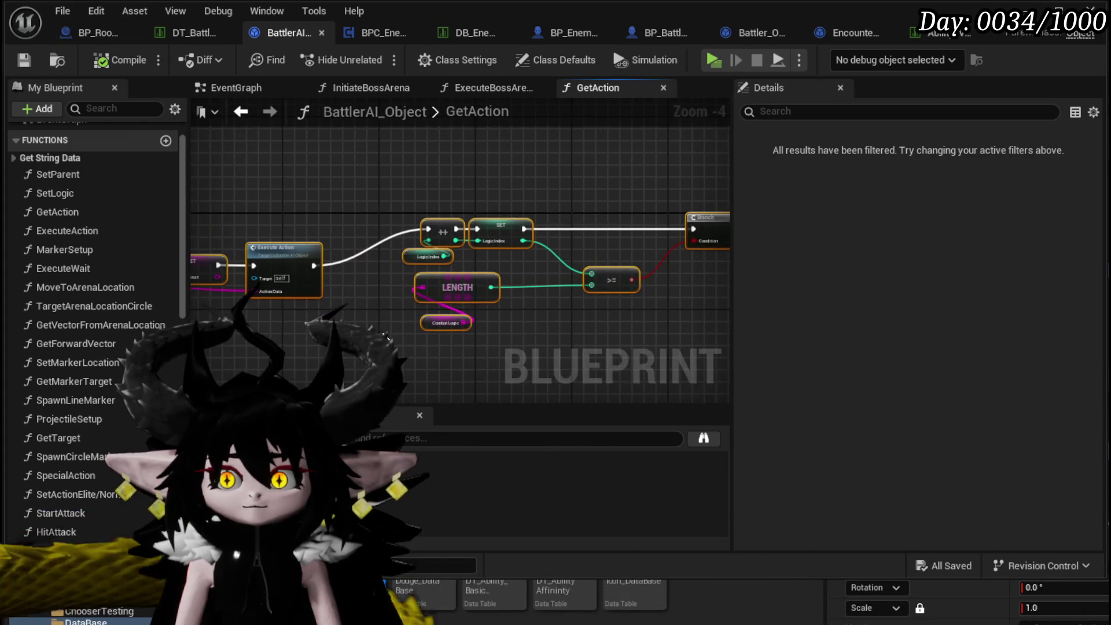
{"action": "left_click_drag", "start_coordinate": [386, 335], "coordinate": [551, 288]}
Collapse the selected nodes into a new function named ExecuteBossAbility.
{"action": "right_click", "coordinate": [349, 250]}
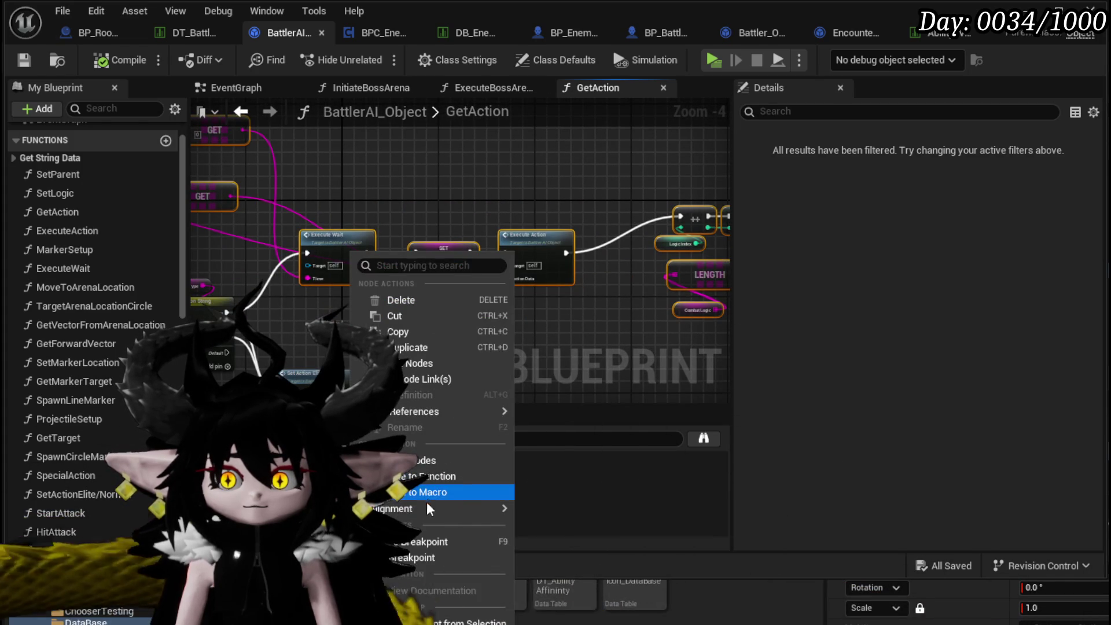
{"action": "left_click", "coordinate": [431, 476]}
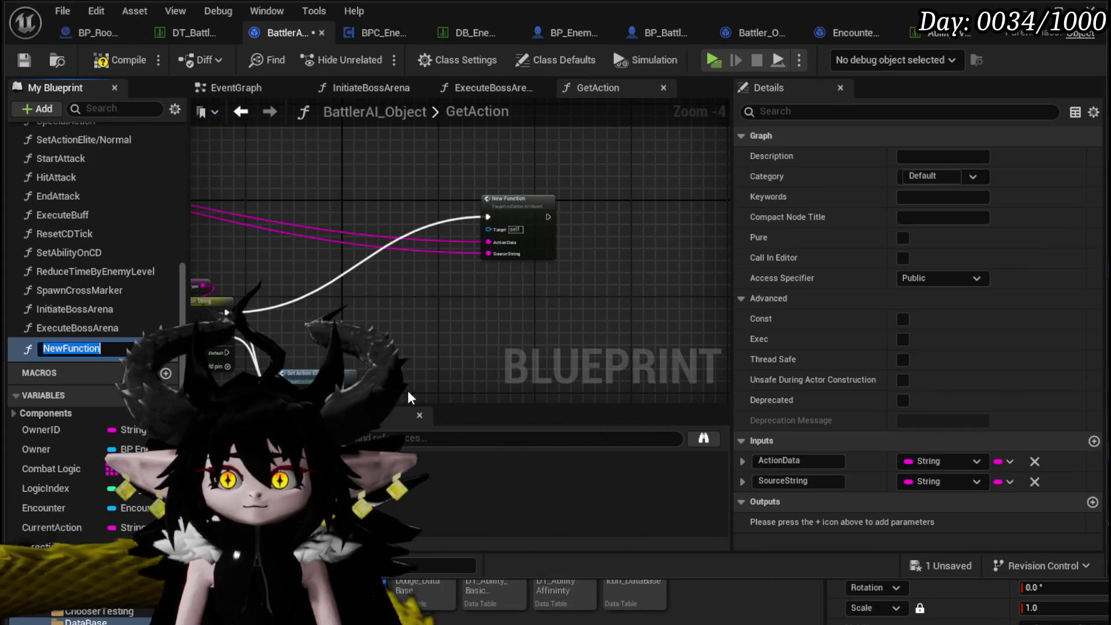
{"action": "type", "text": "Exe"}
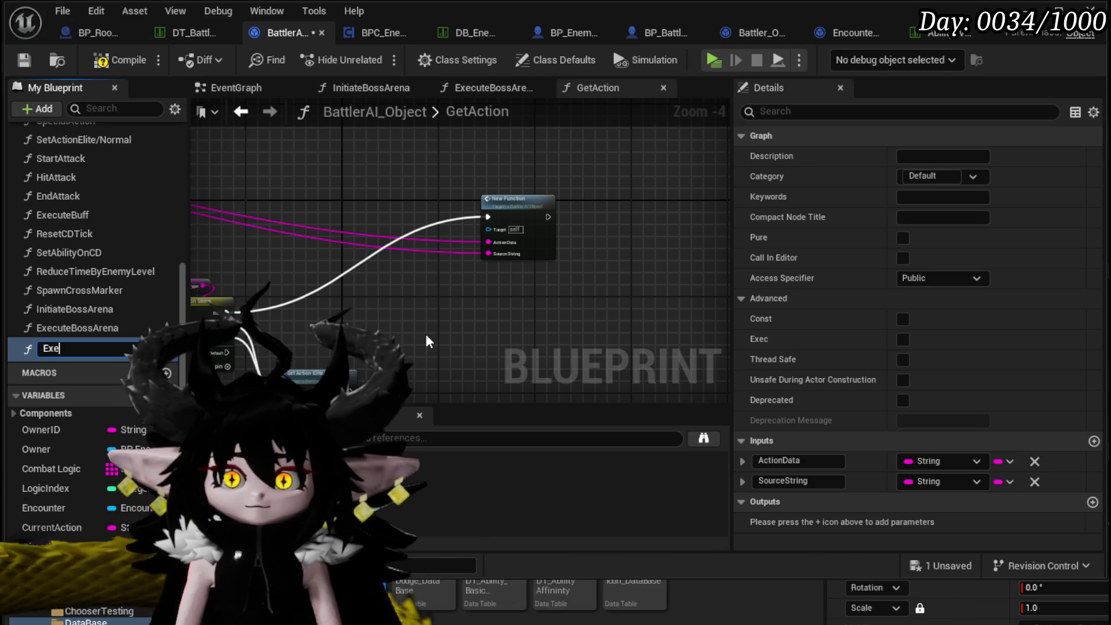
{"action": "type", "text": "cuteBo"}
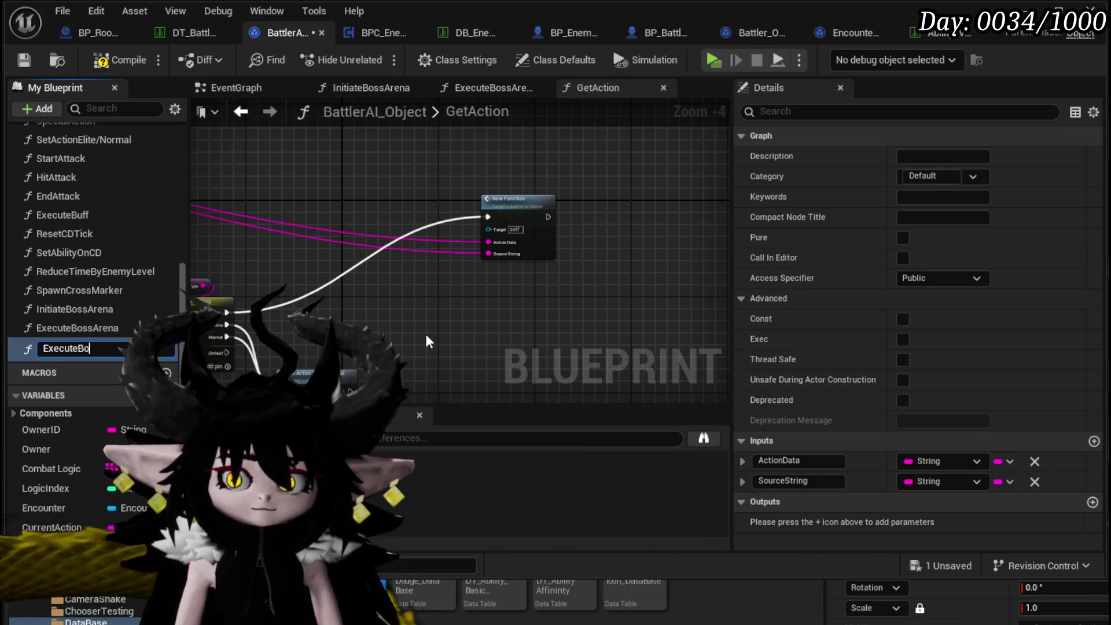
{"action": "type", "text": "ssAbility"}
{"action": "key", "text": "Return"}
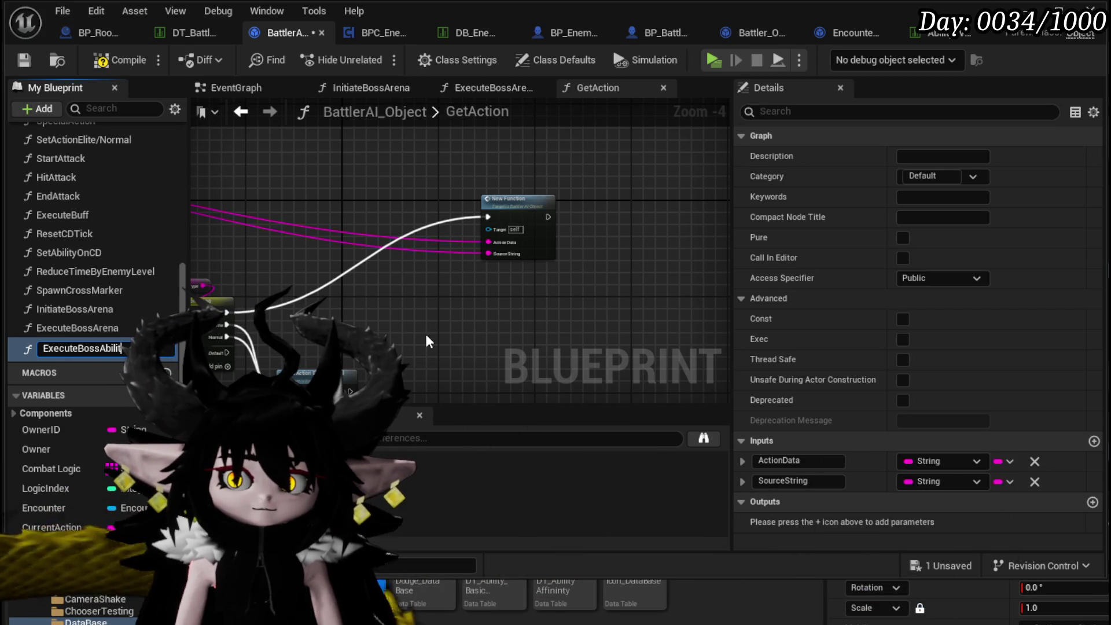
{"action": "mouse_move", "coordinate": [510, 208]}
{"action": "left_mouse_down"}
{"action": "mouse_move", "coordinate": [659, 226]}
{"action": "mouse_move", "coordinate": [495, 228]}
{"action": "left_mouse_up"}
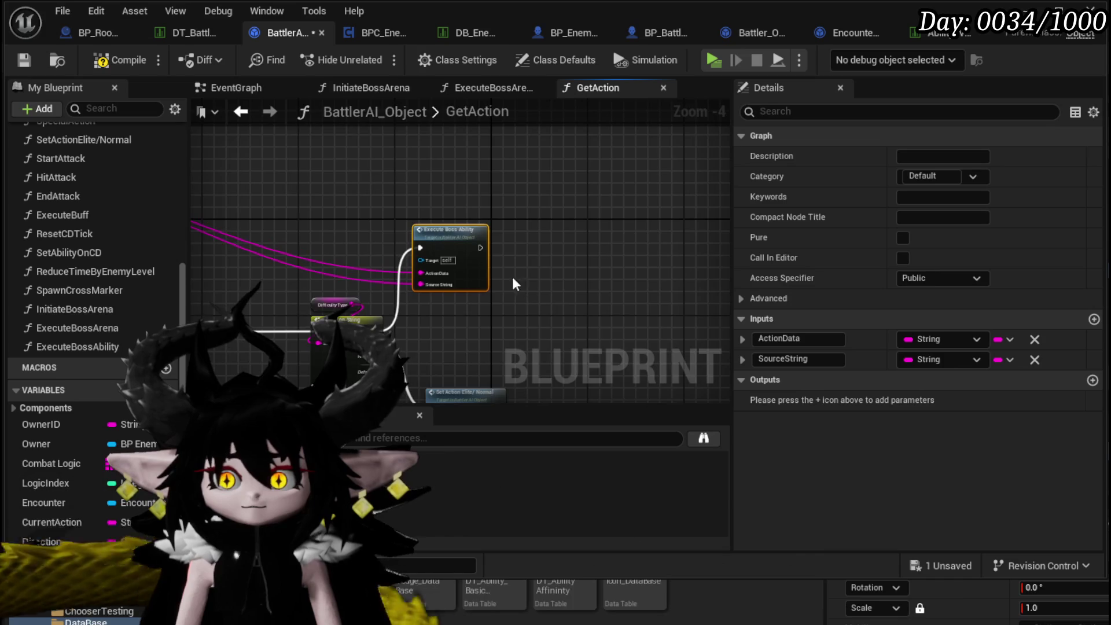
{"action": "scroll", "coordinate": [490, 263], "scroll_direction": "up", "scroll_amount": 3}
Rename the ExecuteBossAbility function to SetActionBoss.
{"action": "right_click", "coordinate": [66, 346]}
{"action": "left_click", "coordinate": [115, 403]}
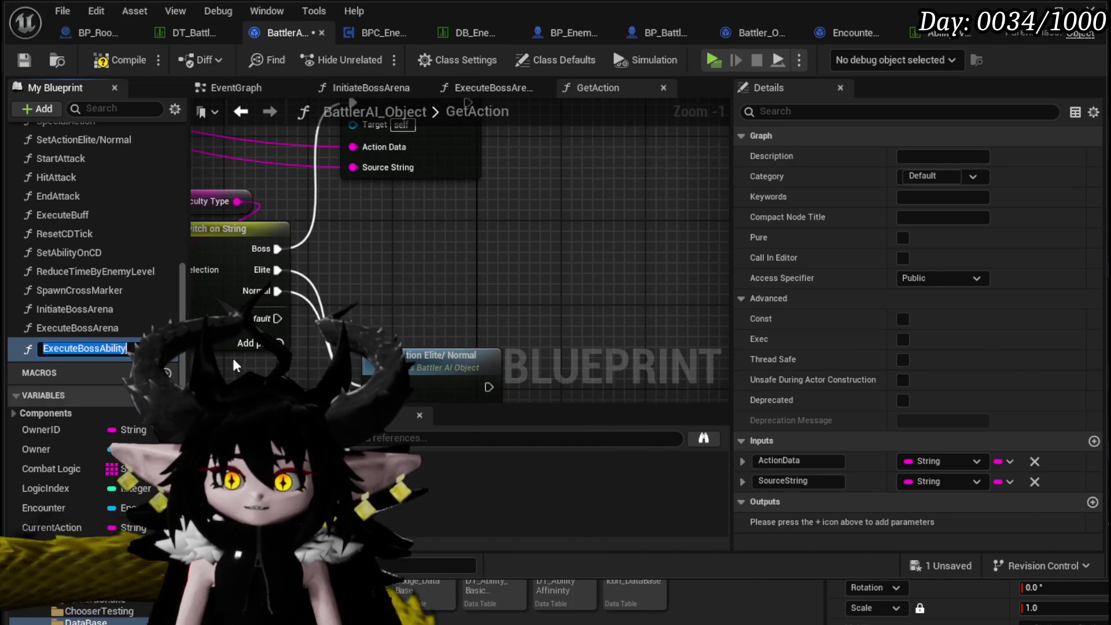
{"action": "type", "text": "SetAc"}
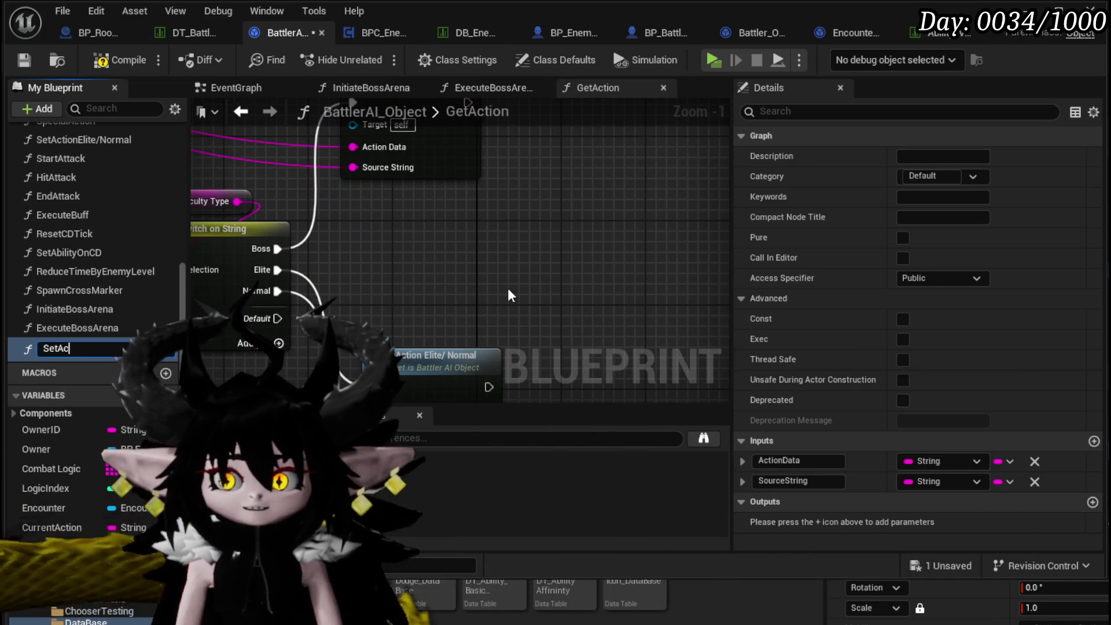
{"action": "type", "text": "tionBoss"}
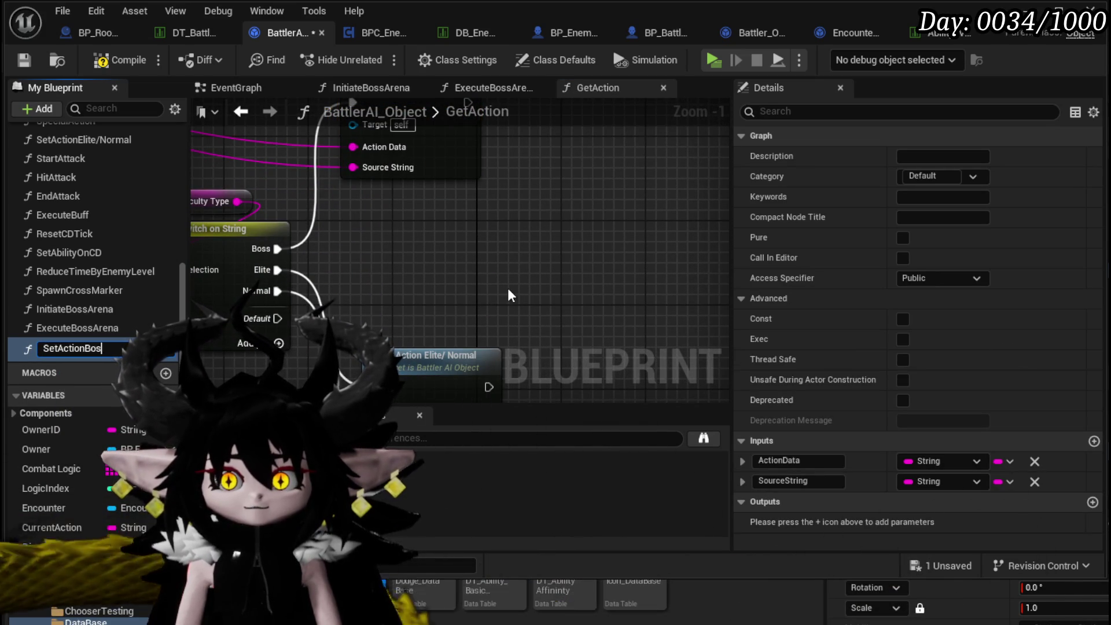
{"action": "key", "text": "Return"}
Connect the Combat Logic GET result to the Set Action Boss node's Action Data input.
{"action": "mouse_move", "coordinate": [447, 166]}
{"action": "left_mouse_down"}
{"action": "mouse_move", "coordinate": [471, 262]}
{"action": "mouse_move", "coordinate": [588, 305]}
{"action": "left_mouse_up"}
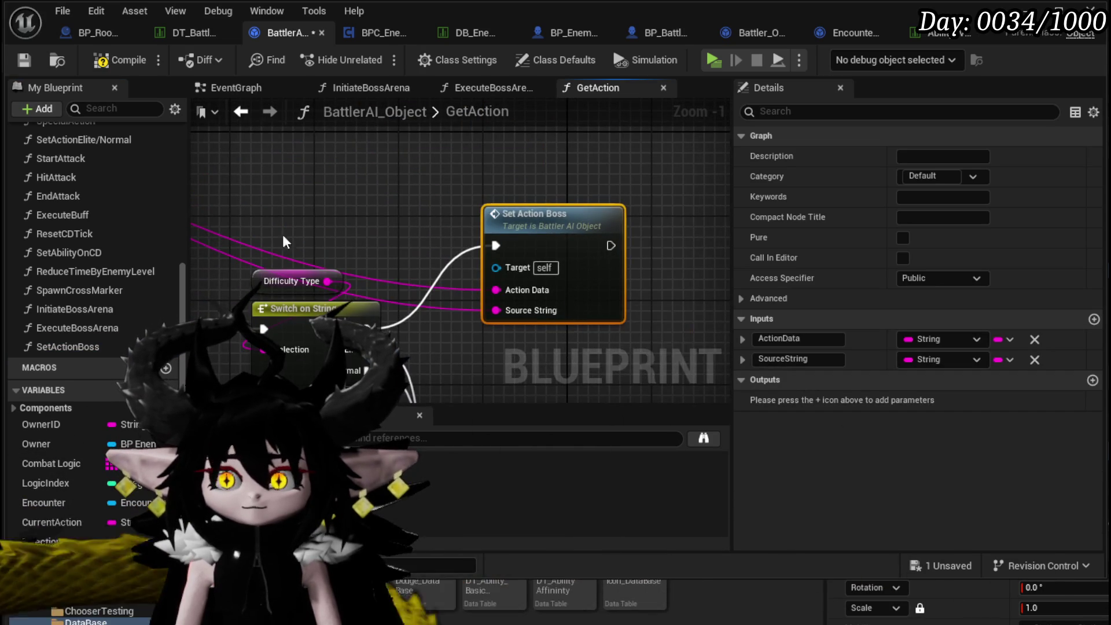
{"action": "scroll", "coordinate": [277, 237], "scroll_direction": "down", "scroll_amount": 2}
{"action": "mouse_move", "coordinate": [254, 249]}
{"action": "left_mouse_down"}
{"action": "mouse_move", "coordinate": [420, 201]}
{"action": "mouse_move", "coordinate": [412, 356]}
{"action": "left_mouse_up"}
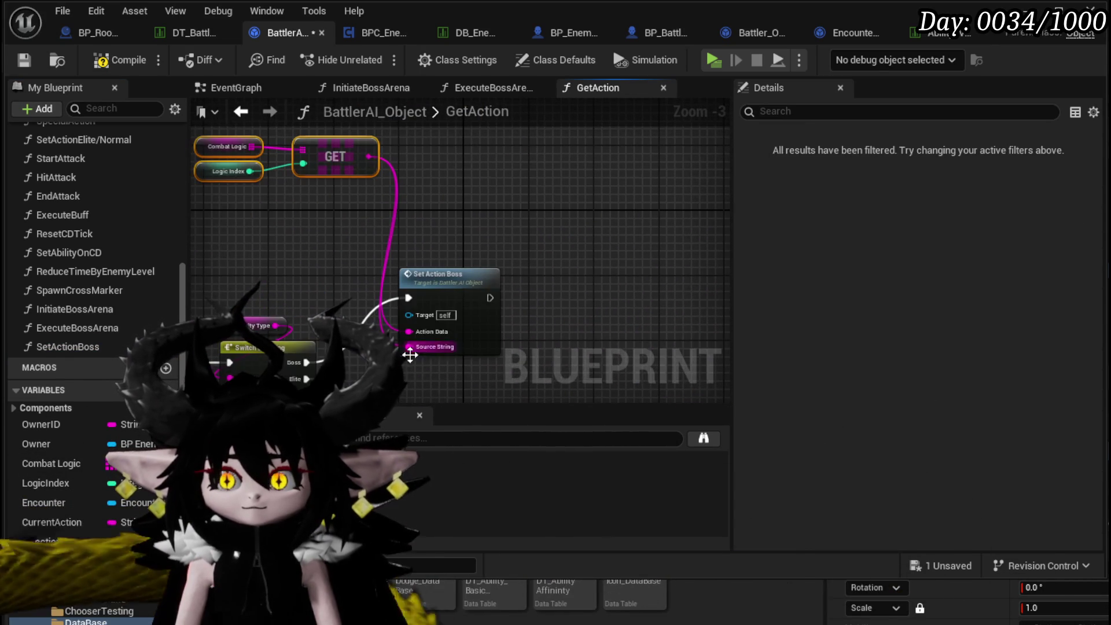
{"action": "left_click_drag", "start_coordinate": [425, 336], "coordinate": [425, 335]}
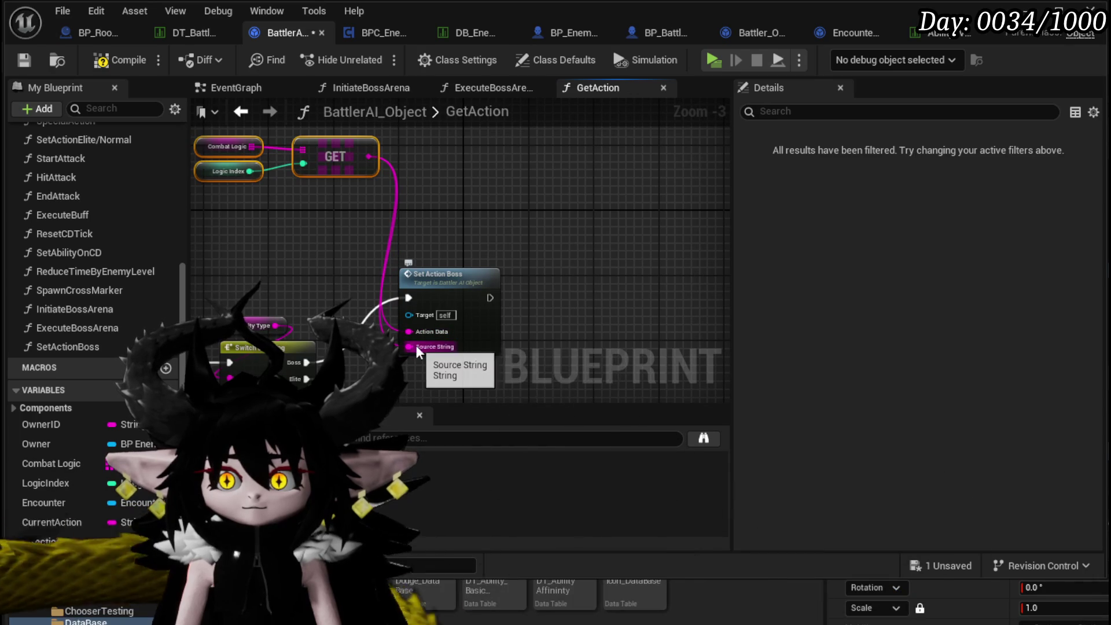
Open the SetActionBoss graph and remove its unused SourceString input, leaving only ActionData.
{"action": "double_click", "coordinate": [488, 339]}
{"action": "scroll", "coordinate": [323, 303], "scroll_direction": "up", "scroll_amount": 5}
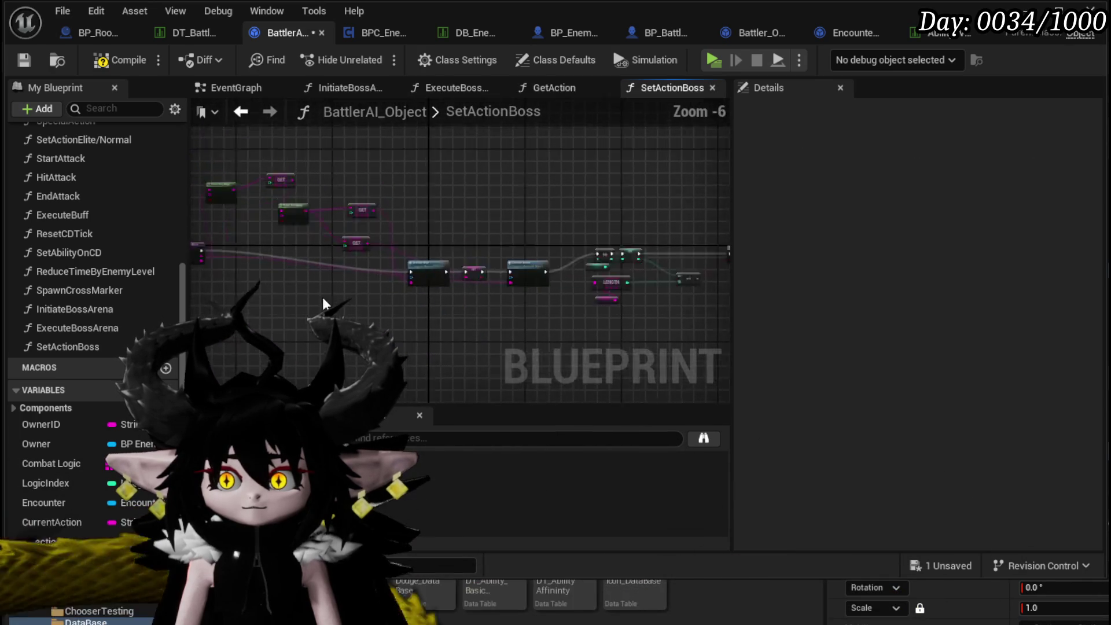
{"action": "left_click", "coordinate": [279, 195]}
{"action": "scroll", "coordinate": [347, 263], "scroll_direction": "down", "scroll_amount": 2}
{"action": "mouse_move", "coordinate": [372, 265]}
{"action": "left_mouse_down"}
{"action": "mouse_move", "coordinate": [415, 241]}
{"action": "mouse_move", "coordinate": [332, 277]}
{"action": "mouse_move", "coordinate": [342, 310]}
{"action": "left_mouse_up"}
{"action": "scroll", "coordinate": [298, 287], "scroll_direction": "up", "scroll_amount": 2}
{"action": "left_click", "coordinate": [348, 347]}
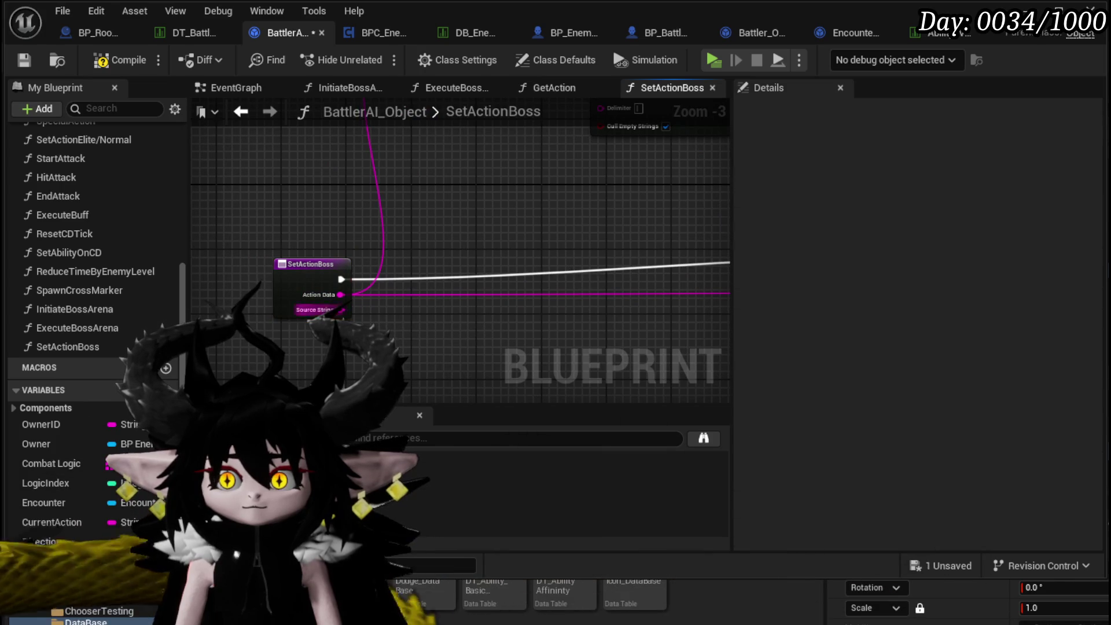
{"action": "left_click", "coordinate": [315, 286]}
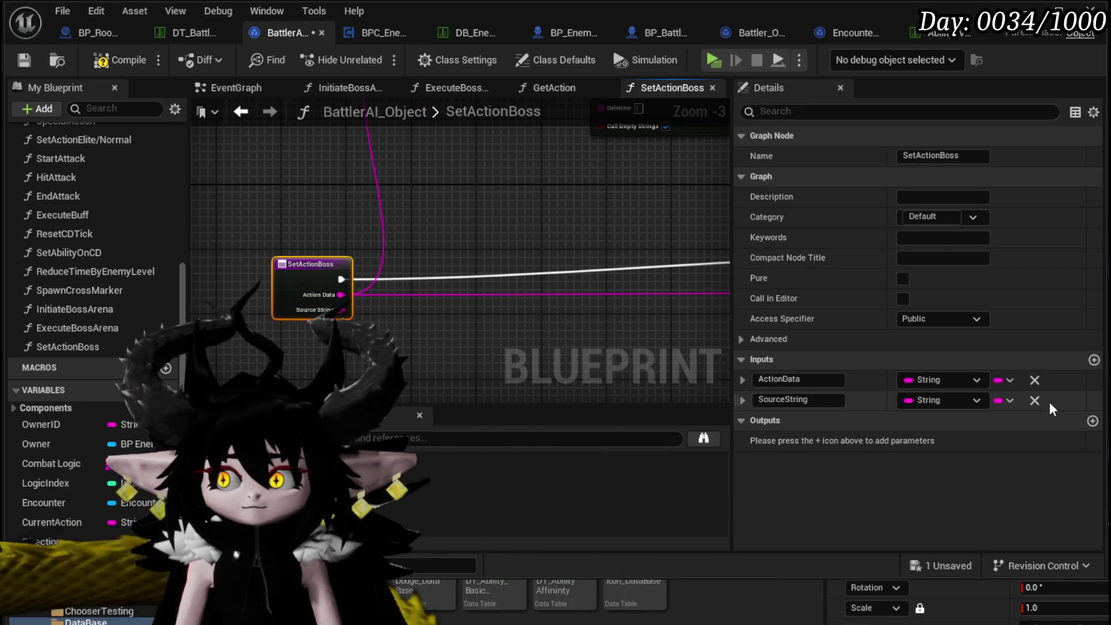
{"action": "left_click", "coordinate": [1035, 401]}
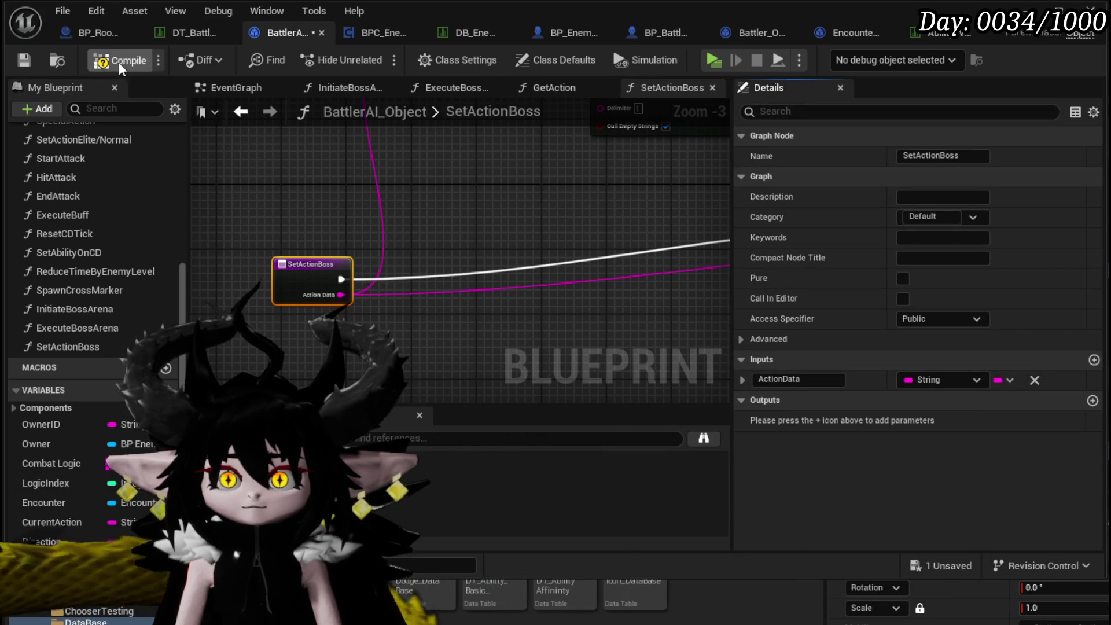
Compile and save the Blueprint.
{"action": "left_click", "coordinate": [24, 60]}
{"action": "scroll", "coordinate": [400, 214], "scroll_direction": "down", "scroll_amount": 2}
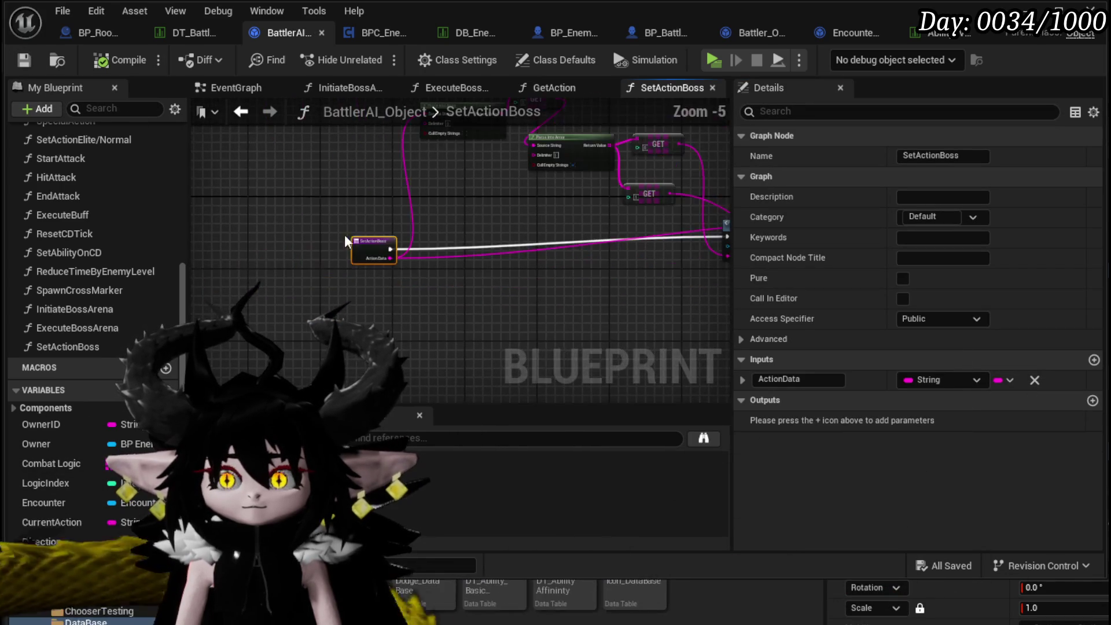
{"action": "left_click", "coordinate": [440, 325]}
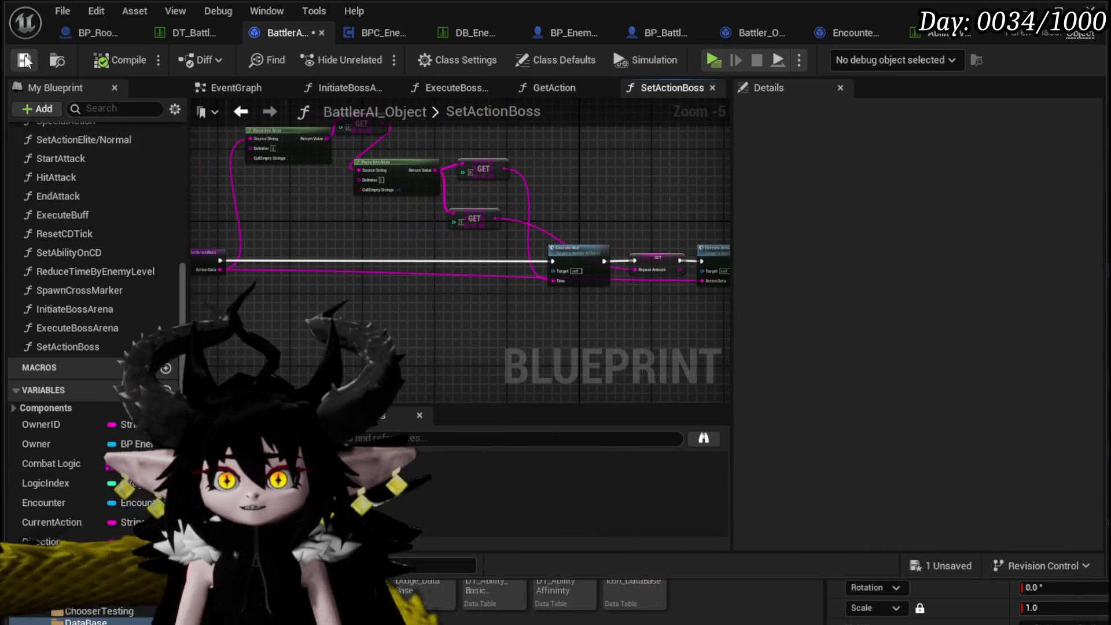
{"action": "left_click", "coordinate": [148, 59]}
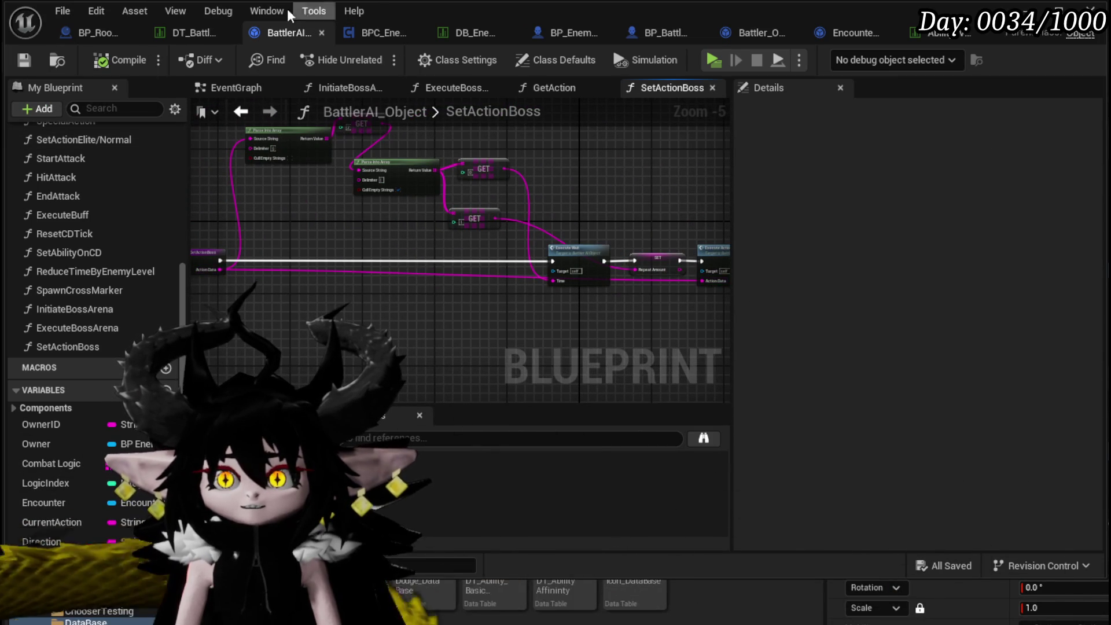
Add a Set Action Boss call to InitiateBossArena, running after the timer is set.
{"action": "double_click", "coordinate": [78, 330]}
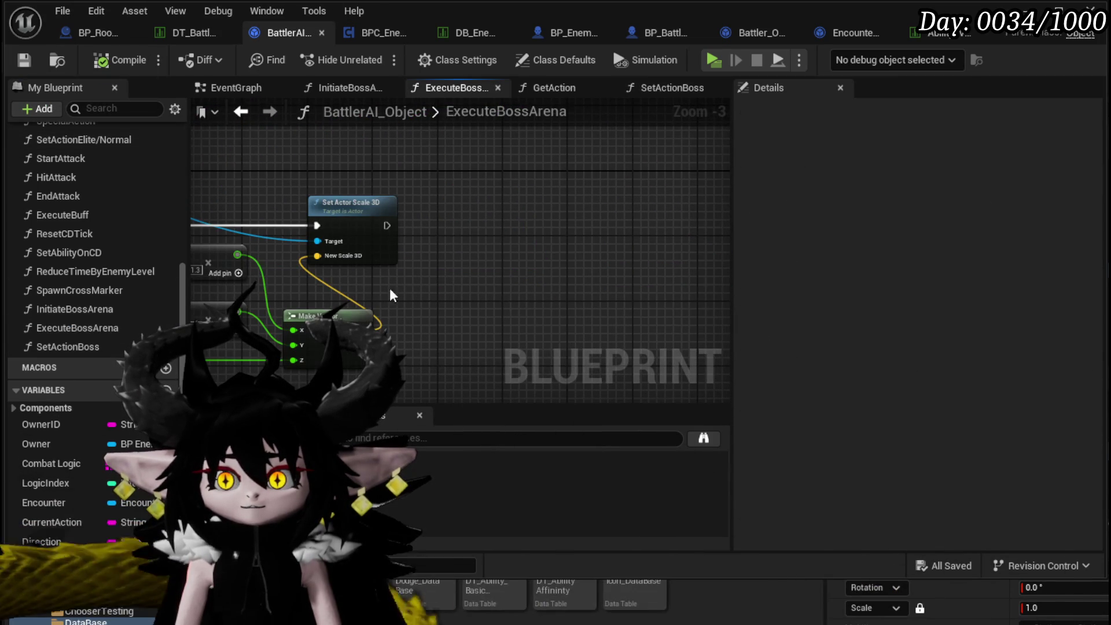
{"action": "double_click", "coordinate": [119, 312]}
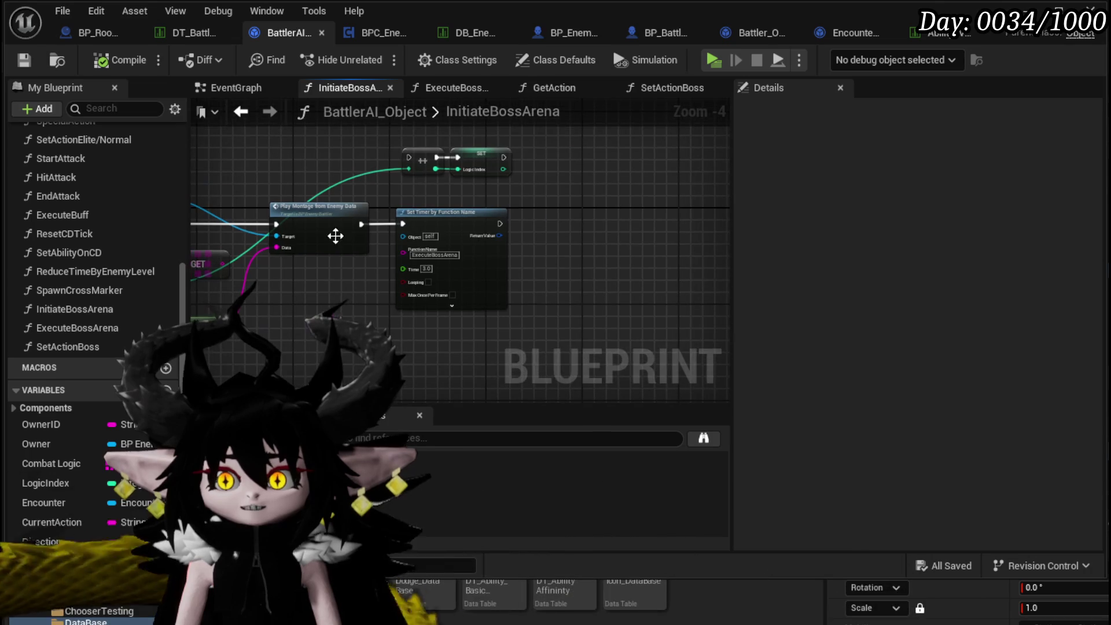
{"action": "mouse_move", "coordinate": [51, 347]}
{"action": "left_mouse_down"}
{"action": "mouse_move", "coordinate": [501, 229]}
{"action": "mouse_move", "coordinate": [499, 218]}
{"action": "mouse_move", "coordinate": [530, 224]}
{"action": "left_mouse_up"}
{"action": "left_click_drag", "start_coordinate": [533, 225], "coordinate": [609, 229]}
Feed Set Action Boss's Action Data from a Combat Logic GET indexed by LogicIndex.
{"action": "mouse_move", "coordinate": [47, 464]}
{"action": "left_mouse_down"}
{"action": "mouse_move", "coordinate": [512, 364]}
{"action": "mouse_move", "coordinate": [485, 339]}
{"action": "mouse_move", "coordinate": [516, 321]}
{"action": "left_mouse_up"}
{"action": "left_click", "coordinate": [495, 344]}
{"action": "type", "text": "get"}
{"action": "left_click", "coordinate": [586, 425]}
{"action": "left_click", "coordinate": [78, 483]}
{"action": "left_click_drag", "start_coordinate": [78, 483], "coordinate": [461, 341]}
{"action": "left_click", "coordinate": [495, 369]}
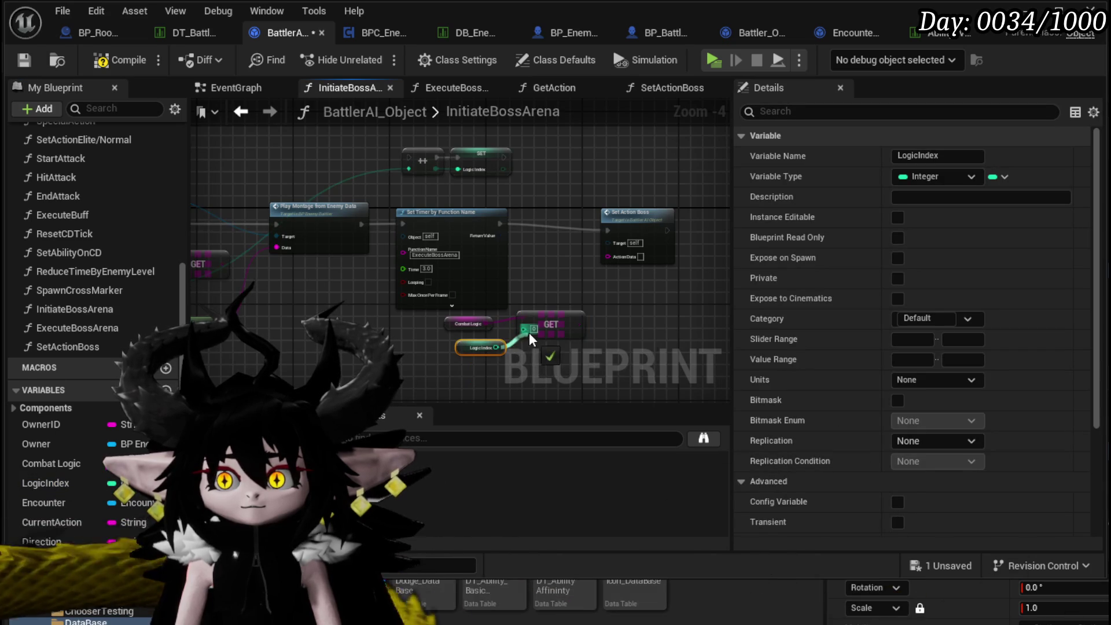
{"action": "left_click_drag", "start_coordinate": [574, 317], "coordinate": [594, 284]}
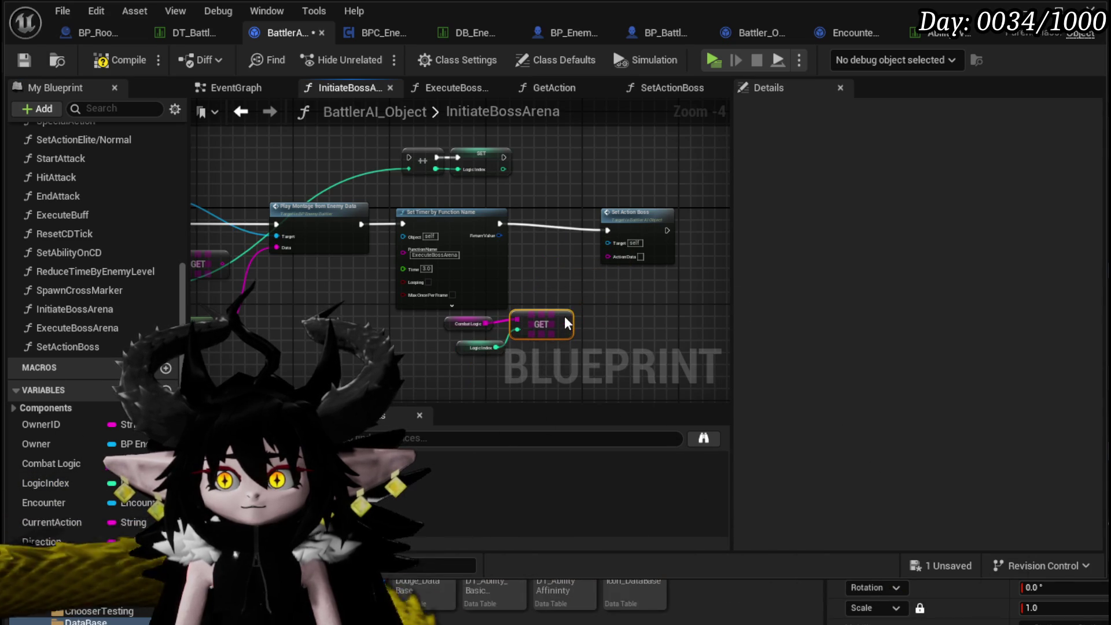
{"action": "left_click_drag", "start_coordinate": [567, 323], "coordinate": [619, 269]}
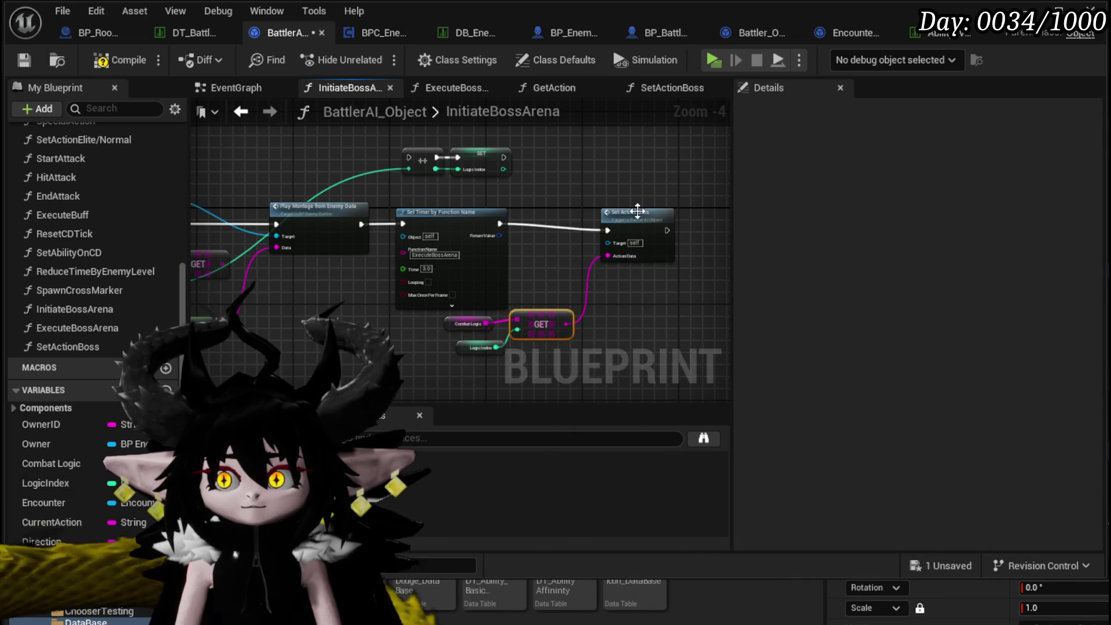
Line up the Set Action Boss node, then compile and save the Blueprint.
{"action": "left_click_drag", "start_coordinate": [637, 212], "coordinate": [639, 206]}
{"action": "left_click", "coordinate": [536, 200]}
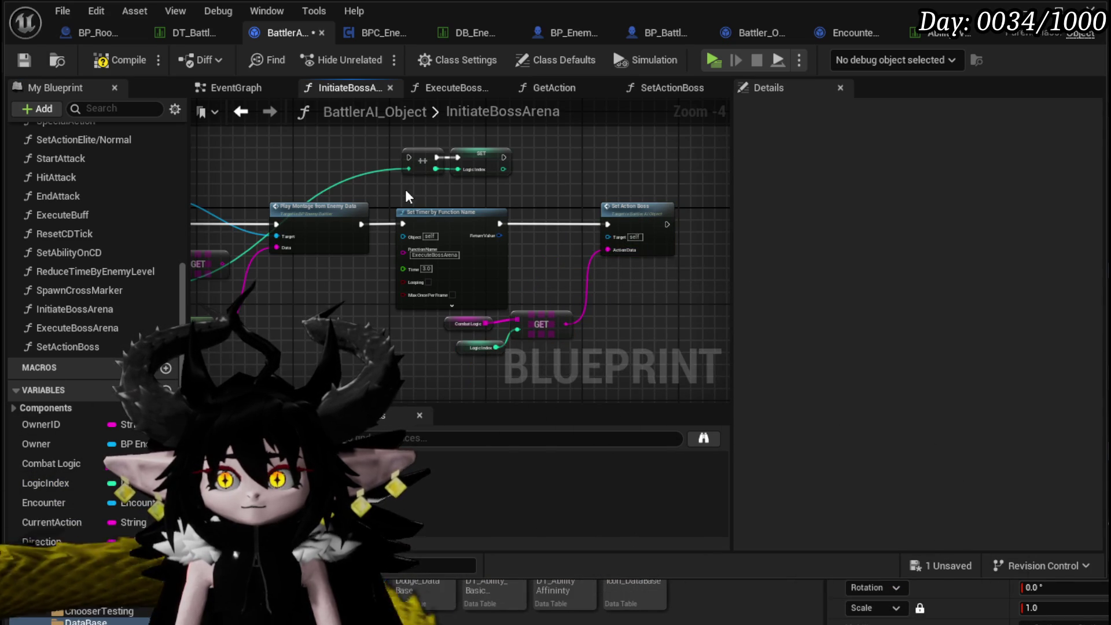
{"action": "left_click_drag", "start_coordinate": [405, 189], "coordinate": [547, 192]}
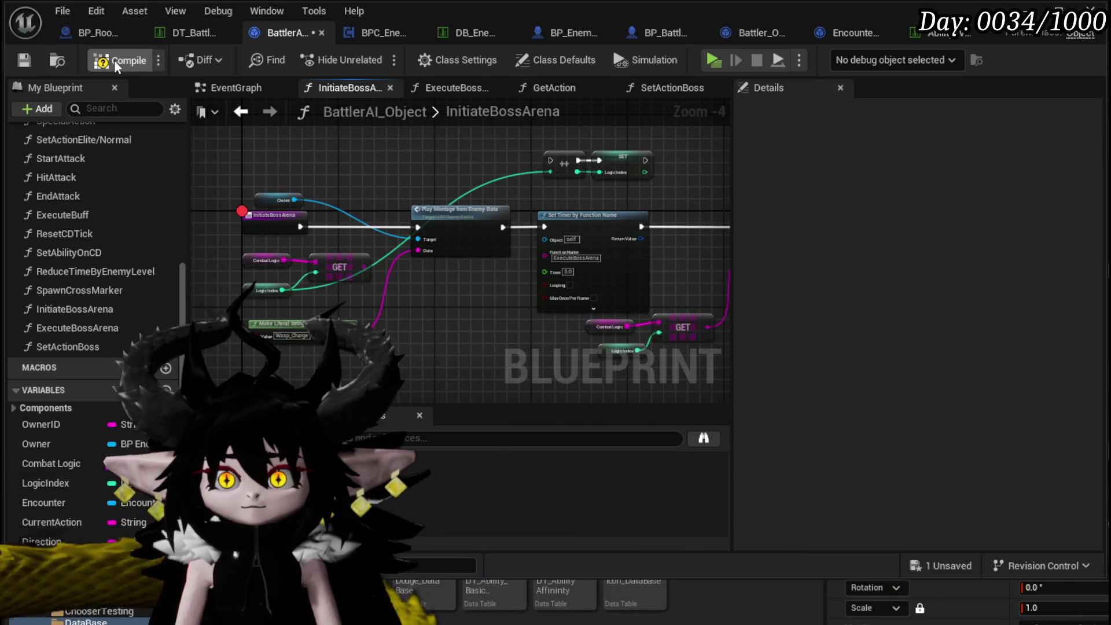
{"action": "left_click", "coordinate": [26, 61]}
Delete the unused Make Literal String node, then return to the SetActionBoss graph.
{"action": "left_click_drag", "start_coordinate": [318, 337], "coordinate": [404, 321]}
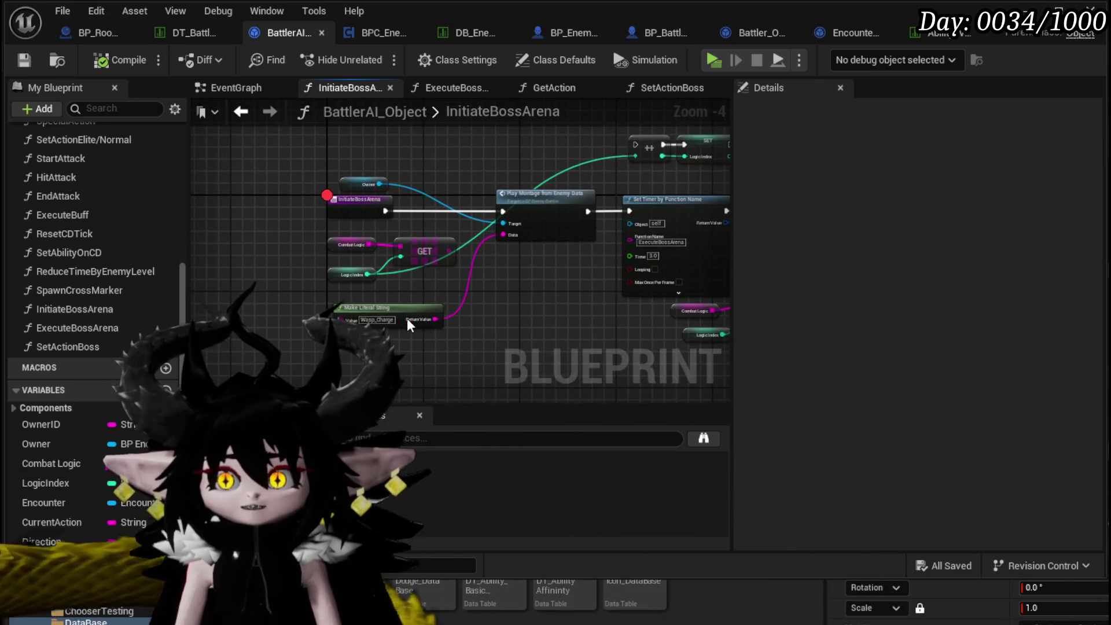
{"action": "key", "text": "Delete"}
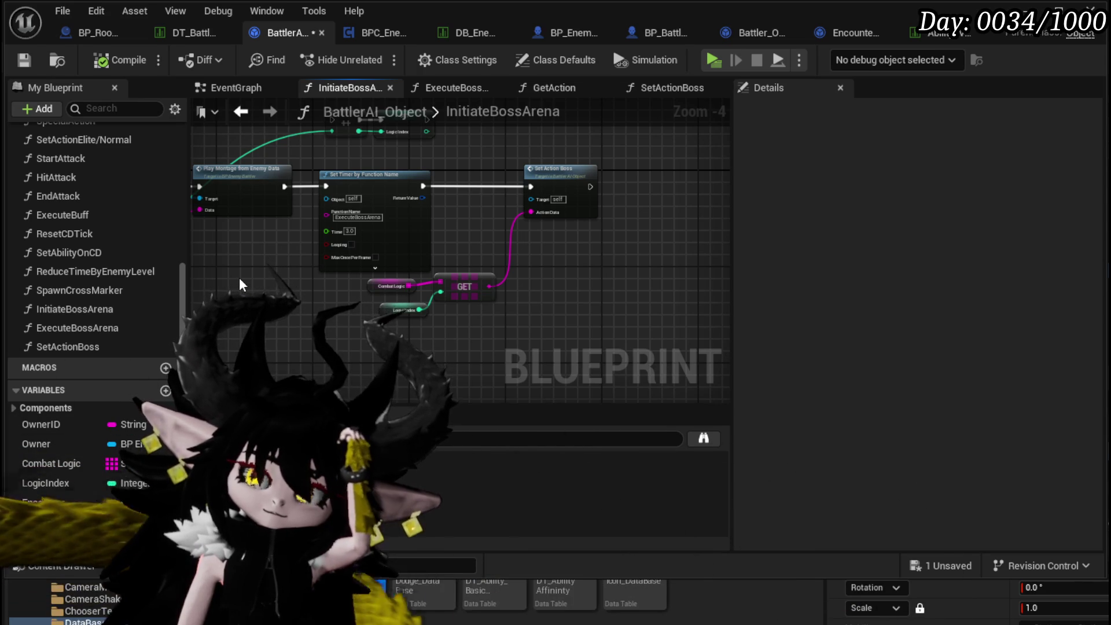
{"action": "left_click_drag", "start_coordinate": [239, 284], "coordinate": [395, 281]}
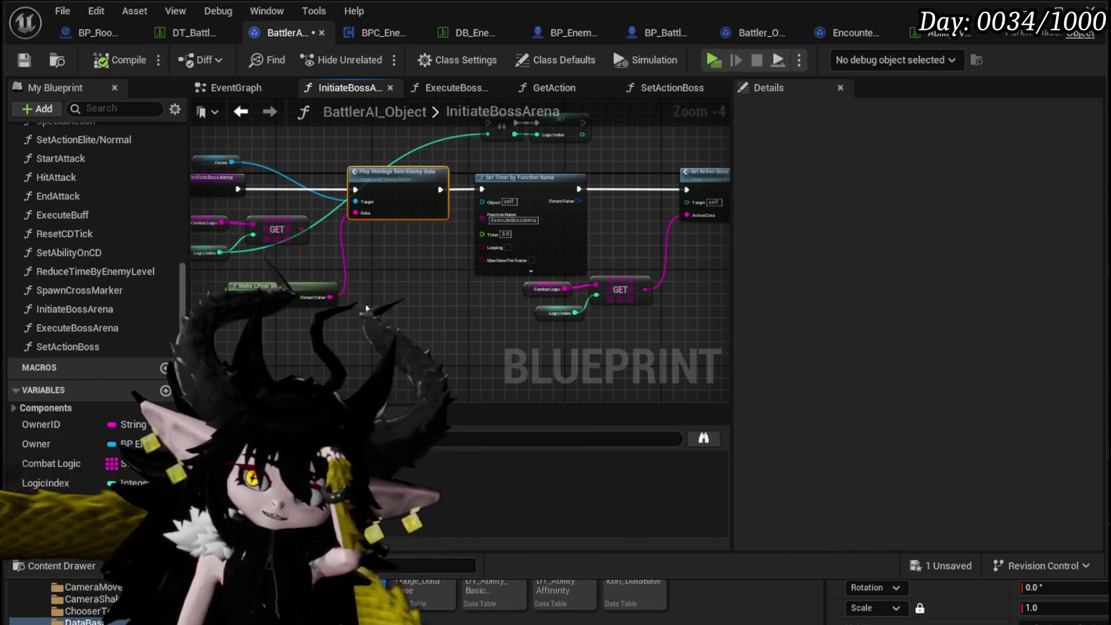
{"action": "left_click_drag", "start_coordinate": [340, 154], "coordinate": [124, 155]}
{"action": "left_click", "coordinate": [490, 280]}
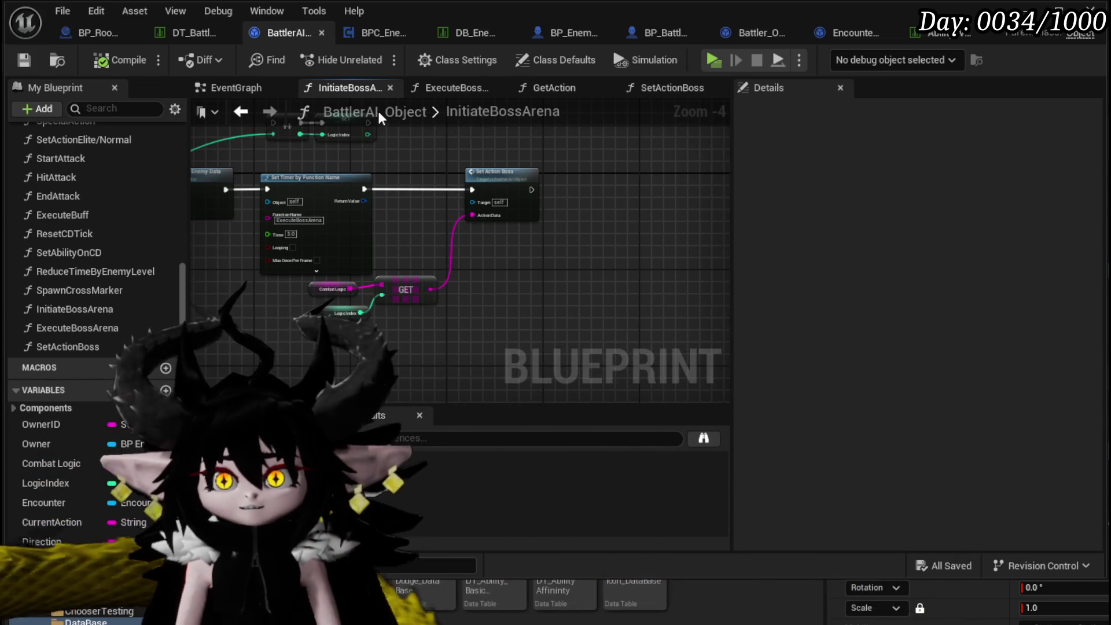
{"action": "left_click_drag", "start_coordinate": [412, 163], "coordinate": [449, 182]}
{"action": "left_click", "coordinate": [88, 345]}
{"action": "double_click", "coordinate": [85, 328]}
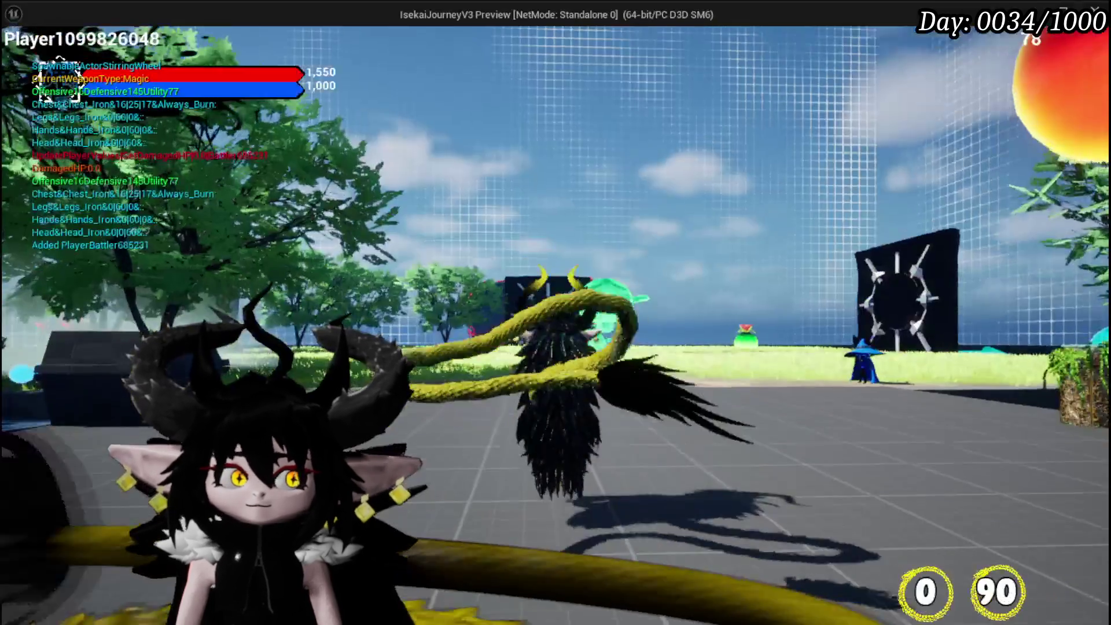
Walk forward and cast a spell at a slime, triggering the InitiateBossArena breakpoint.
{"action": "key", "text": "w"}
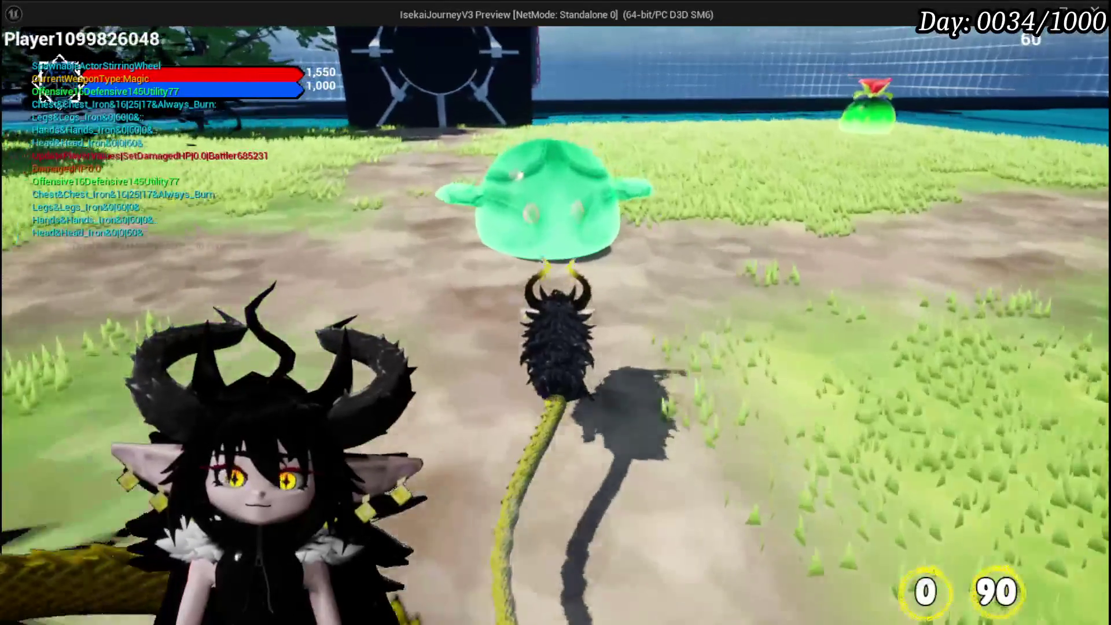
{"action": "left_click", "coordinate": [556, 313]}
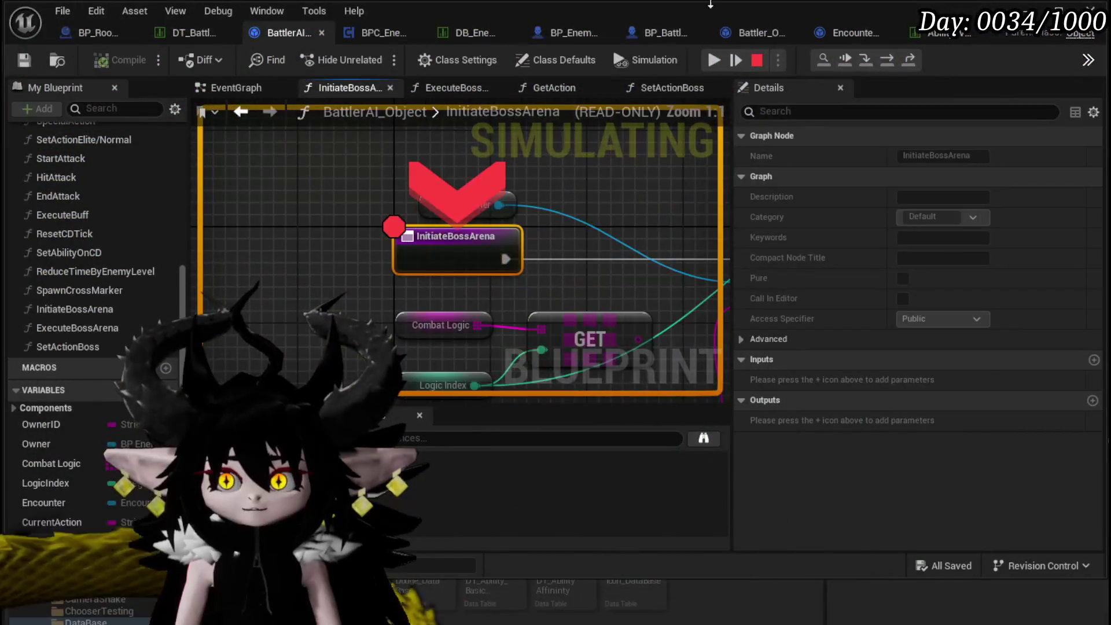
{"action": "mouse_move", "coordinate": [501, 205]}
{"action": "scroll", "coordinate": [501, 206], "scroll_direction": "up", "scroll_amount": 3}
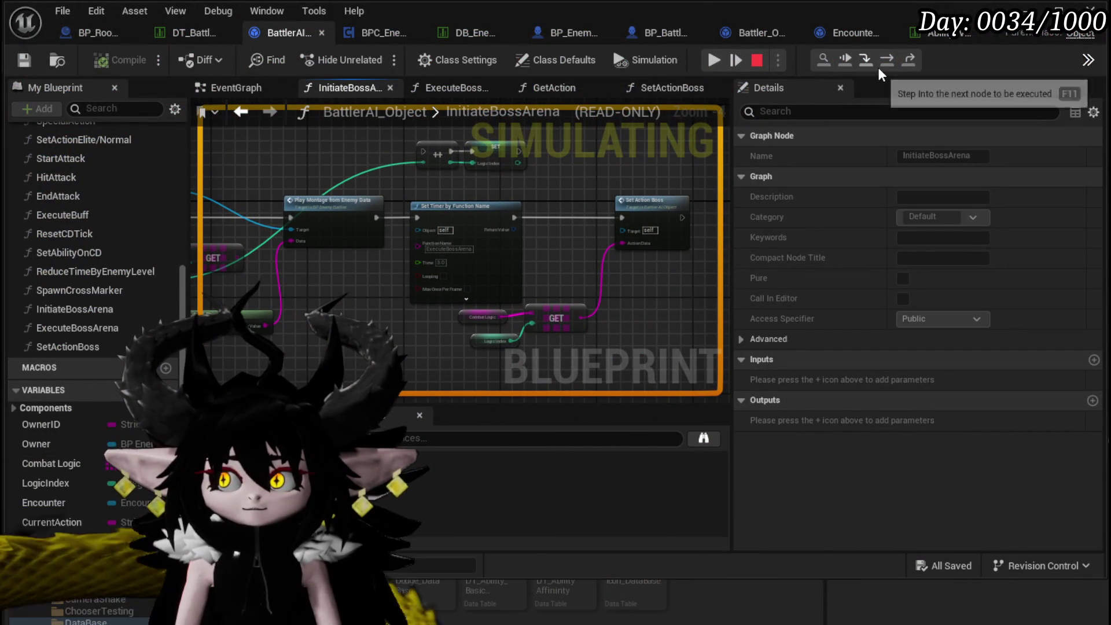
Advance the debugger one node and inspect the Combat Logic GET values.
{"action": "left_click", "coordinate": [883, 64]}
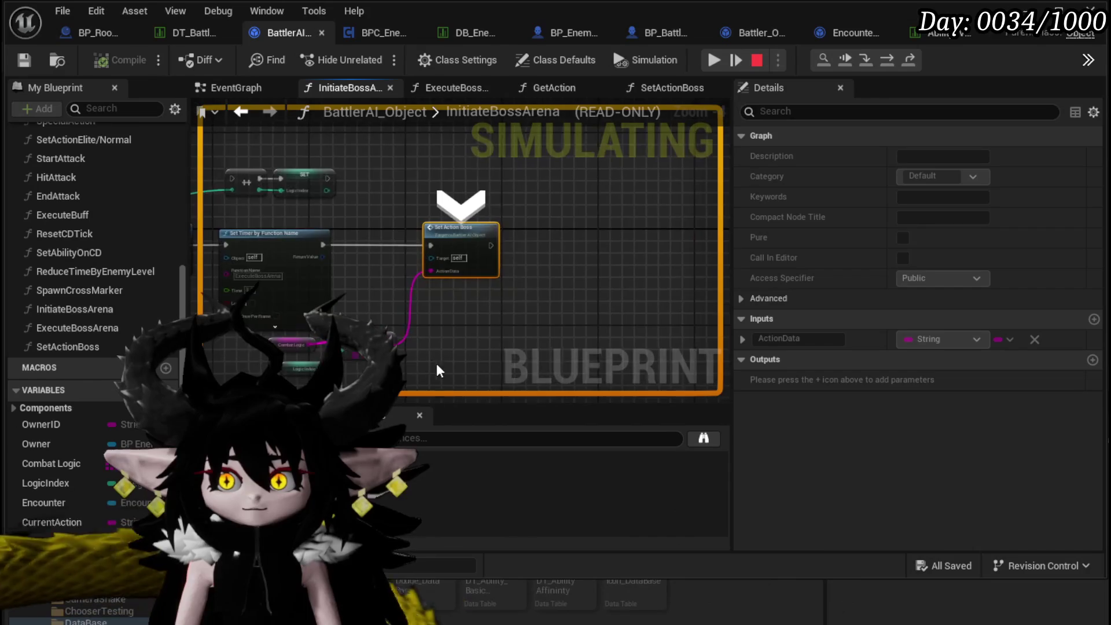
{"action": "mouse_move", "coordinate": [406, 292]}
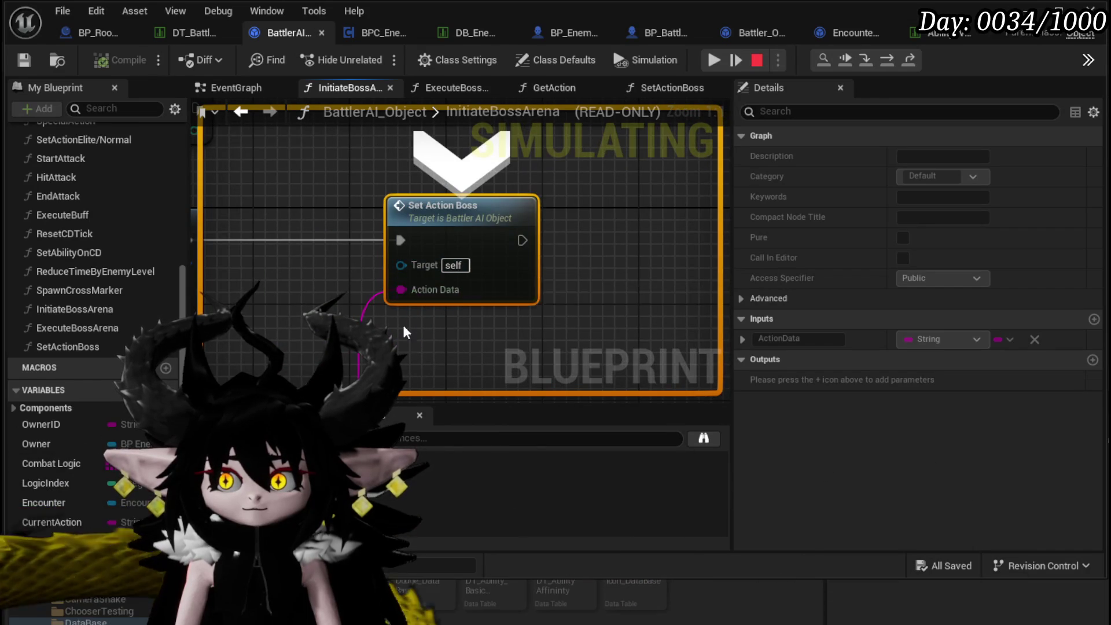
{"action": "left_click_drag", "start_coordinate": [404, 315], "coordinate": [519, 224]}
{"action": "mouse_move", "coordinate": [305, 273]}
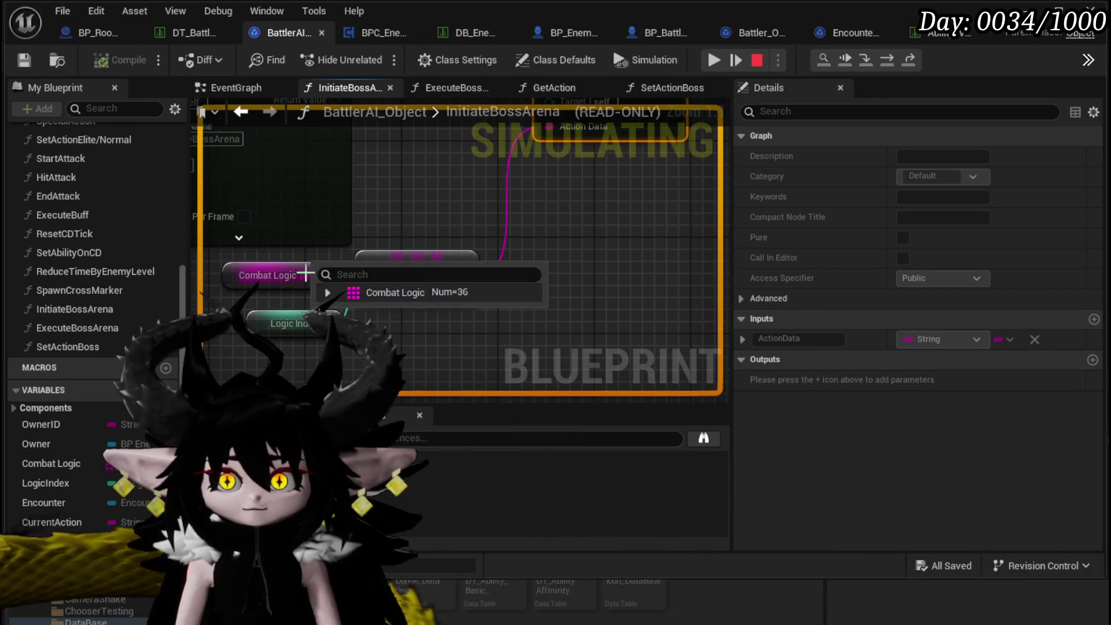
{"action": "mouse_move", "coordinate": [359, 322]}
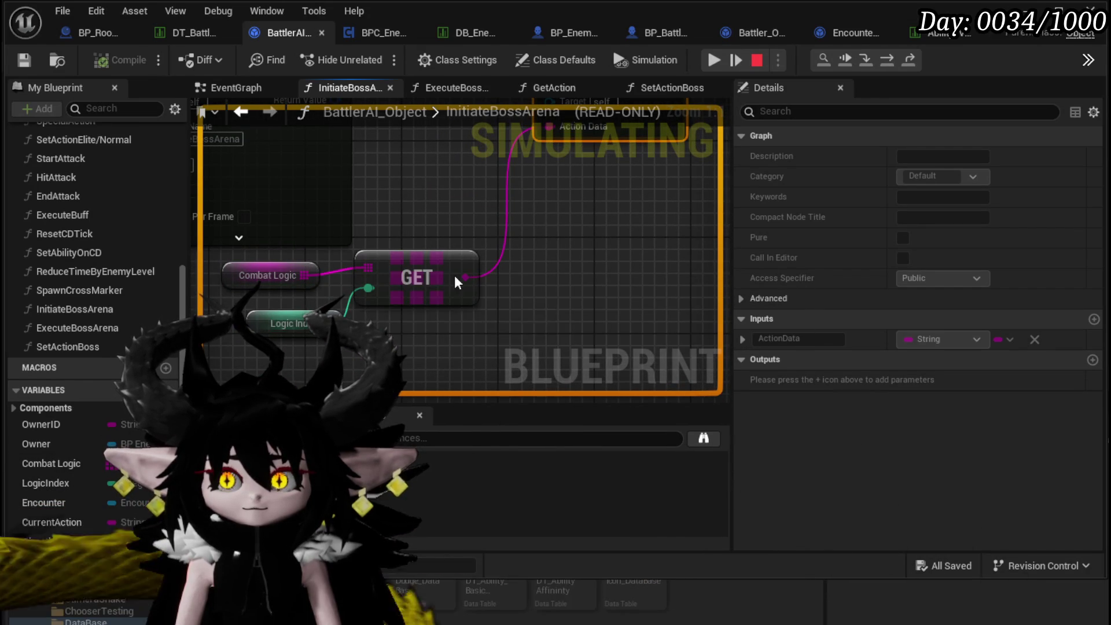
{"action": "left_click_drag", "start_coordinate": [461, 277], "coordinate": [422, 378]}
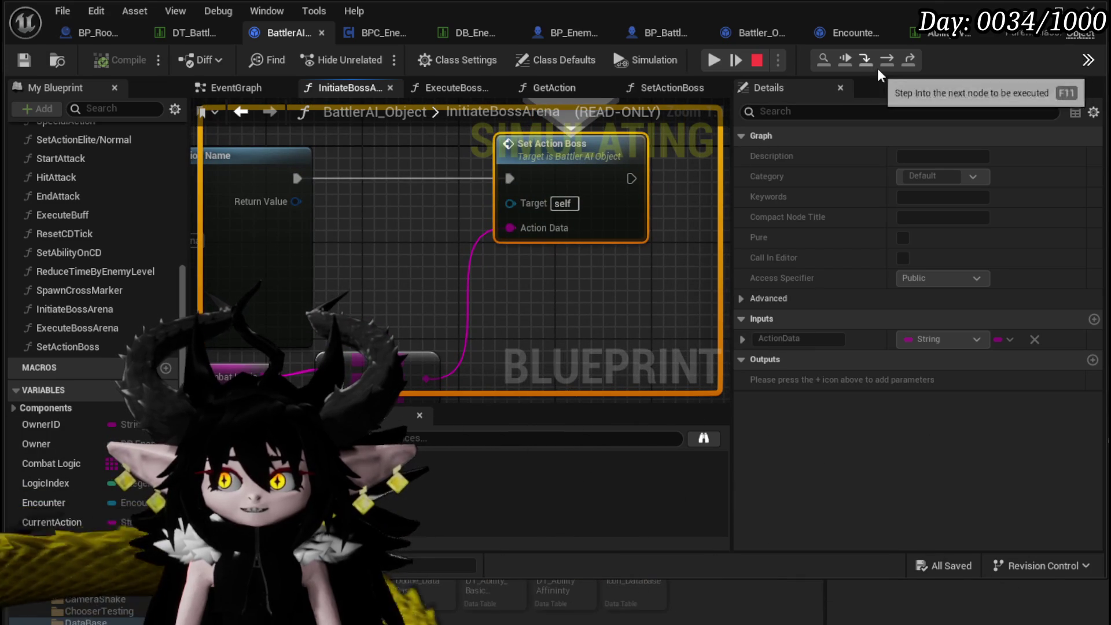
Step into SetActionBoss and inspect its incoming action data.
{"action": "left_click", "coordinate": [868, 60]}
{"action": "mouse_move", "coordinate": [464, 271]}
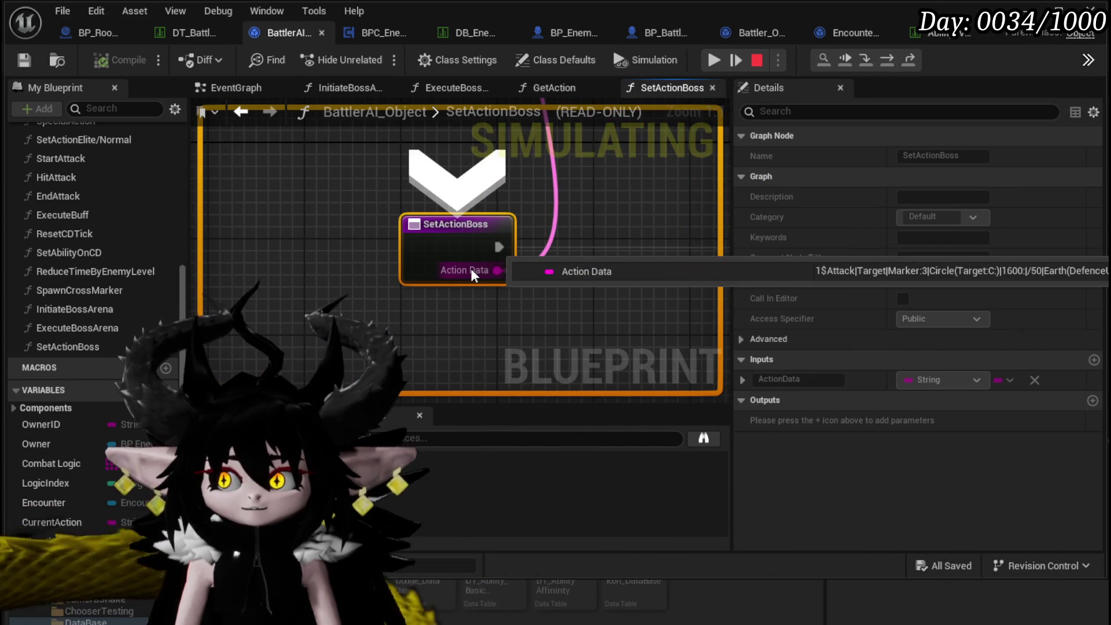
{"action": "scroll", "coordinate": [471, 268], "scroll_direction": "down", "scroll_amount": 5}
{"action": "left_click_drag", "start_coordinate": [575, 179], "coordinate": [242, 240]}
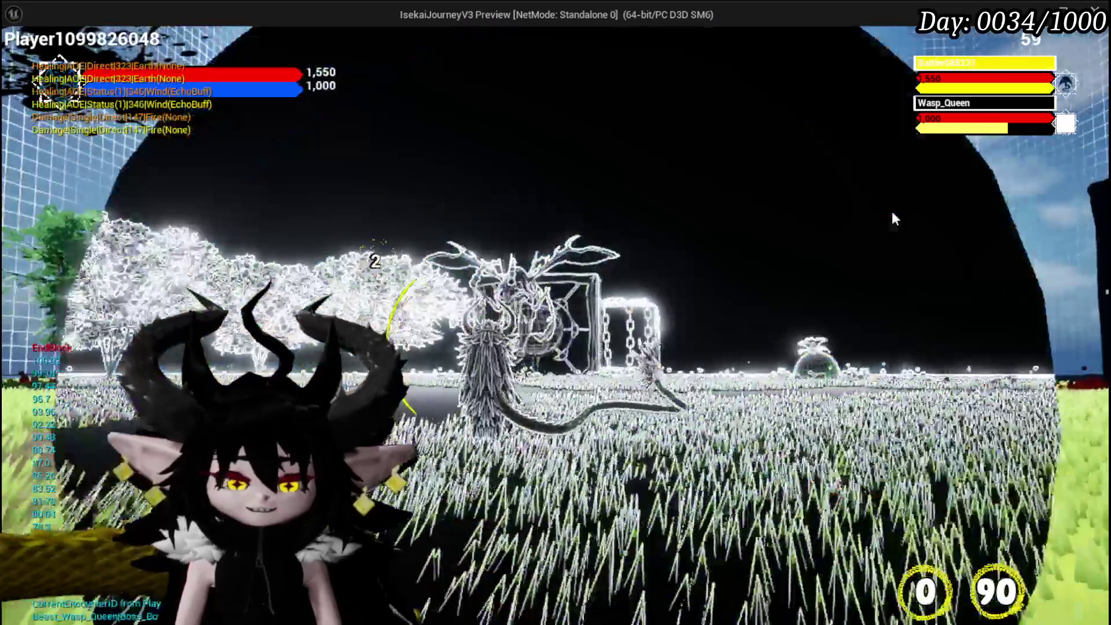
Stop the play session and save the Blueprint.
{"action": "key", "text": "Escape"}
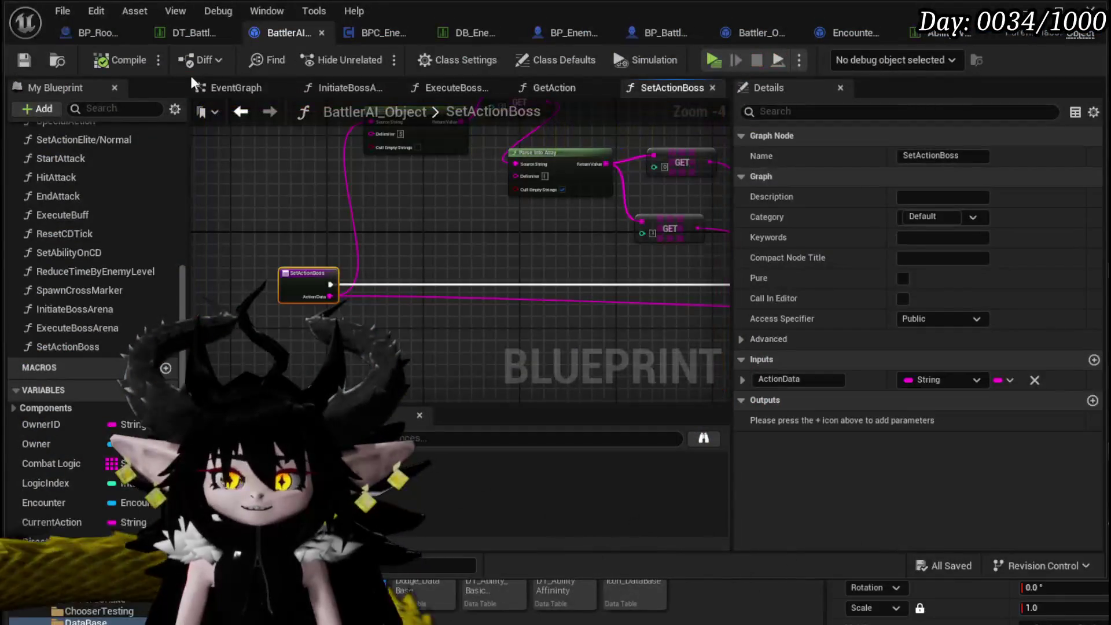
{"action": "left_click", "coordinate": [24, 59]}
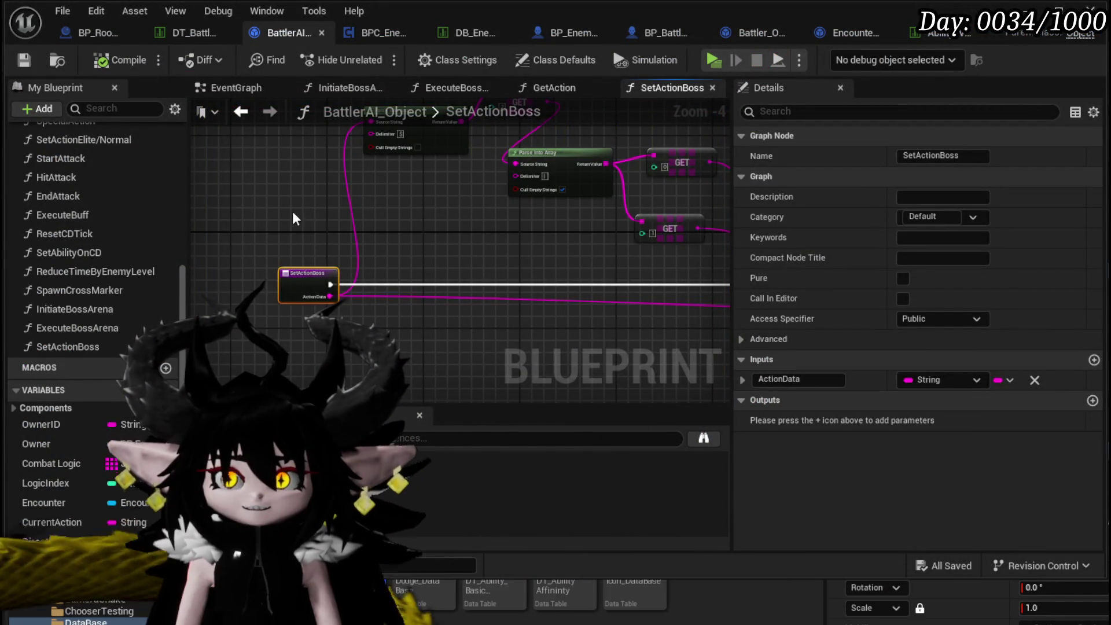
{"action": "left_click_drag", "start_coordinate": [293, 219], "coordinate": [232, 200]}
{"action": "mouse_move", "coordinate": [426, 194]}
{"action": "left_mouse_down"}
{"action": "mouse_move", "coordinate": [299, 199]}
{"action": "mouse_move", "coordinate": [594, 214]}
{"action": "left_mouse_up"}
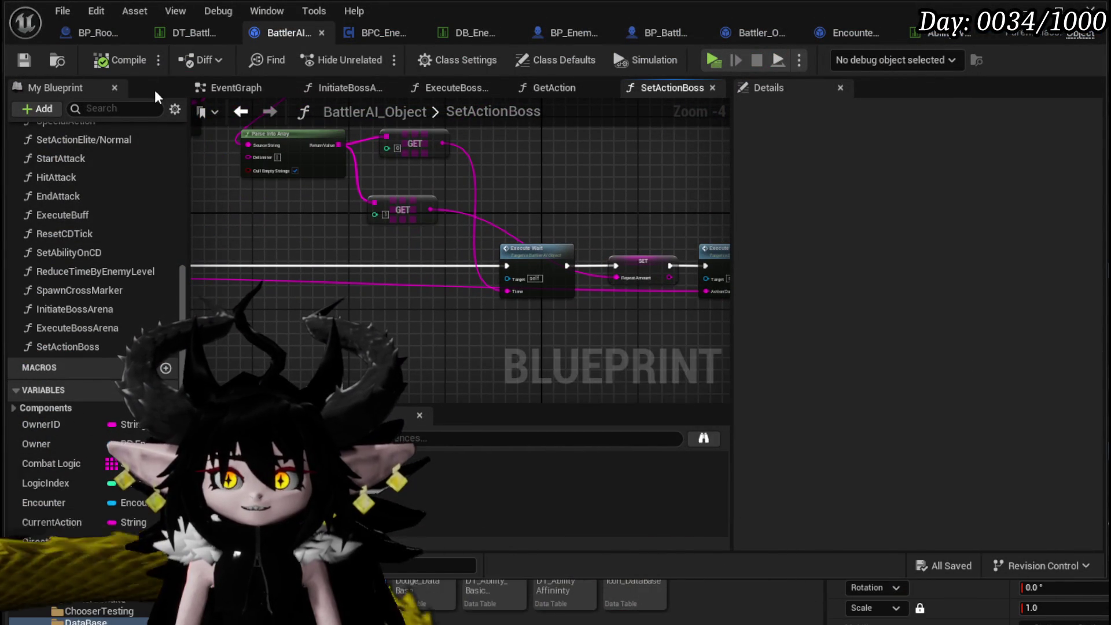
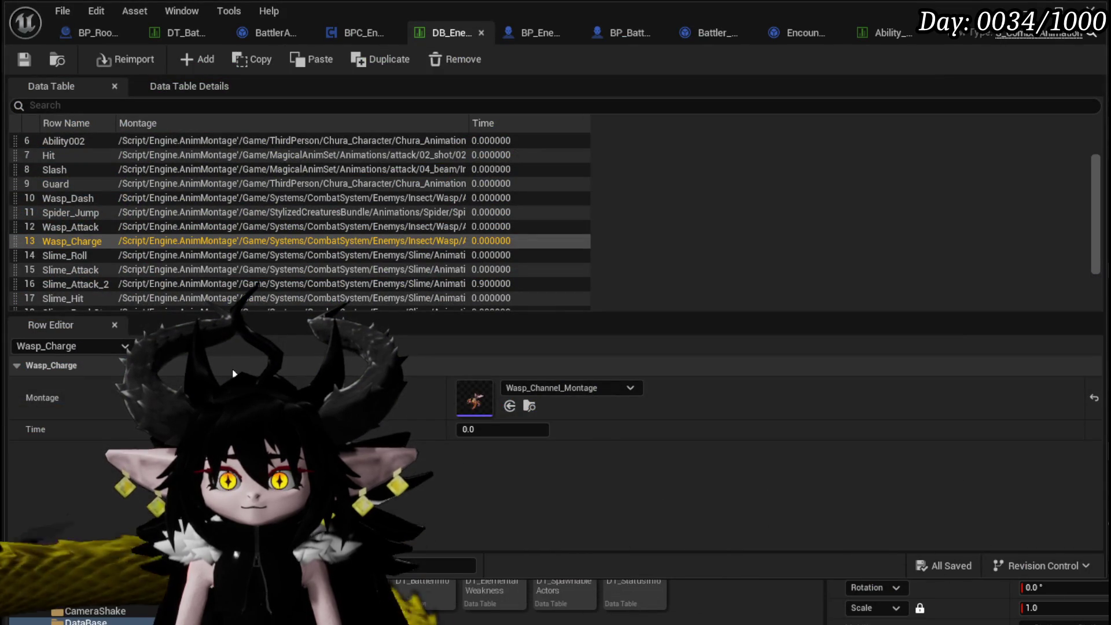
Scrub the Wasp_Attack montage preview to frame 21, then close its editor.
{"action": "key", "text": "Up"}
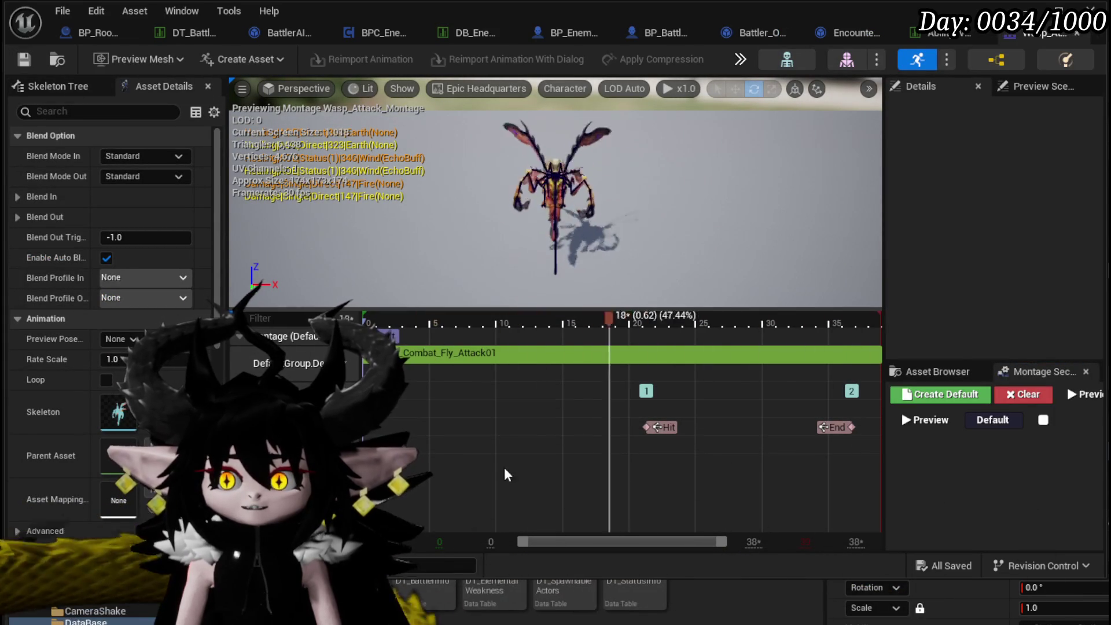
{"action": "left_click", "coordinate": [504, 322]}
{"action": "mouse_move", "coordinate": [503, 322]}
{"action": "left_mouse_down"}
{"action": "mouse_move", "coordinate": [637, 324]}
{"action": "mouse_move", "coordinate": [648, 336]}
{"action": "left_mouse_up"}
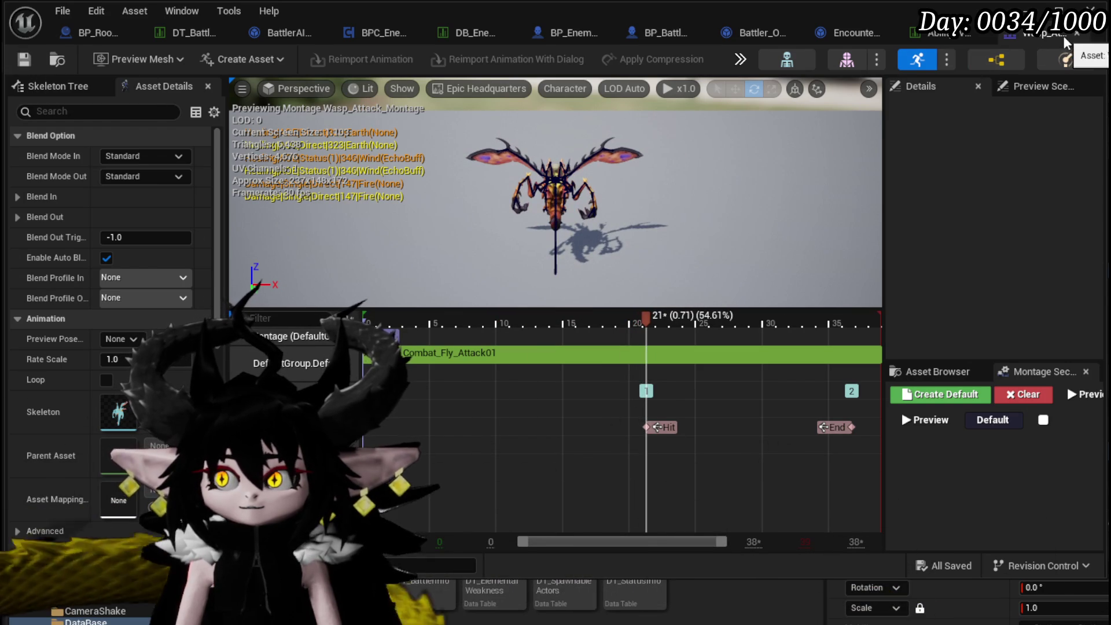
{"action": "left_click", "coordinate": [1079, 34]}
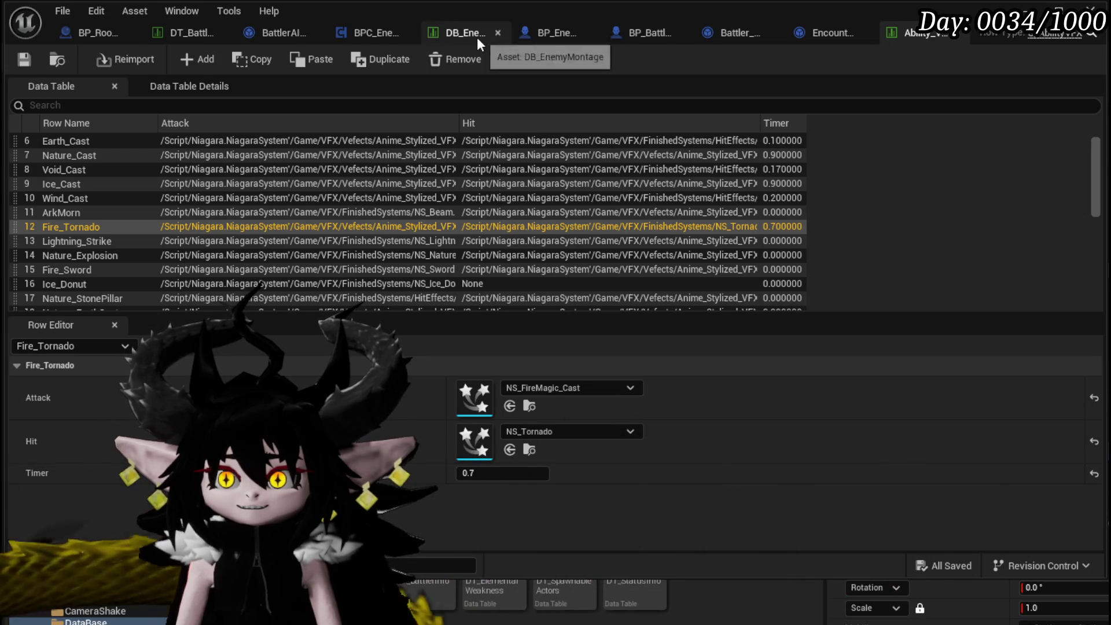
Select Wasp_Charge in DB_EnemyMontage and open its Wasp_Channel_Montage.
{"action": "left_click", "coordinate": [470, 33]}
{"action": "left_click", "coordinate": [64, 241]}
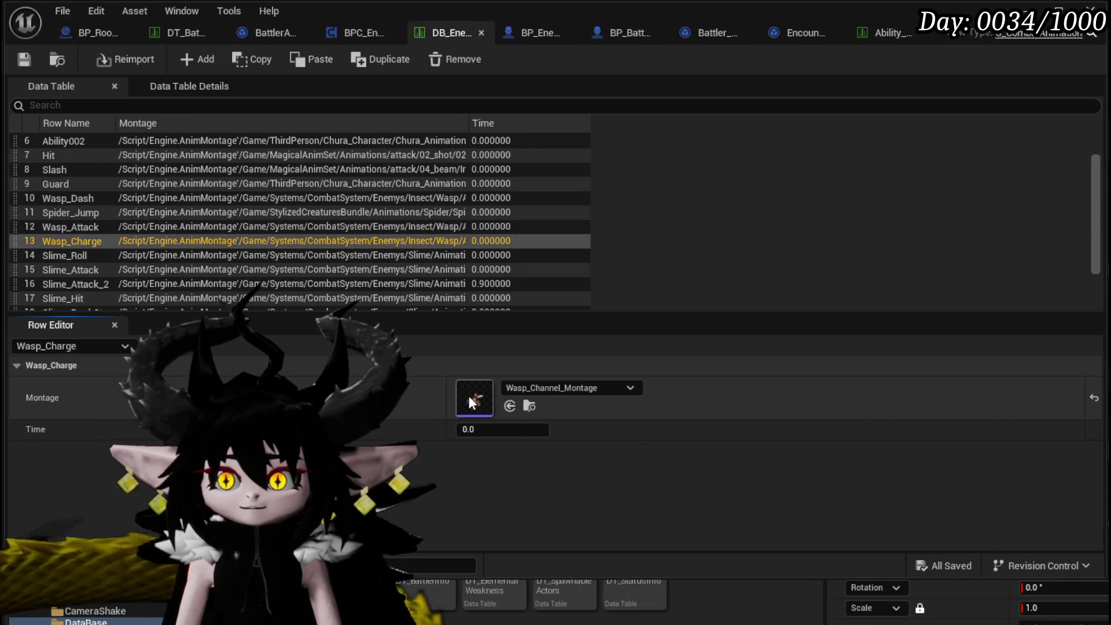
{"action": "double_click", "coordinate": [475, 398]}
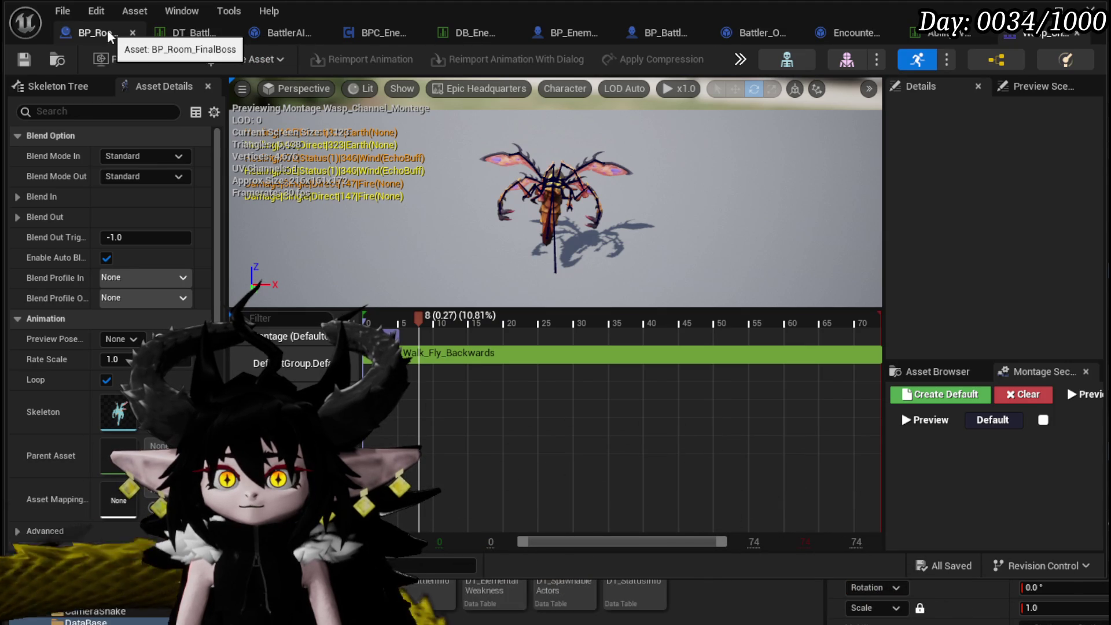
Open BattlerAI_Object's InitiateBossArena graph and confirm its Make Literal String reads Wasp_Charge.
{"action": "left_click", "coordinate": [290, 33]}
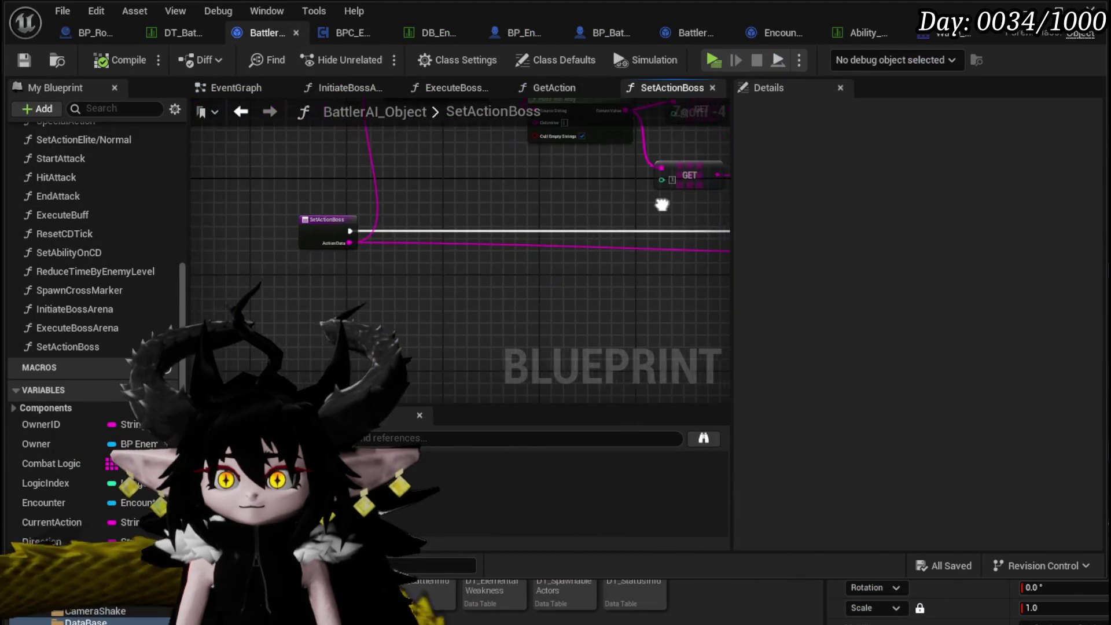
{"action": "double_click", "coordinate": [76, 328]}
{"action": "double_click", "coordinate": [78, 309]}
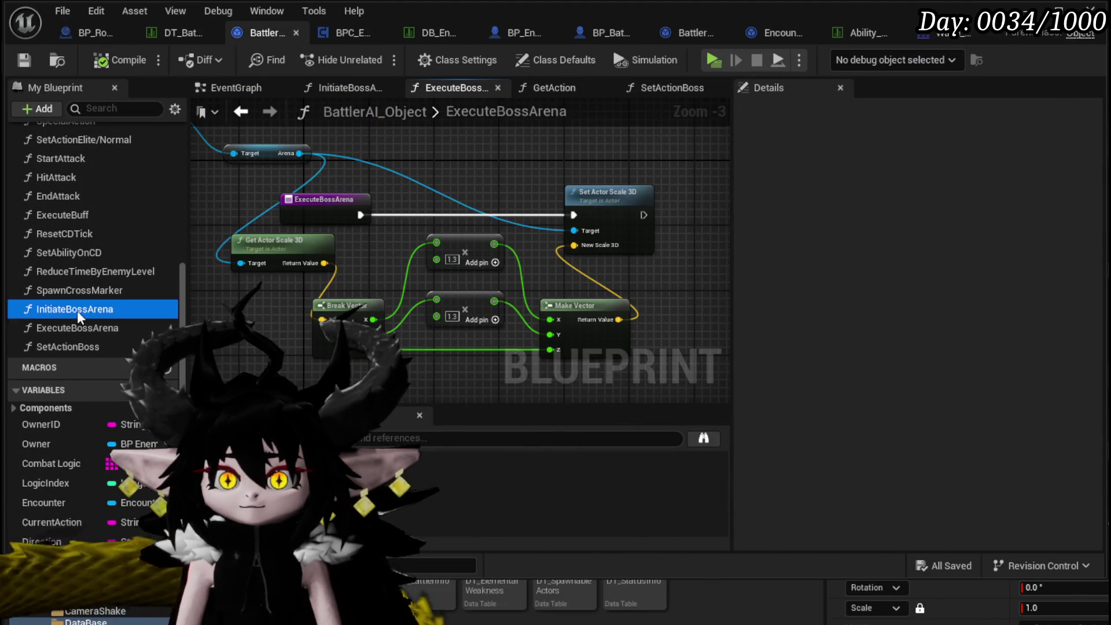
{"action": "mouse_move", "coordinate": [360, 289]}
{"action": "left_mouse_down"}
{"action": "mouse_move", "coordinate": [720, 241]}
{"action": "mouse_move", "coordinate": [469, 255]}
{"action": "mouse_move", "coordinate": [566, 275]}
{"action": "mouse_move", "coordinate": [256, 327]}
{"action": "mouse_move", "coordinate": [359, 301]}
{"action": "left_mouse_up"}
{"action": "left_click", "coordinate": [373, 289]}
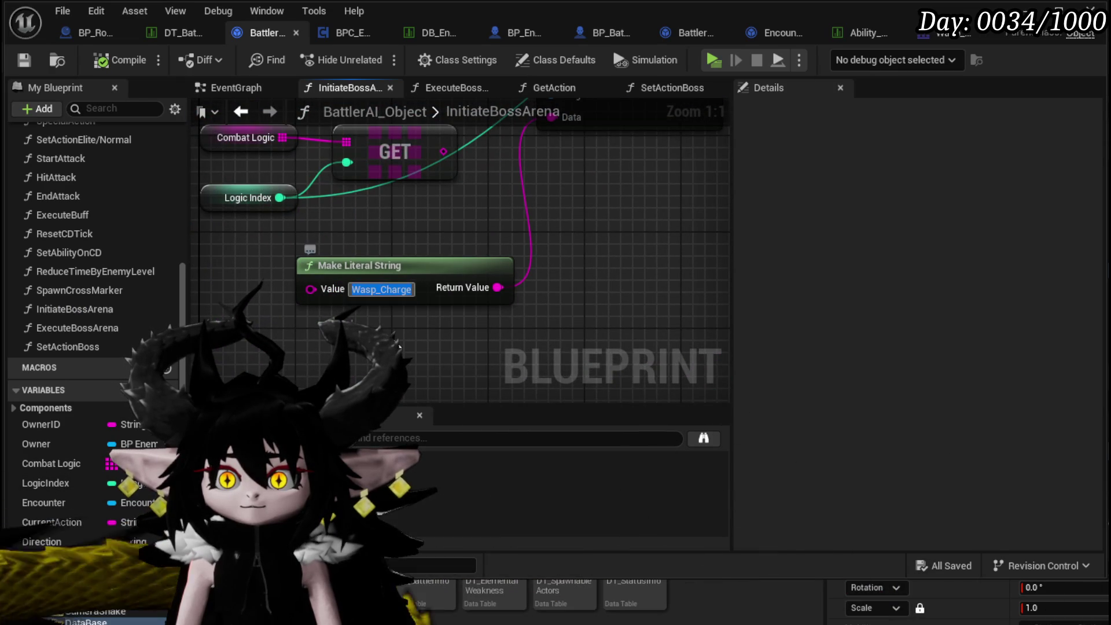
{"action": "left_click", "coordinate": [414, 357]}
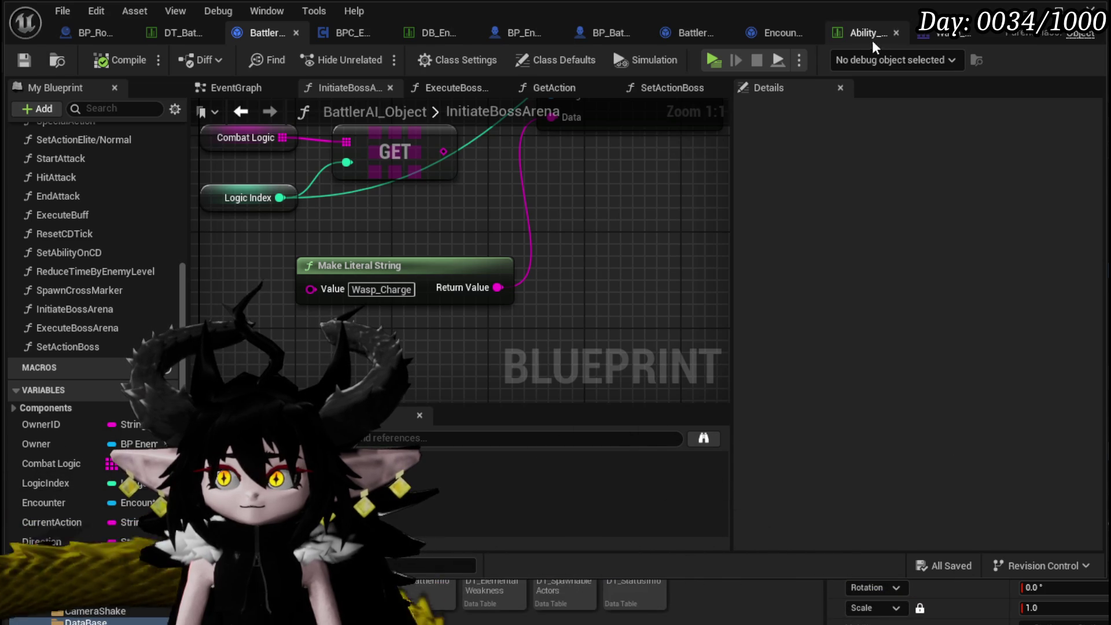
Replace Wasp_Attack with Wasp_Charge in Wasp_Queen|Boss Abilities Index[1] of DT_BattlerInfo.
{"action": "left_click", "coordinate": [184, 34]}
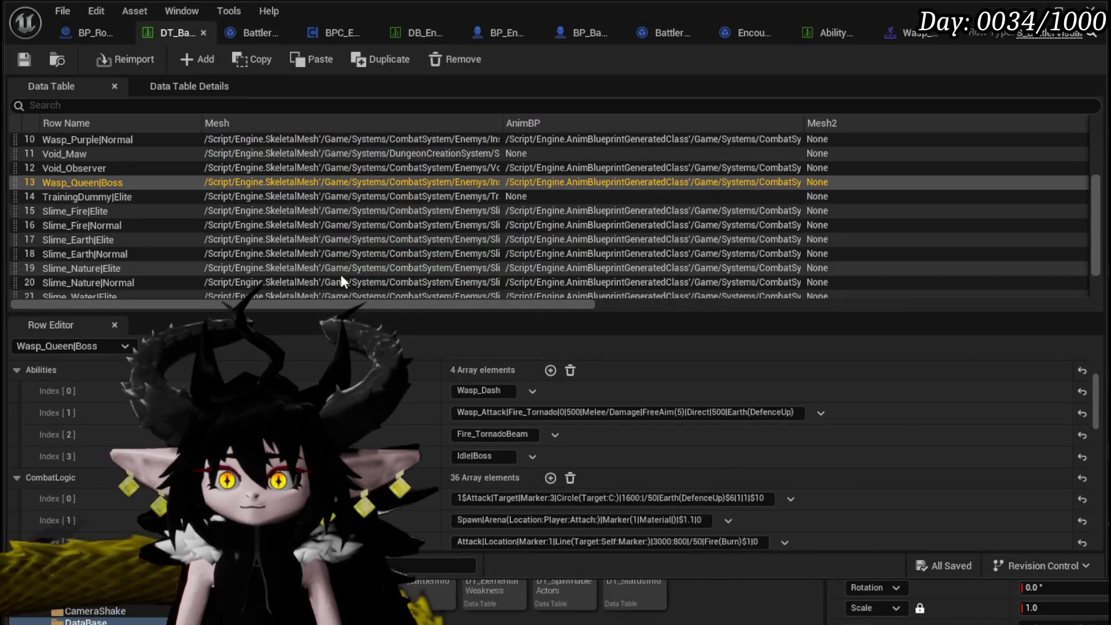
{"action": "double_click", "coordinate": [506, 412]}
{"action": "type", "text": "Wasp_Charge"}
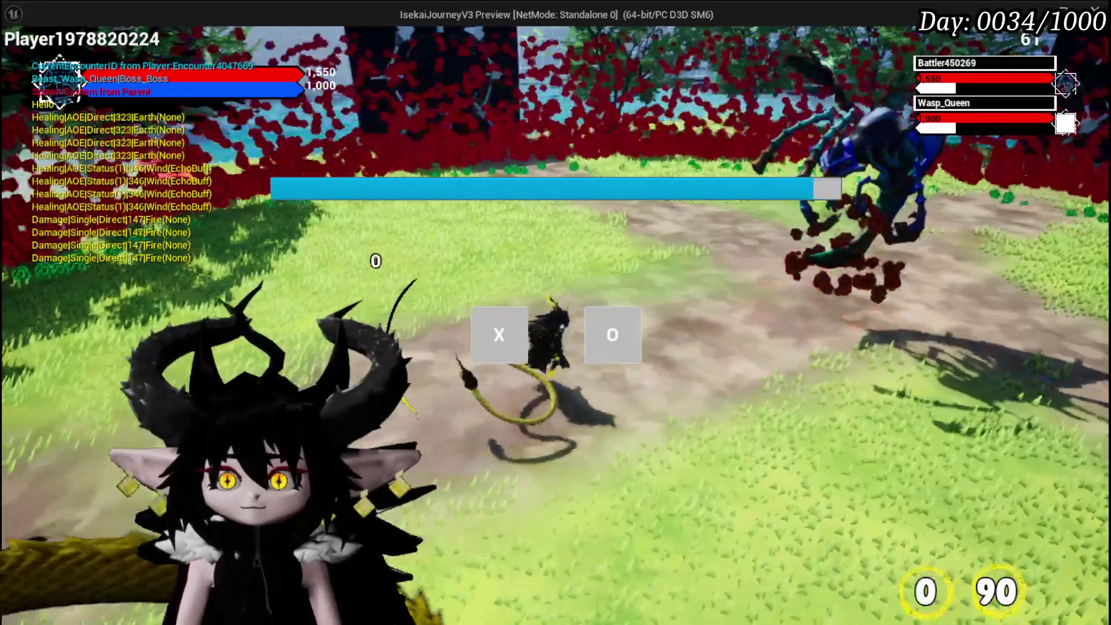
Disable the InitiateBossArena breakpoint, resume, stop the playtest, and return to DT_BattlerInfo.
{"action": "left_click", "coordinate": [484, 331]}
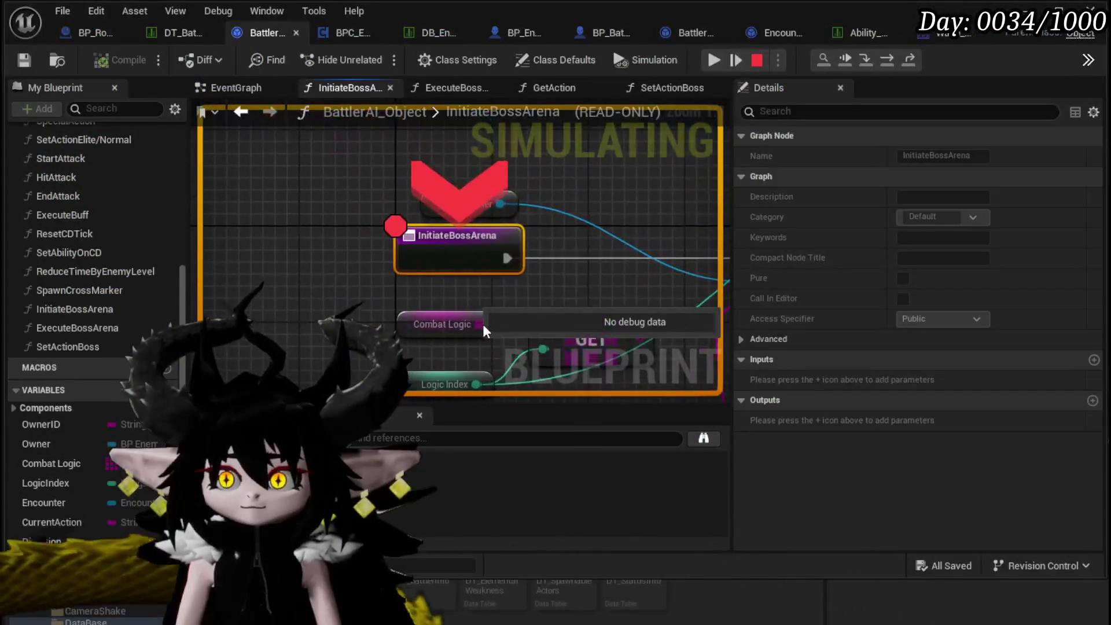
{"action": "right_click", "coordinate": [466, 234]}
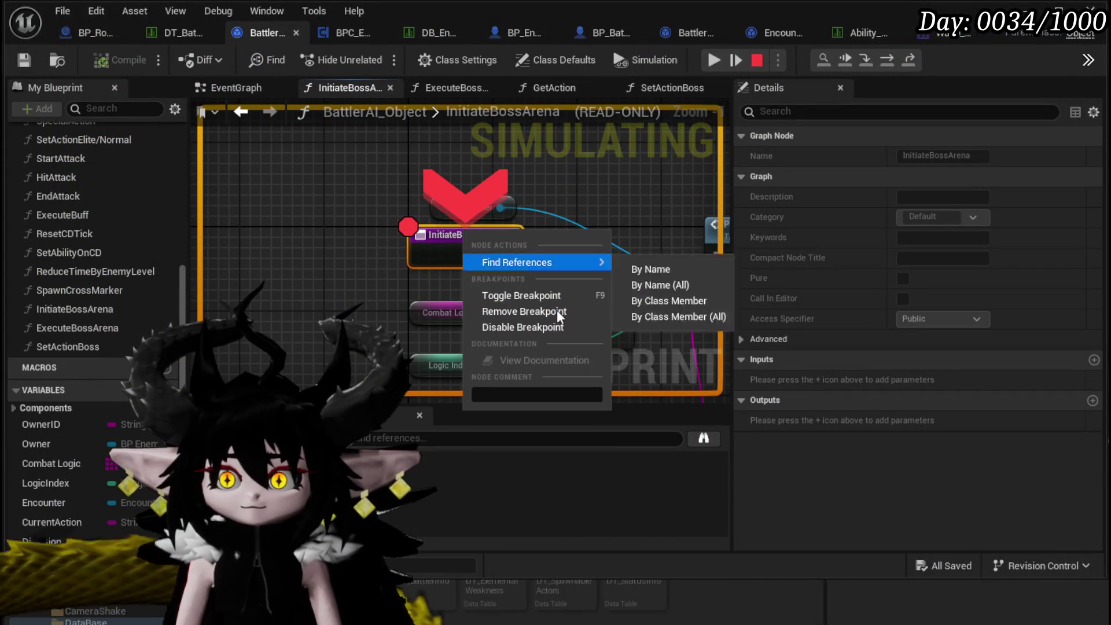
{"action": "left_click", "coordinate": [524, 327]}
{"action": "left_click", "coordinate": [714, 60]}
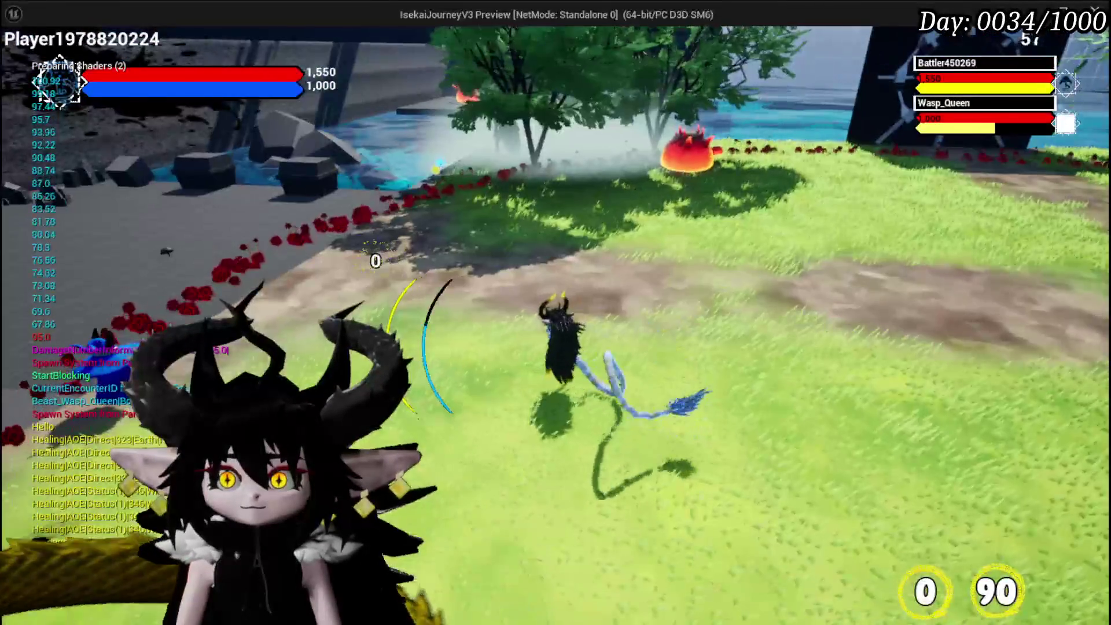
{"action": "key", "text": "Escape"}
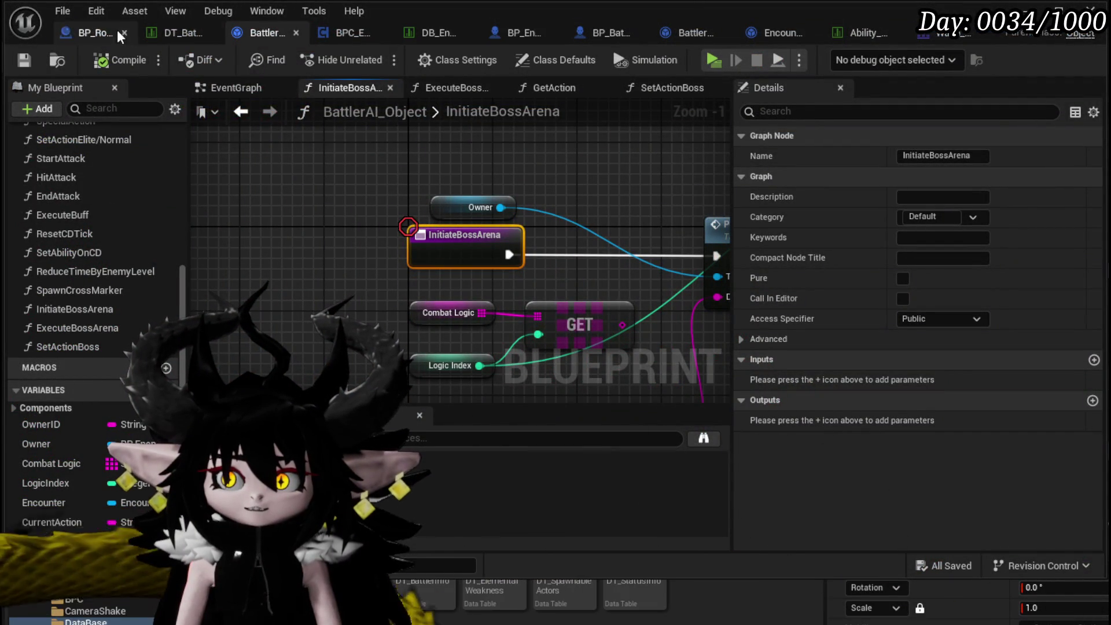
{"action": "left_click", "coordinate": [172, 36]}
Change Wasp_Queen's CombatLogic Index[0] value from 1600 to 1700 and start a playtest.
{"action": "scroll", "coordinate": [617, 435], "scroll_direction": "down", "scroll_amount": 2}
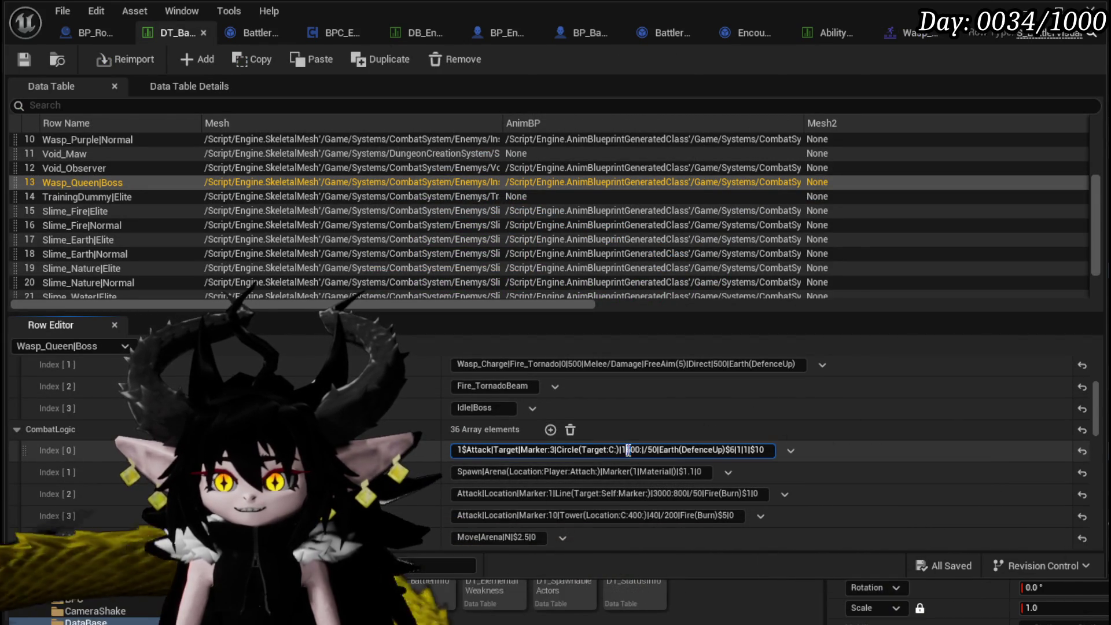
{"action": "type", "text": "7"}
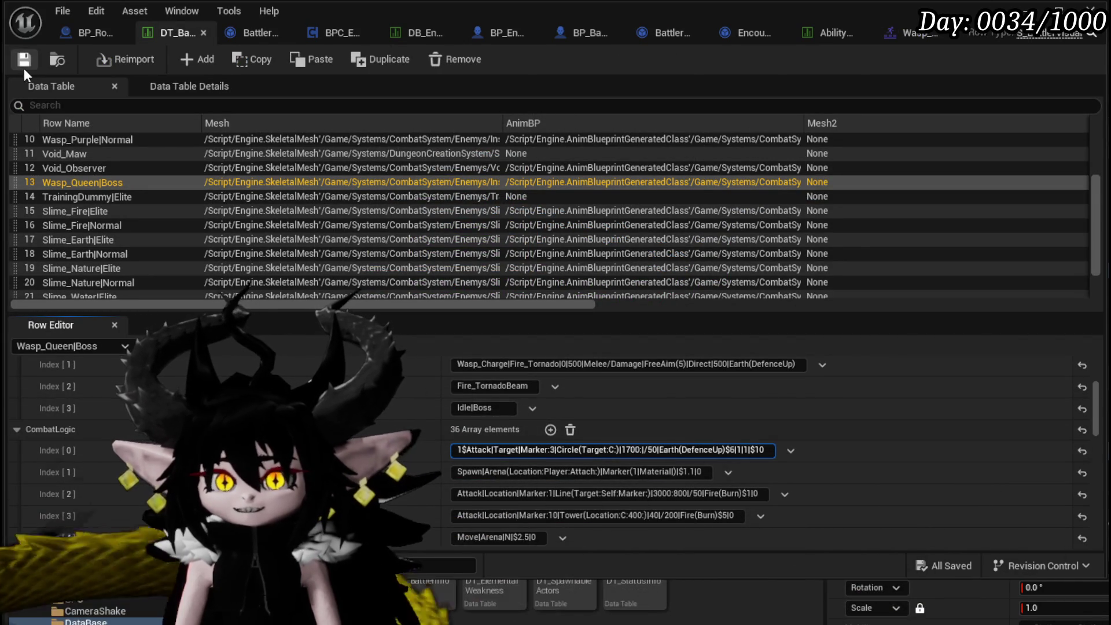
{"action": "key", "text": "alt+Tab"}
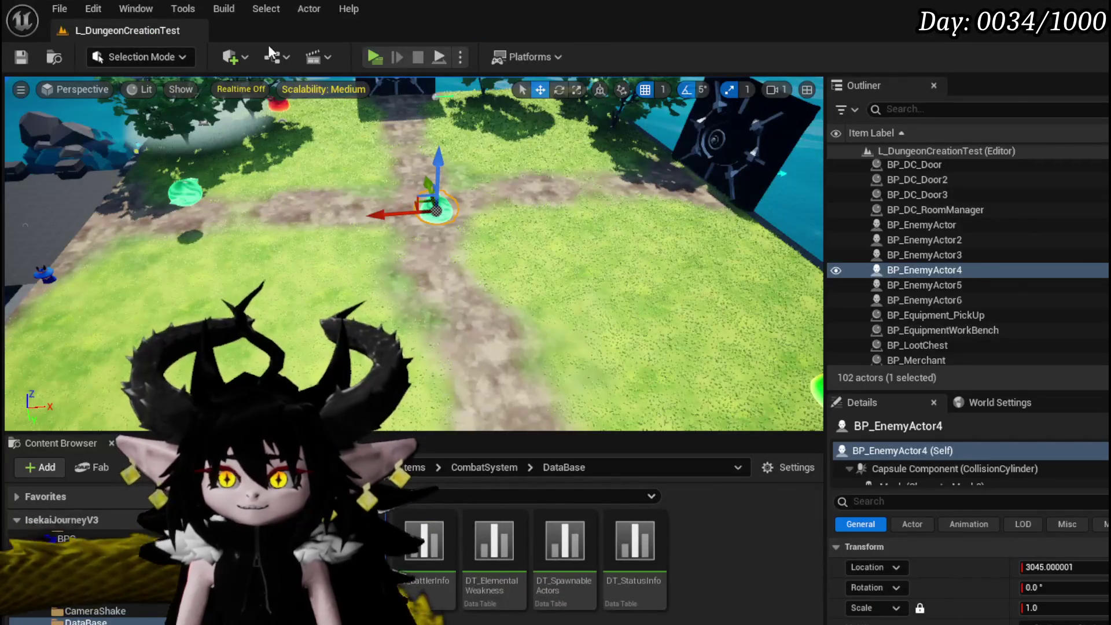
{"action": "left_click", "coordinate": [374, 57]}
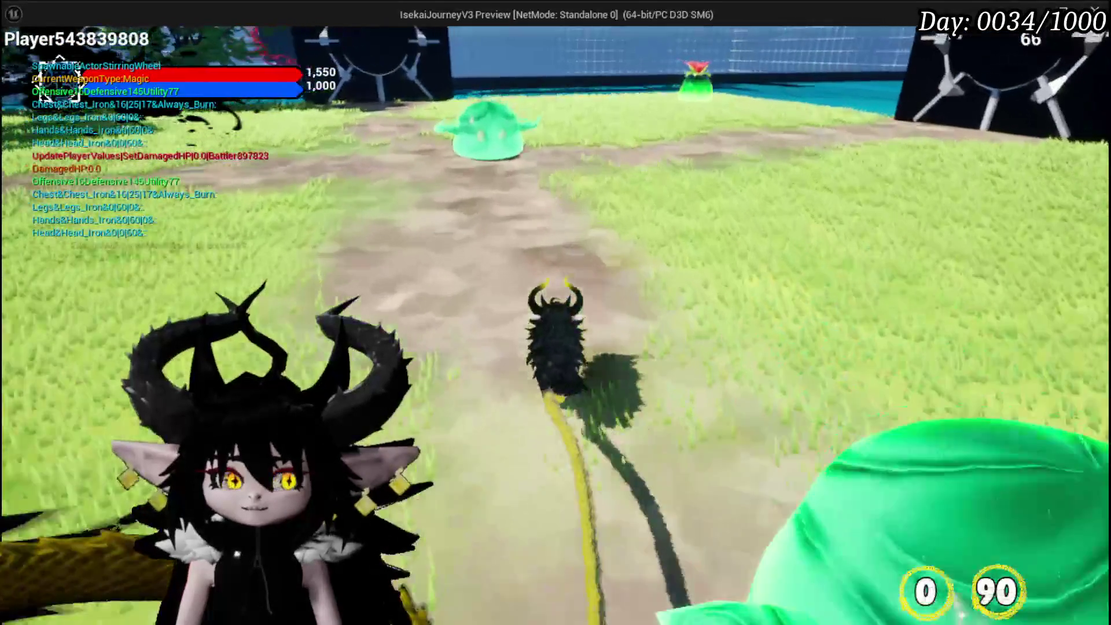
Cast a water spell at the slime, resume from the GetAction breakpoint, and stop playing.
{"action": "key", "text": "w"}
{"action": "key", "text": "3"}
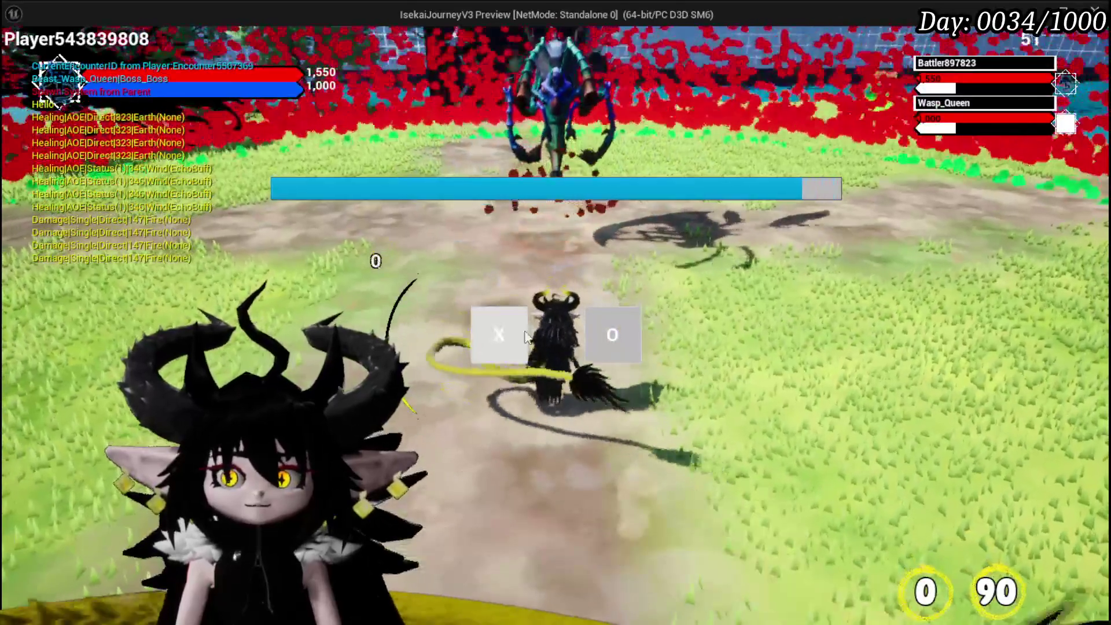
{"action": "left_click", "coordinate": [499, 335]}
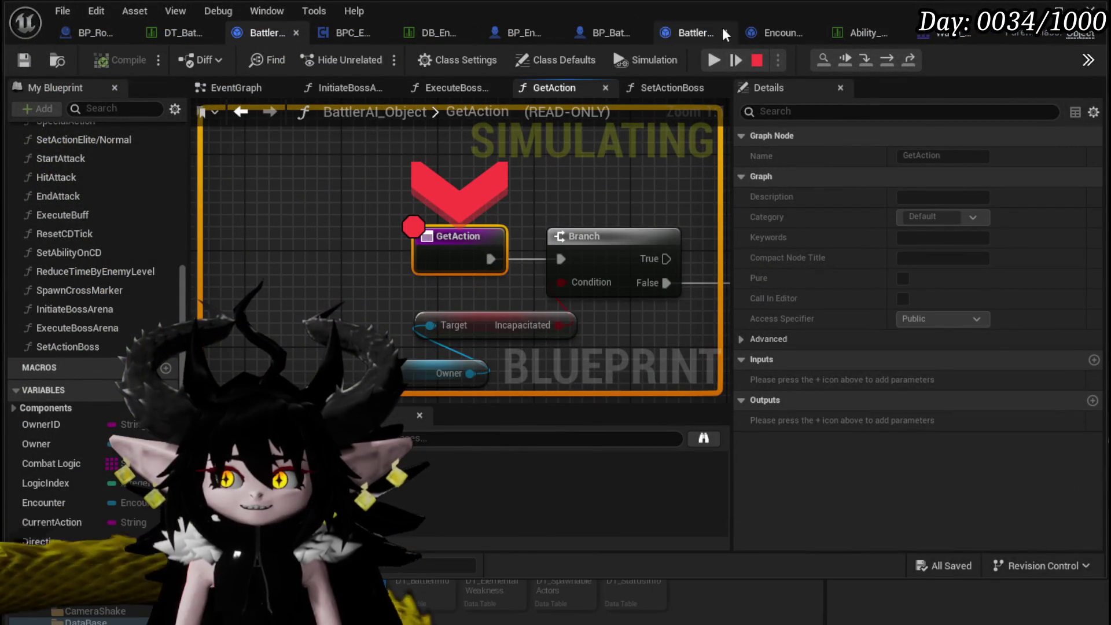
{"action": "left_click", "coordinate": [724, 60]}
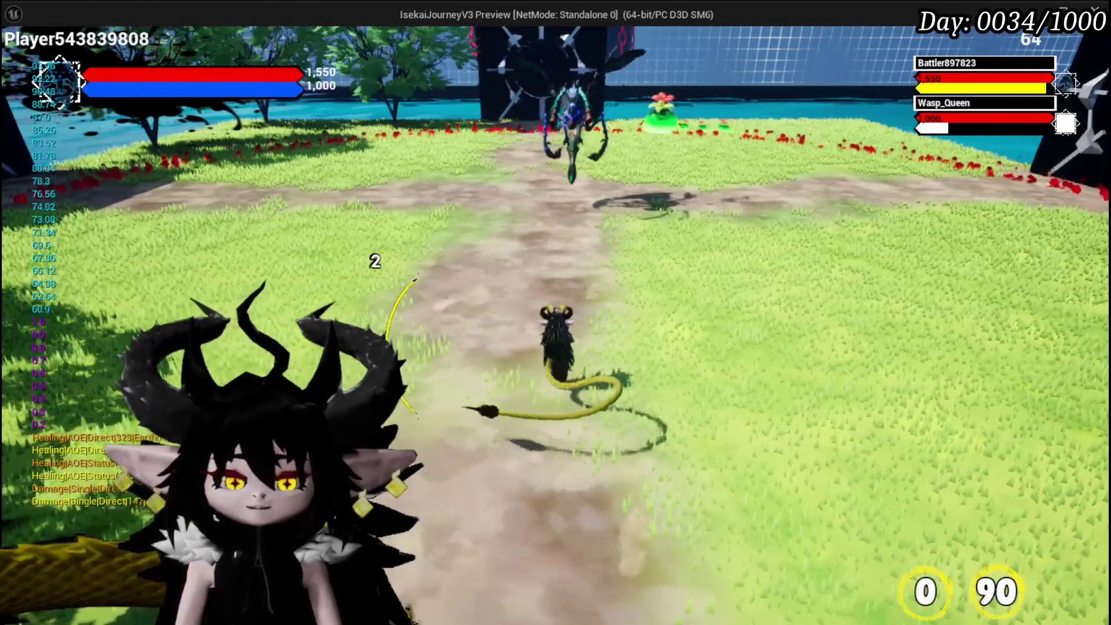
{"action": "key", "text": "Escape"}
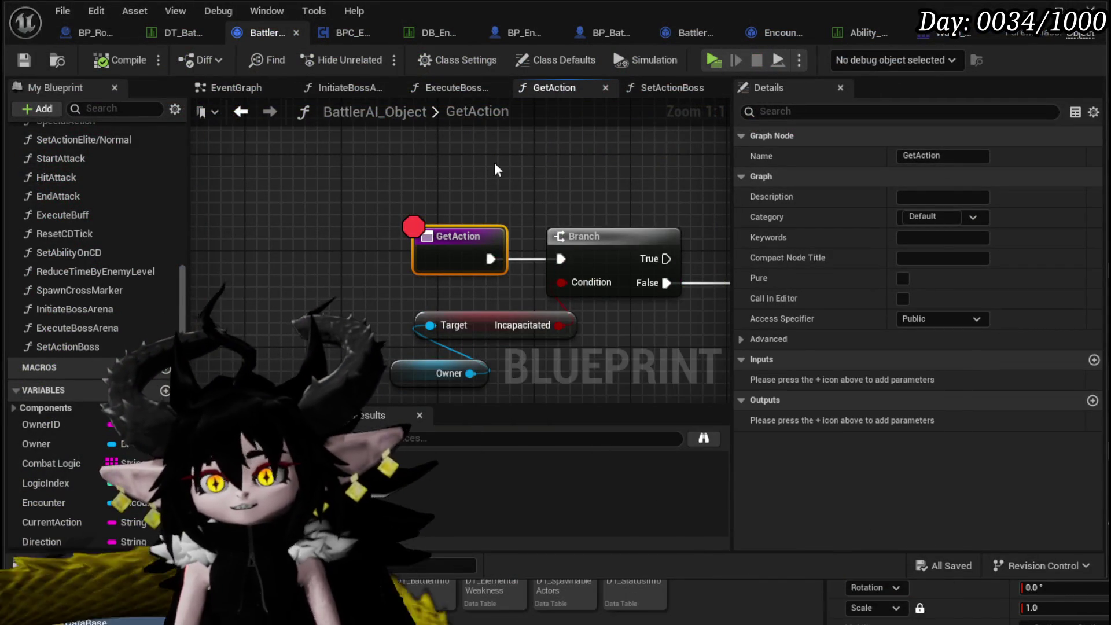
{"action": "scroll", "coordinate": [495, 167], "scroll_direction": "down", "scroll_amount": 5}
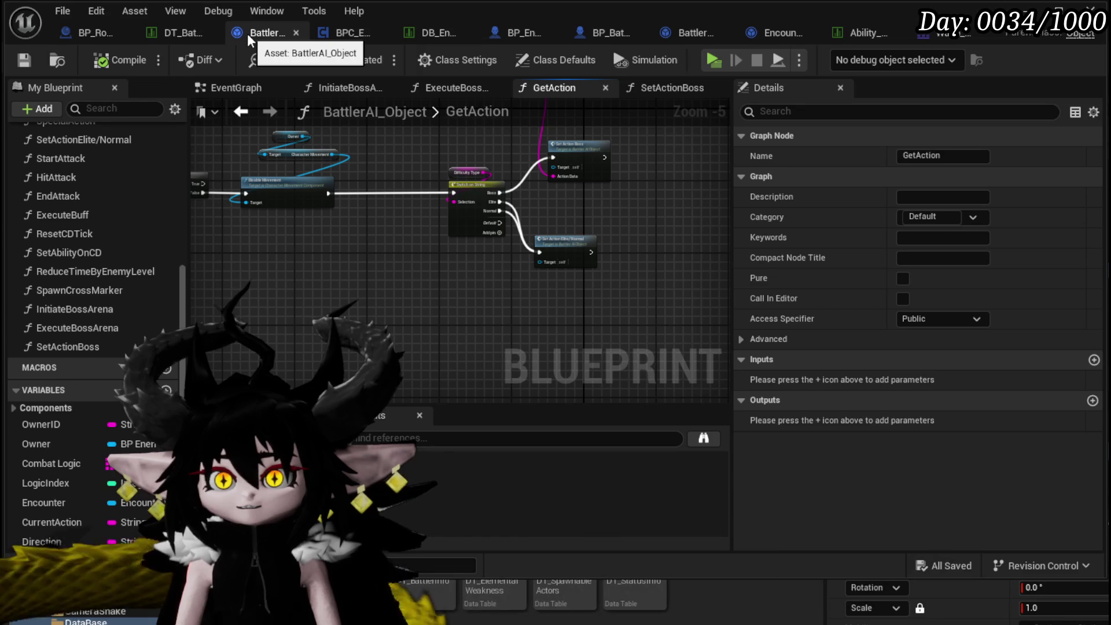
Move BattlerAI_Object and DT_BattlerInfo to the front tabs and close BP_Room_FinalBoss.
{"action": "left_click_drag", "start_coordinate": [249, 38], "coordinate": [90, 37]}
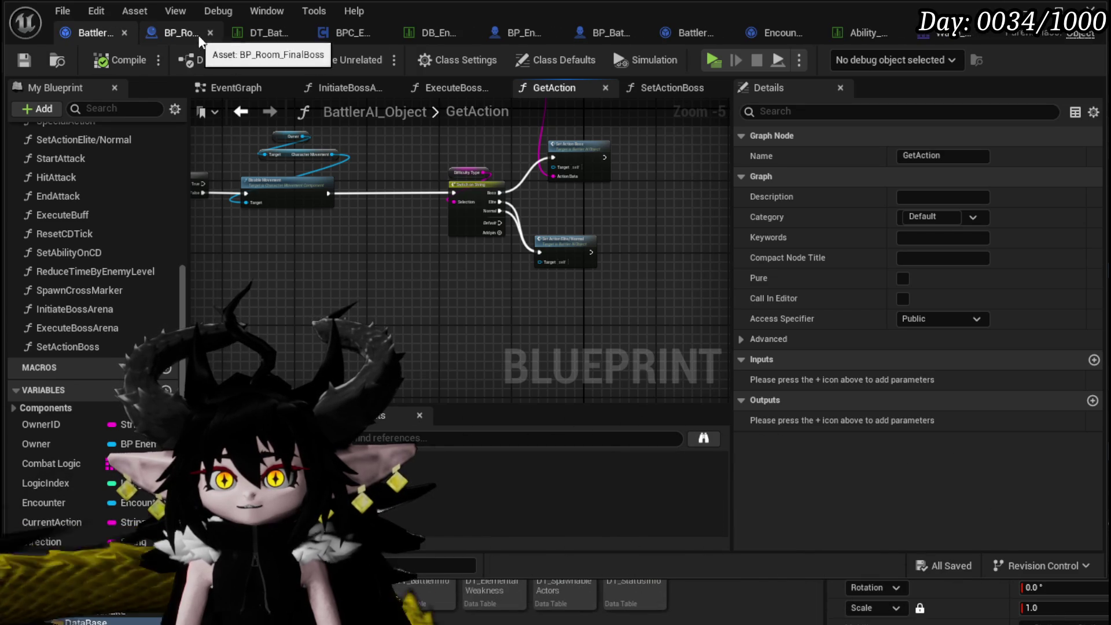
{"action": "left_click", "coordinate": [210, 34]}
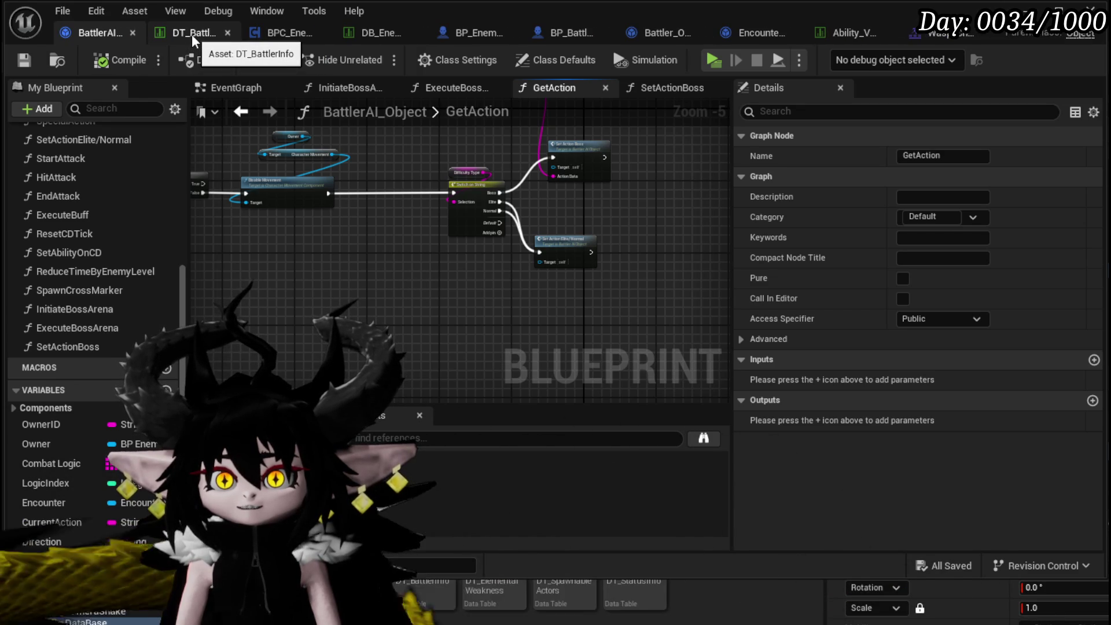
{"action": "left_click", "coordinate": [192, 34]}
{"action": "left_click_drag", "start_coordinate": [193, 33], "coordinate": [102, 31]}
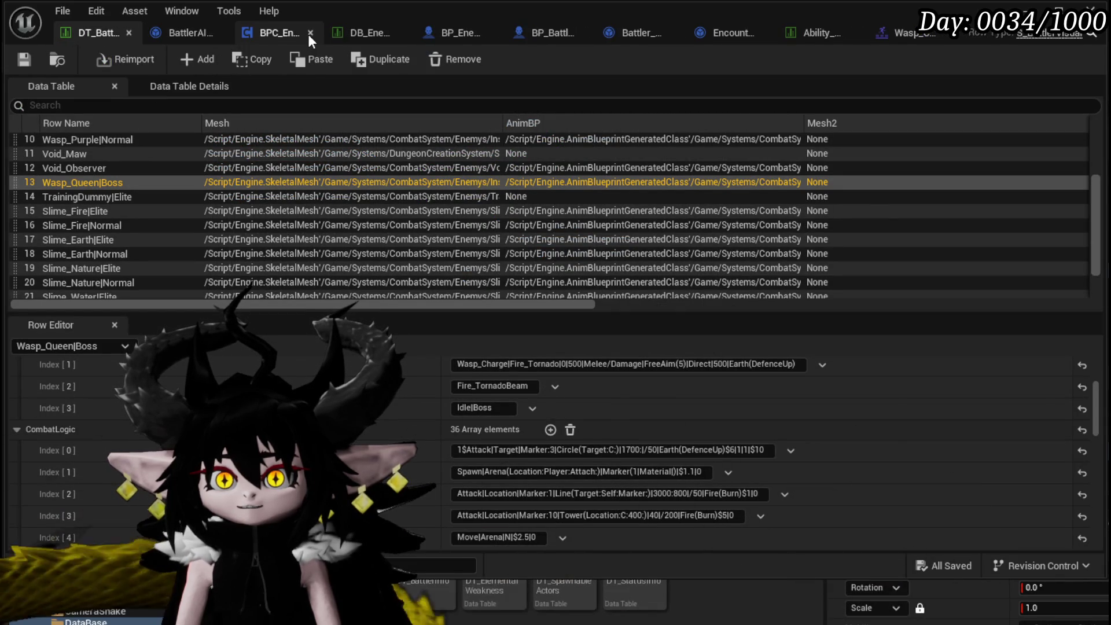
Close the unneeded editors, including Encounter_Object and Wasp_Channel_Montage.
{"action": "left_click", "coordinate": [310, 34]}
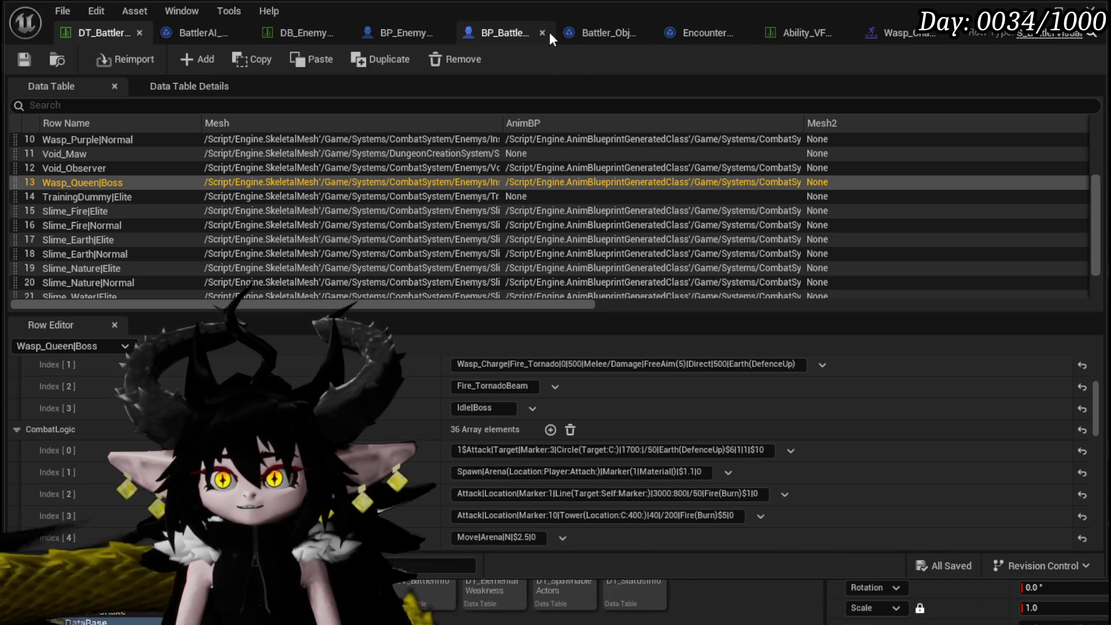
{"action": "left_click", "coordinate": [543, 33]}
{"action": "left_click", "coordinate": [605, 33]}
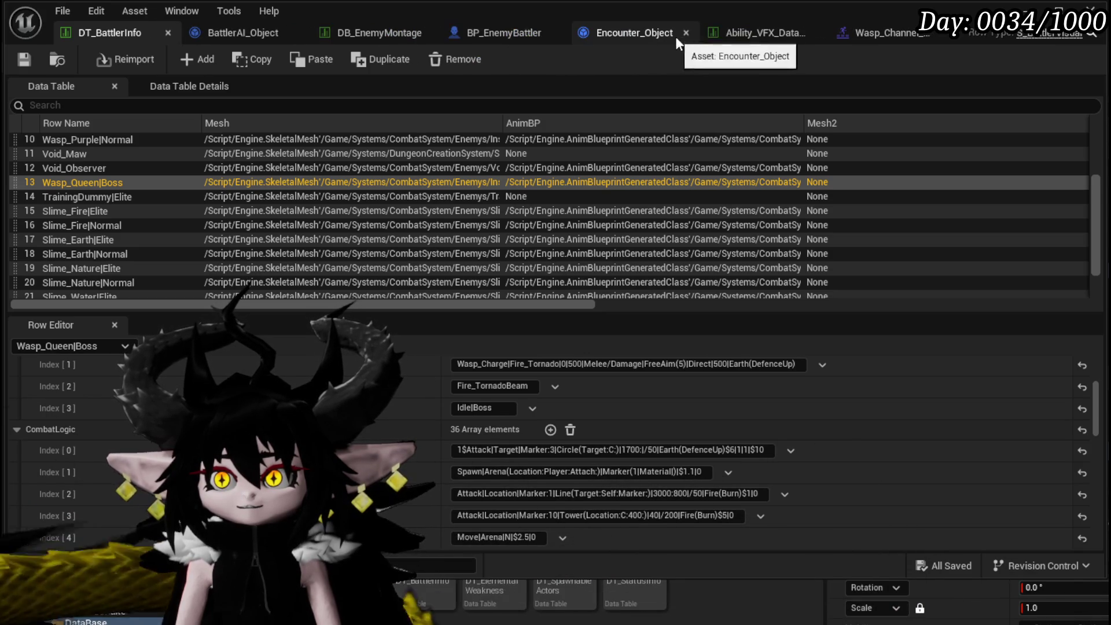
{"action": "left_click", "coordinate": [687, 33]}
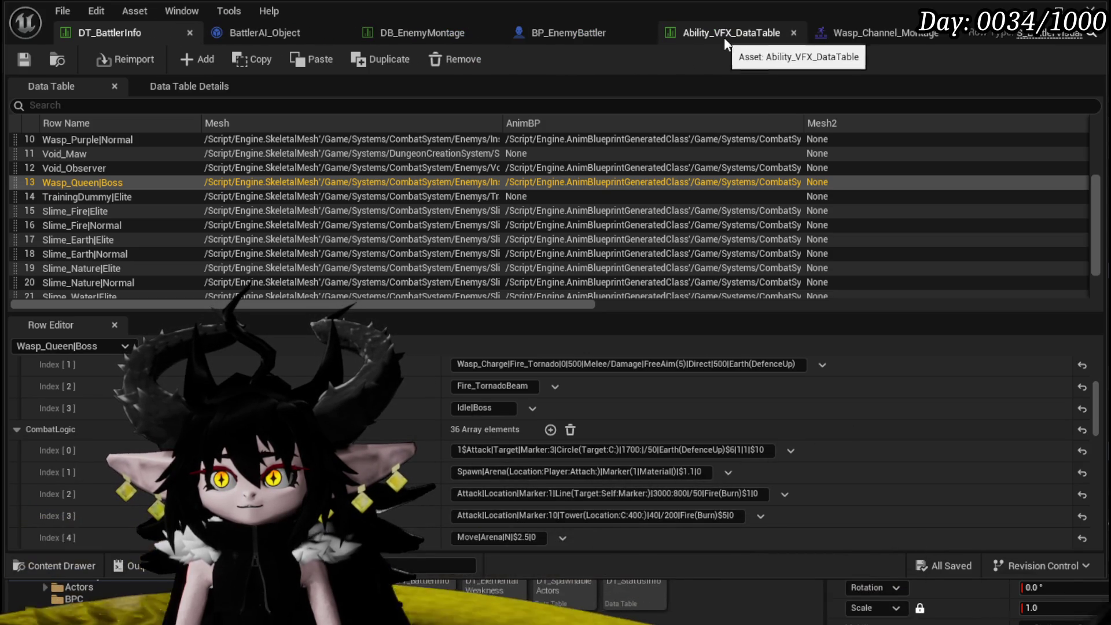
{"action": "left_click", "coordinate": [946, 34]}
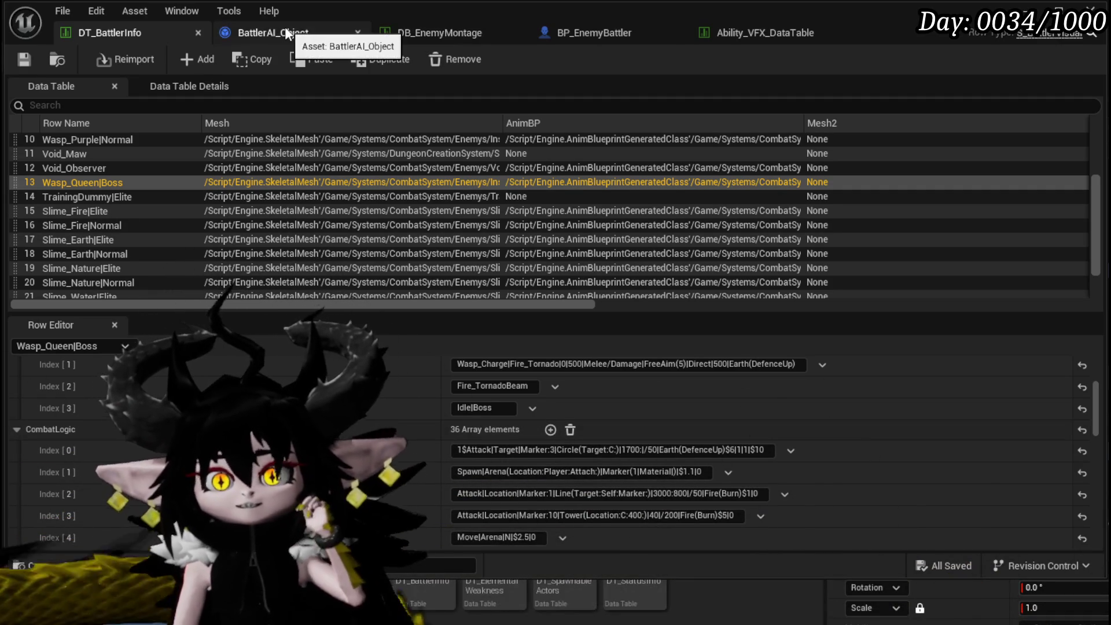
View BattlerAI_Object's GetAction graph, then go back to DT_BattlerInfo.
{"action": "left_click", "coordinate": [285, 26]}
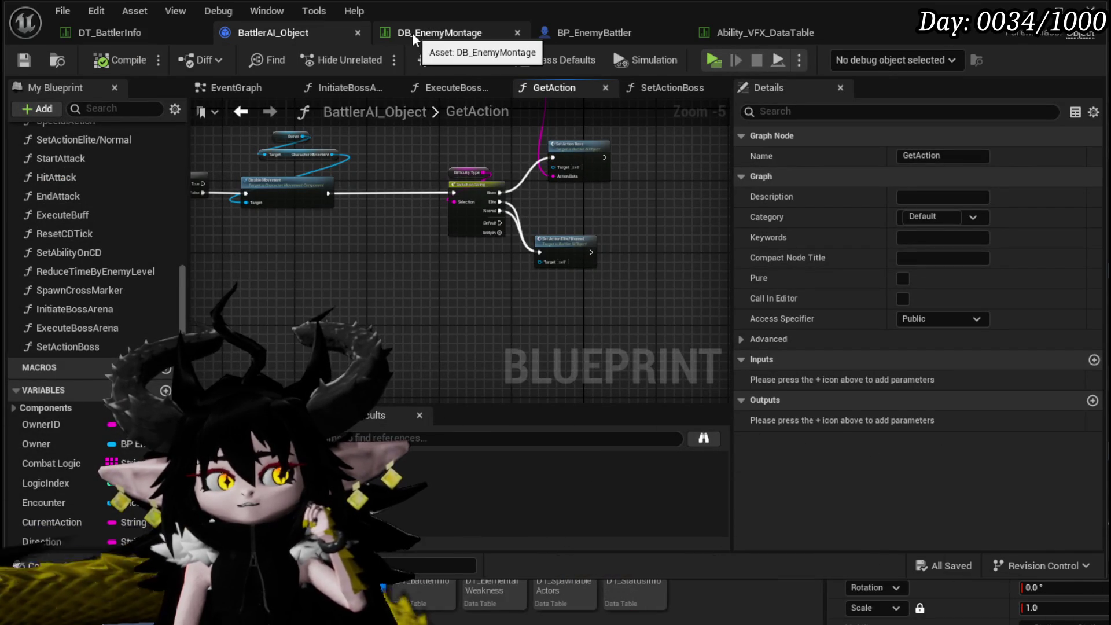
{"action": "key", "text": "alt+Tab"}
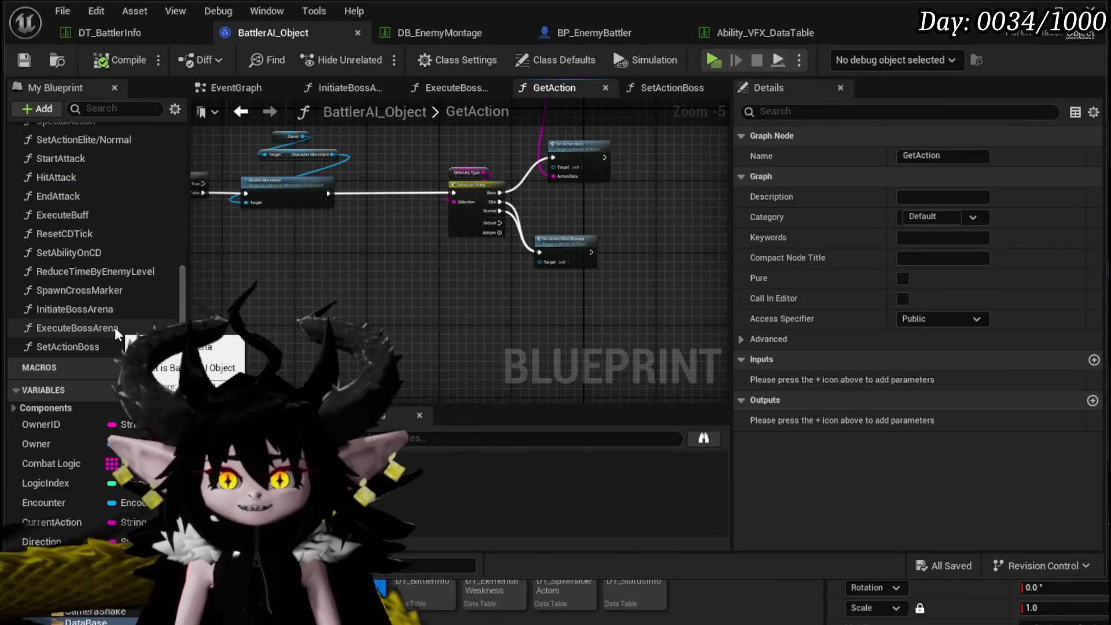
{"action": "left_click", "coordinate": [139, 33]}
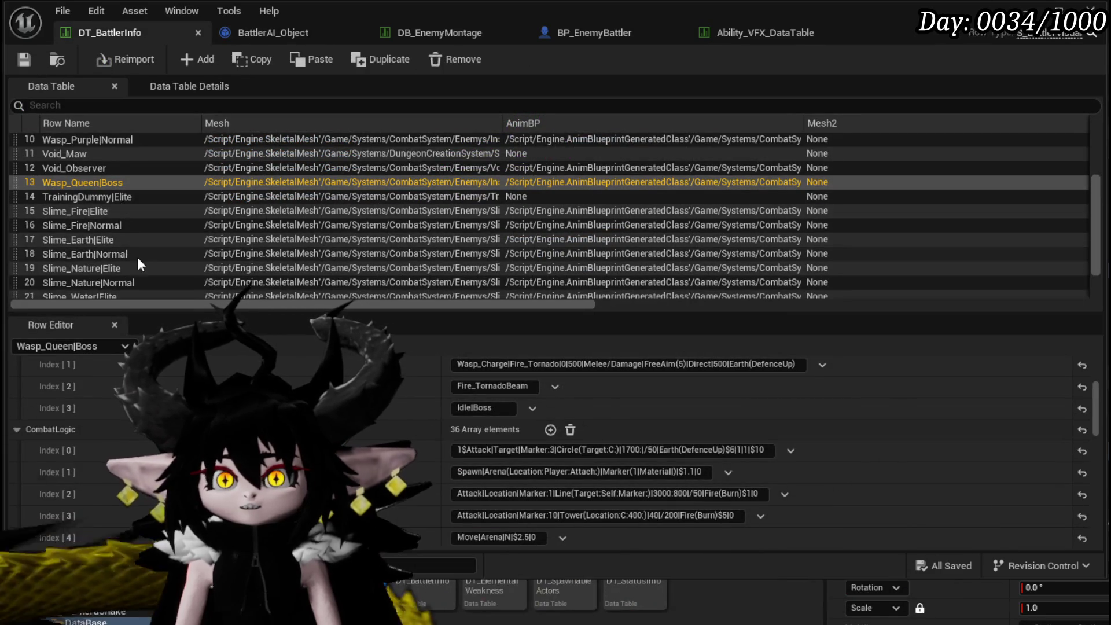
Copy the Slime_Wind|Elite donut attack from CombatLogic Index[1], then reselect Wasp_Queen|Boss.
{"action": "scroll", "coordinate": [137, 261], "scroll_direction": "down", "scroll_amount": 3}
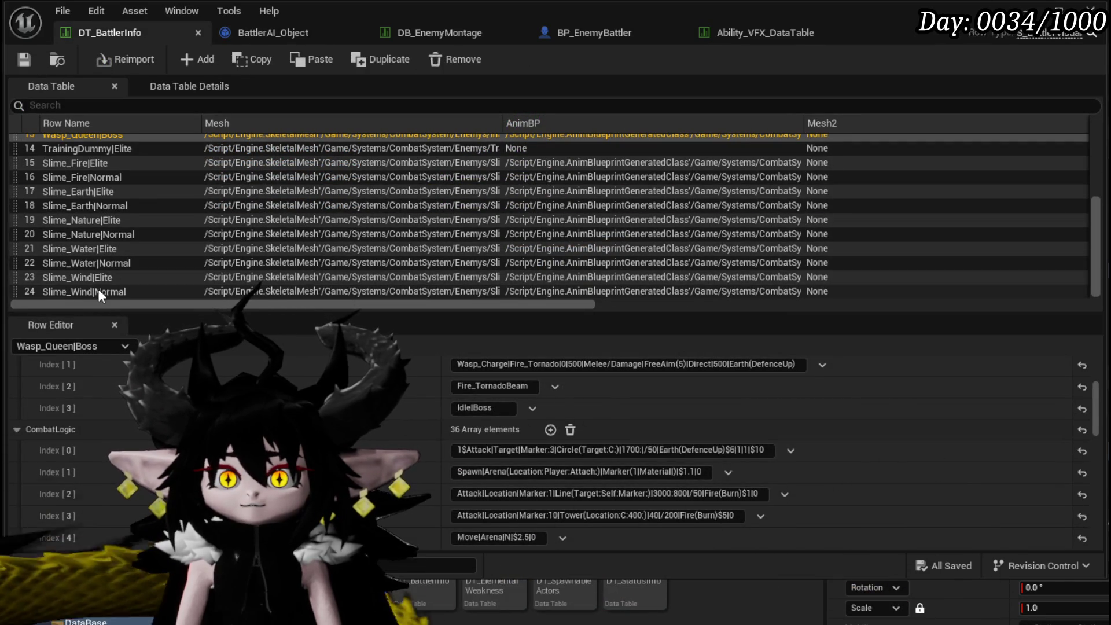
{"action": "left_click", "coordinate": [95, 276]}
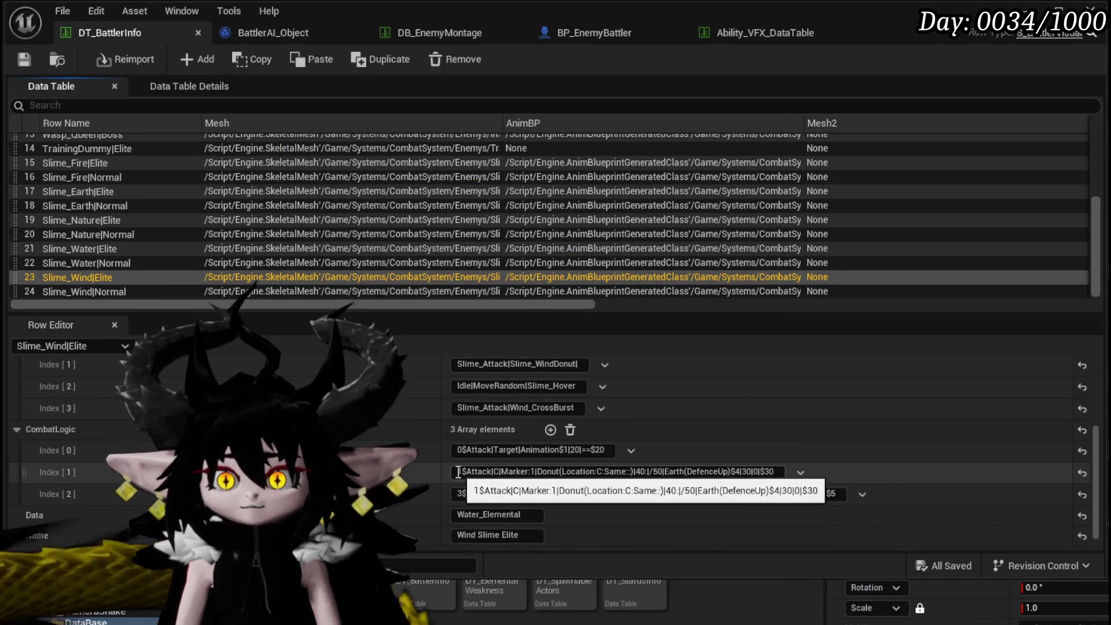
{"action": "left_click_drag", "start_coordinate": [458, 472], "coordinate": [548, 472]}
{"action": "key", "text": "ctrl+a"}
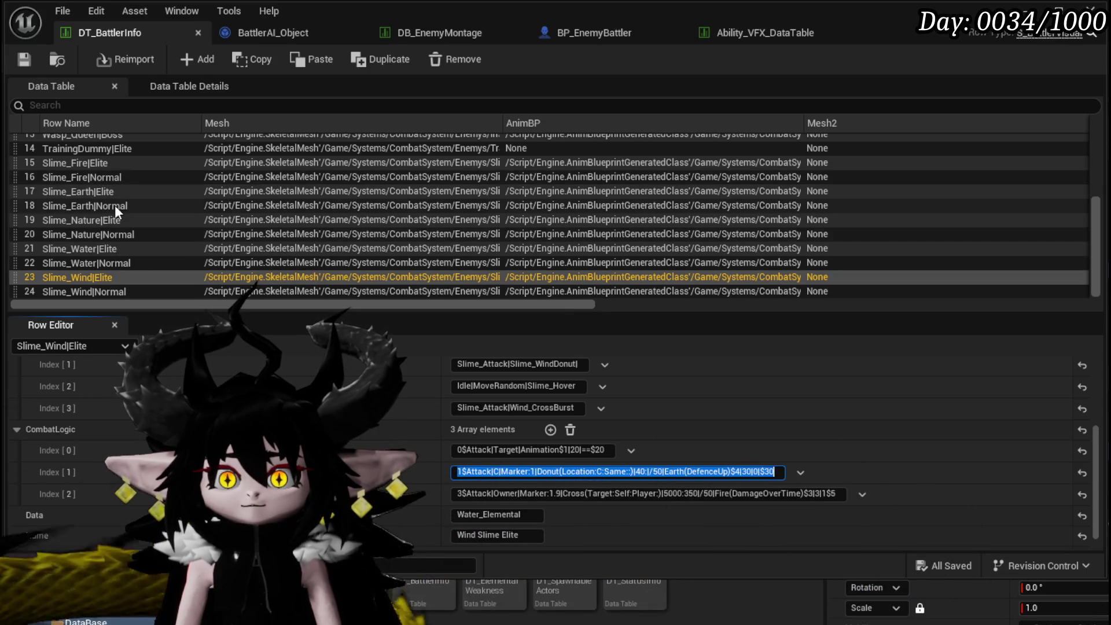
{"action": "scroll", "coordinate": [115, 205], "scroll_direction": "up", "scroll_amount": 2}
{"action": "left_click", "coordinate": [100, 181]}
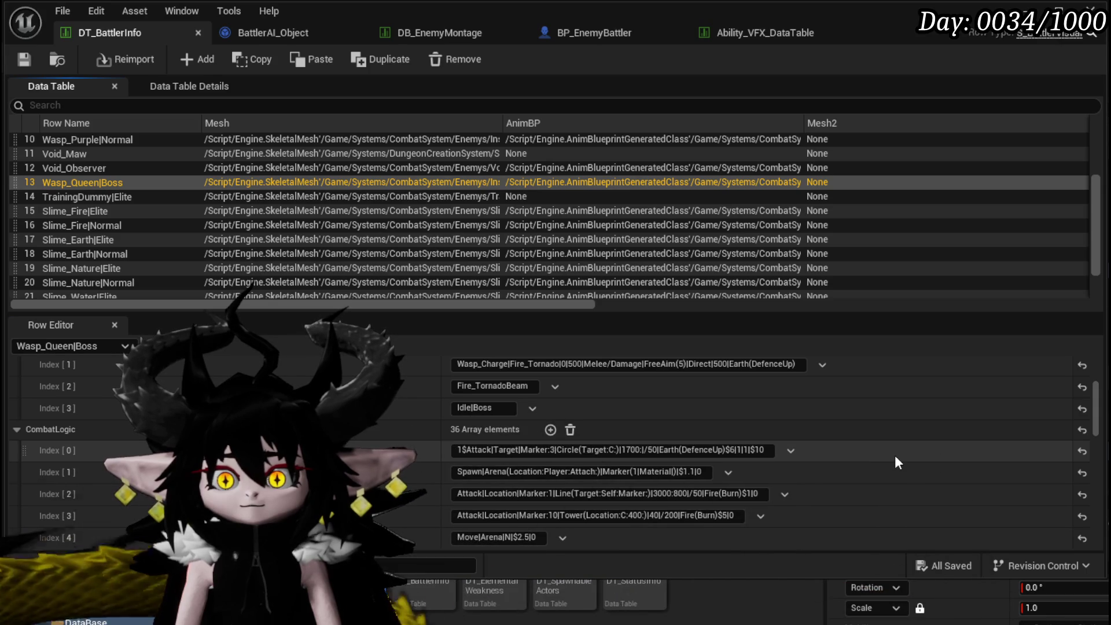
Paste the donut entry into Wasp_Queen|Boss CombatLogic Index[1], setting Marker 0.1 and $1.
{"action": "left_click", "coordinate": [458, 473]}
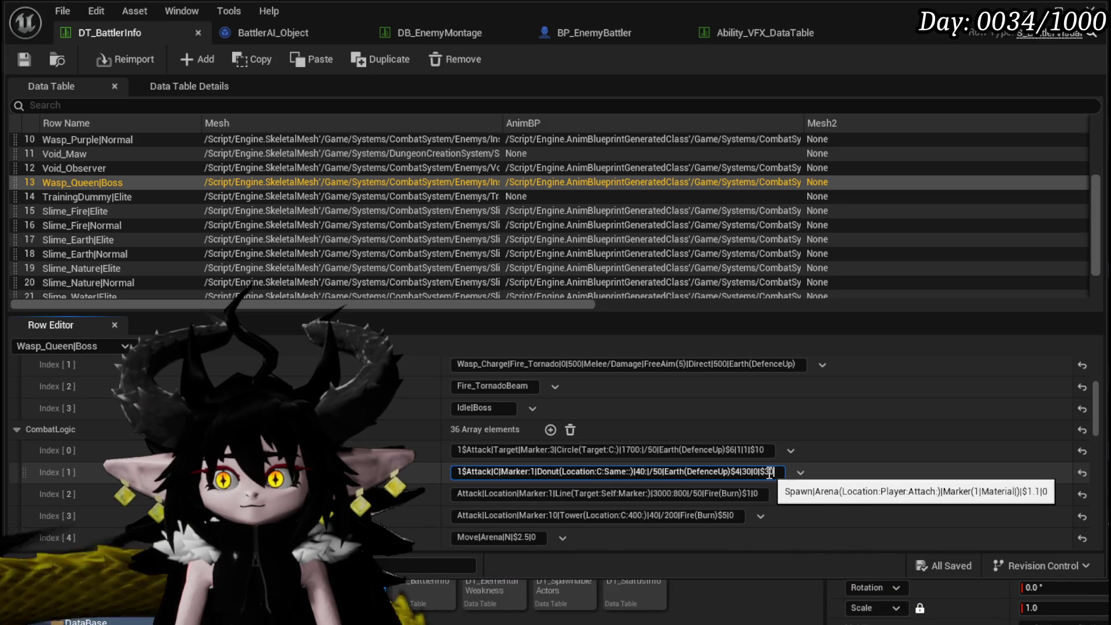
{"action": "left_click_drag", "start_coordinate": [764, 473], "coordinate": [771, 472]}
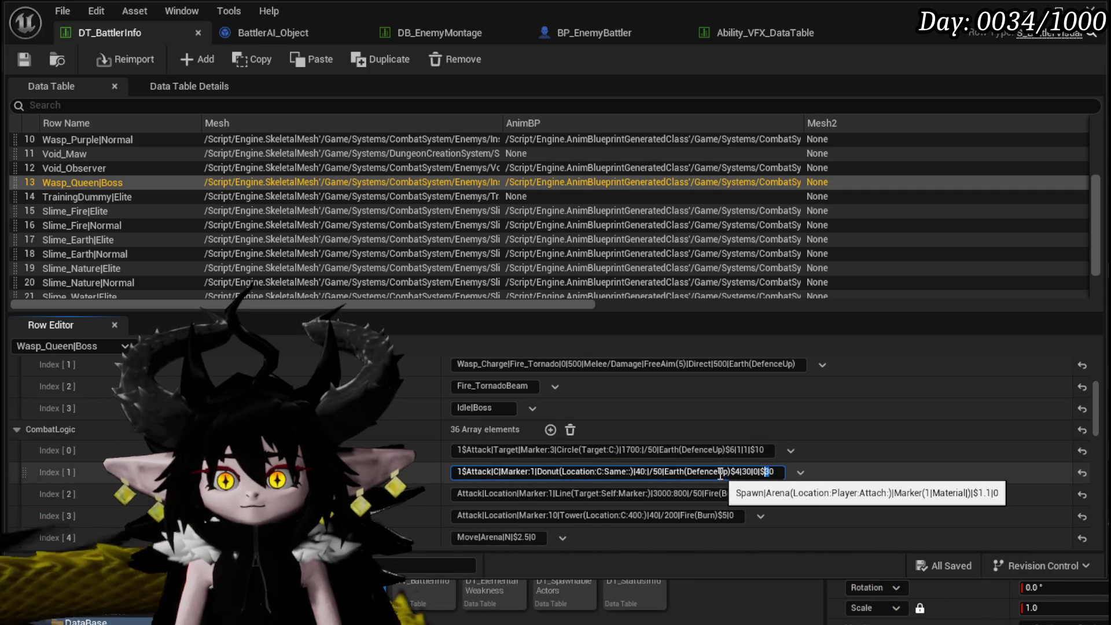
{"action": "scroll", "coordinate": [515, 472], "scroll_direction": "up", "scroll_amount": 2}
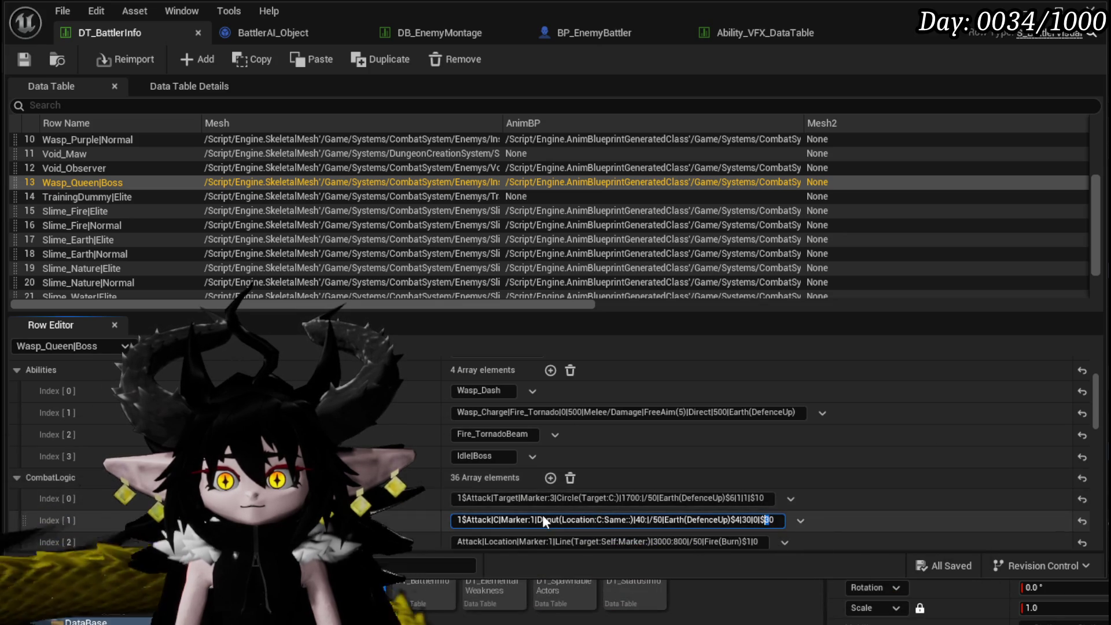
{"action": "left_click", "coordinate": [533, 520]}
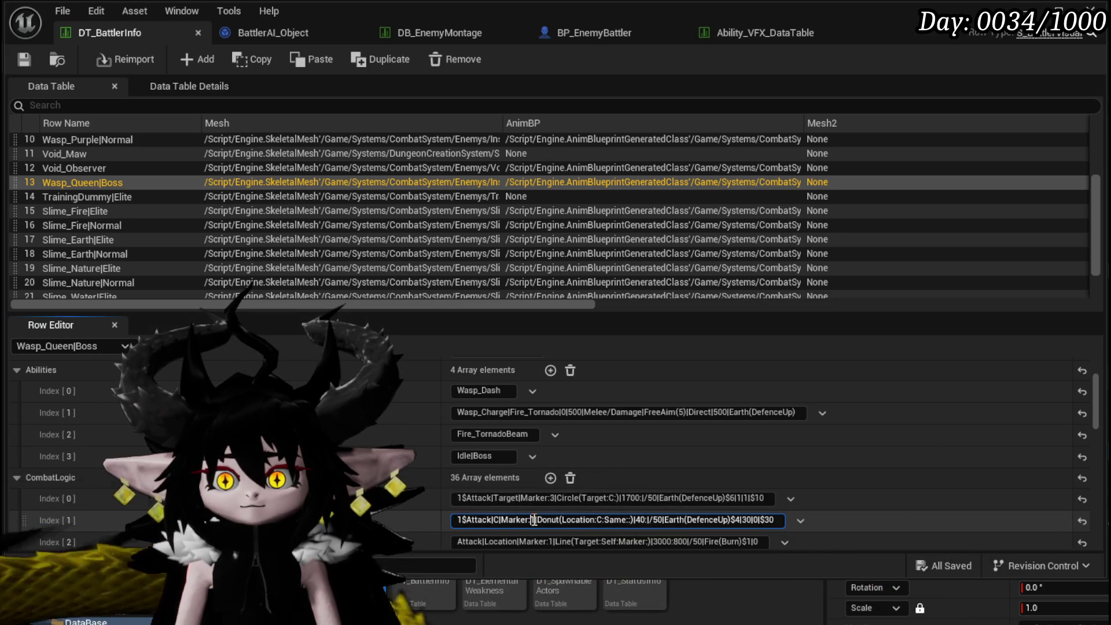
{"action": "type", "text": "0."}
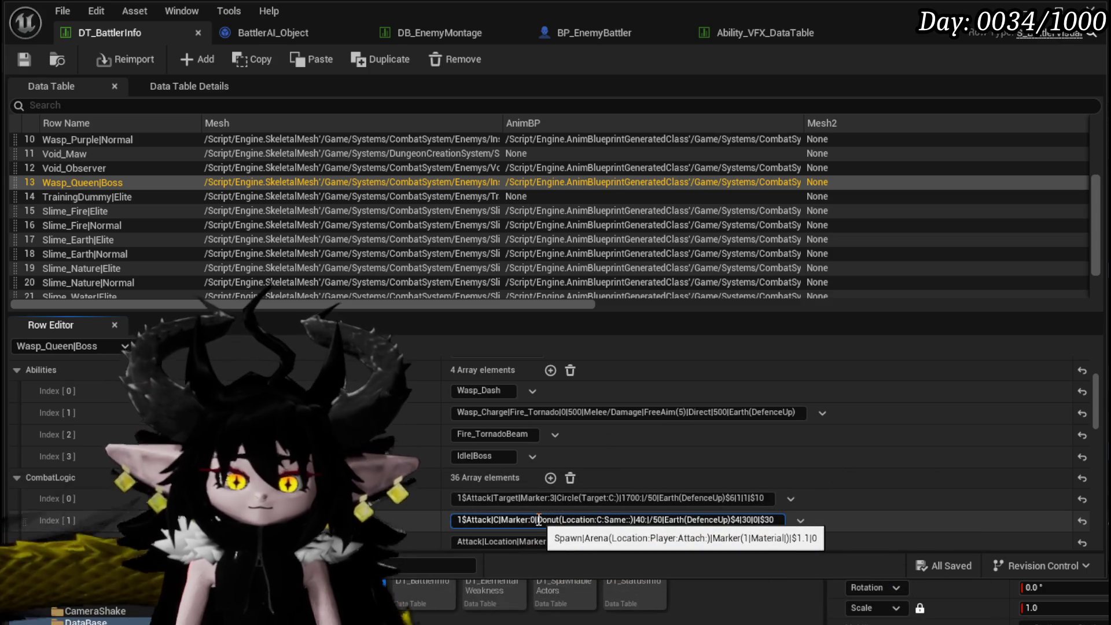
{"action": "type", "text": "1"}
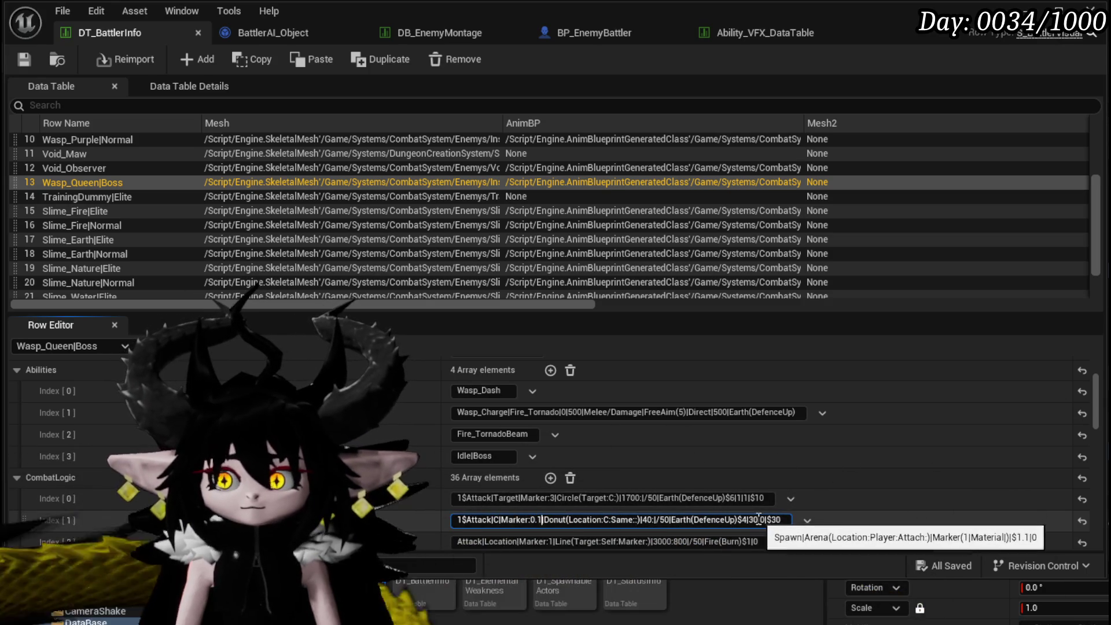
{"action": "double_click", "coordinate": [744, 520]}
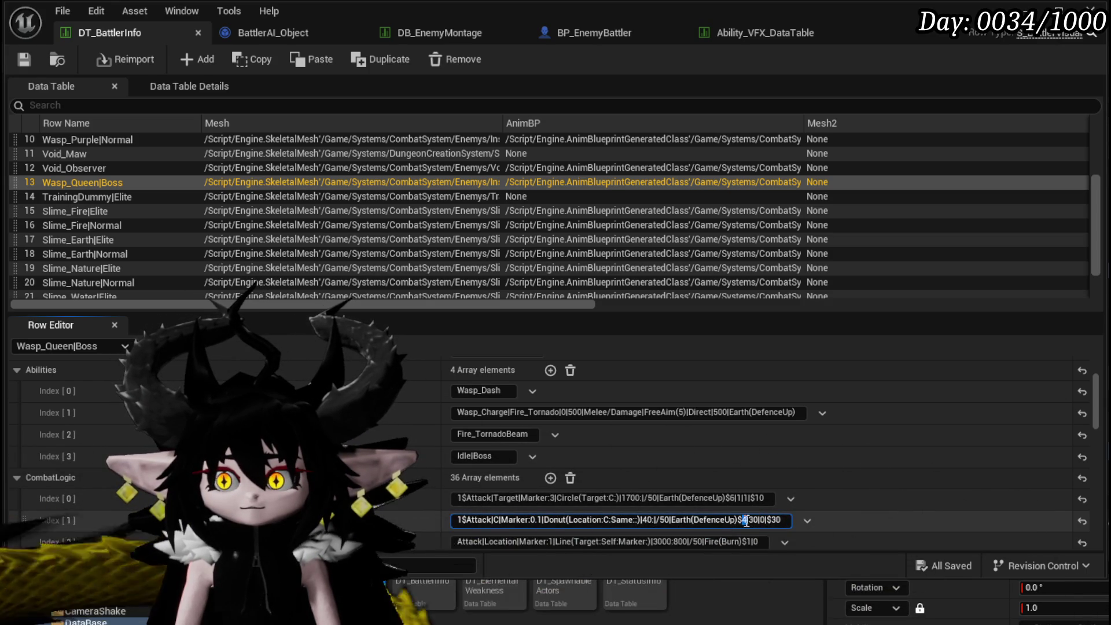
{"action": "type", "text": "1"}
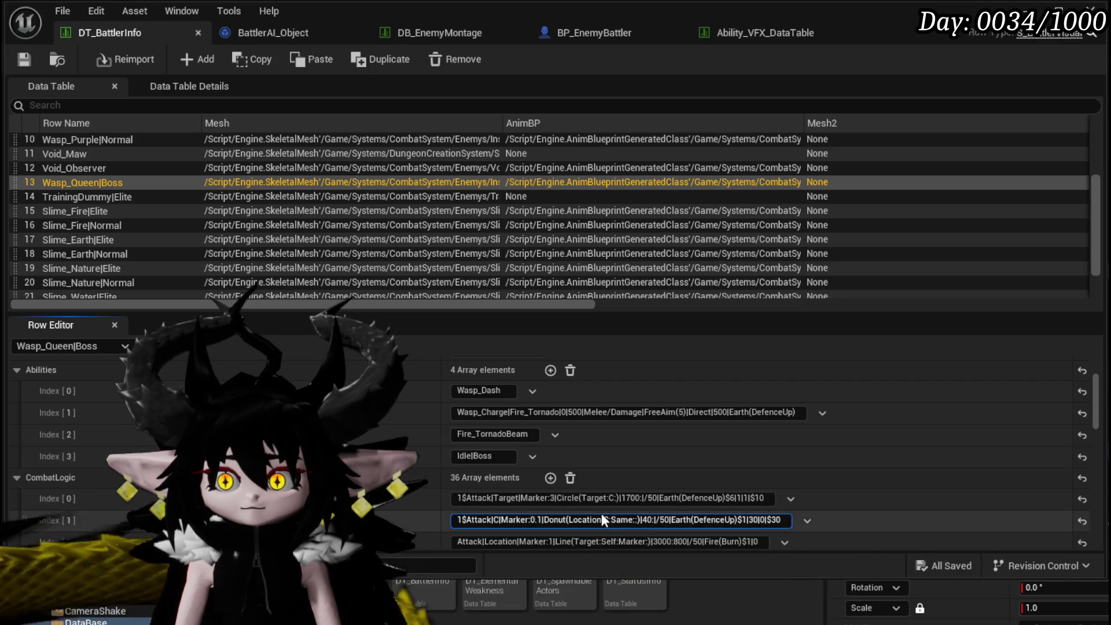
Change 40 to 50 and the divisor to /100, commit the entry, and save DT_BattlerInfo.
{"action": "left_click", "coordinate": [647, 520]}
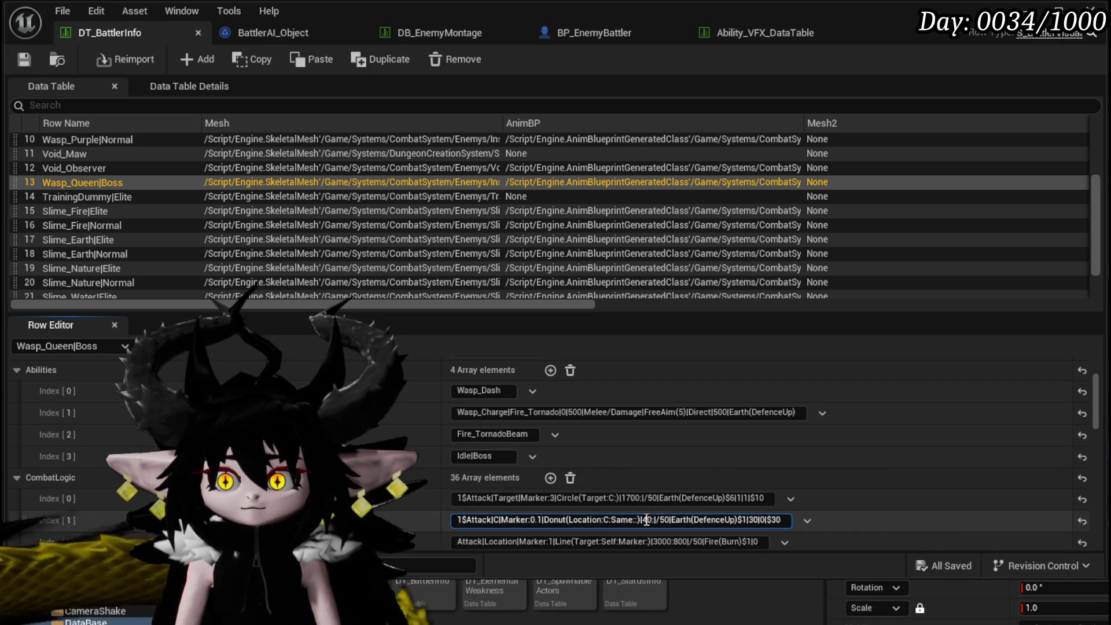
{"action": "type", "text": "5"}
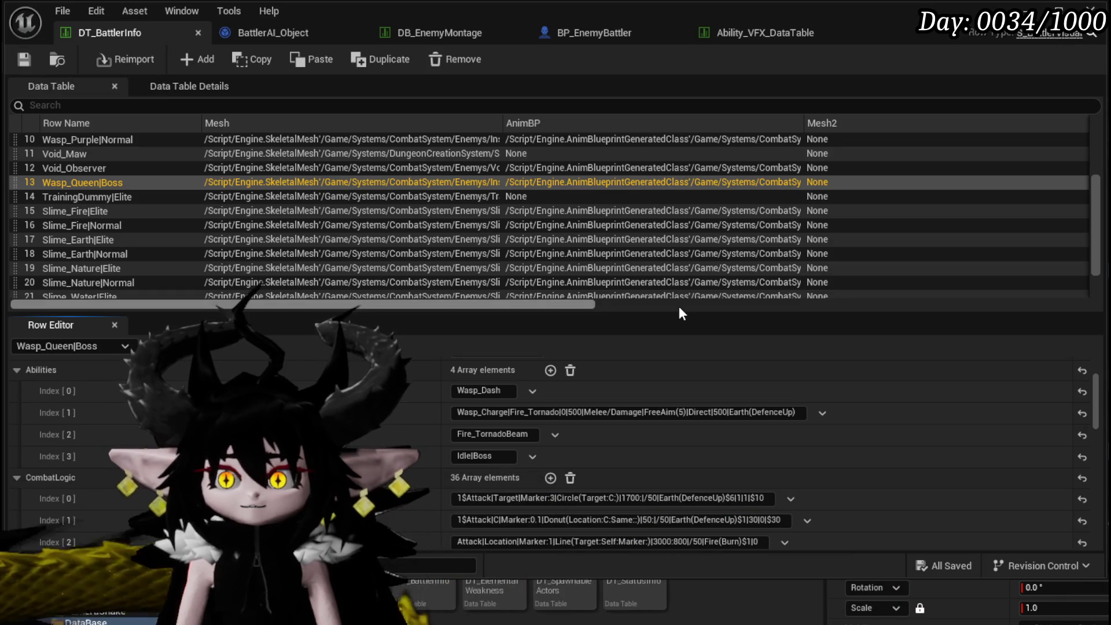
{"action": "double_click", "coordinate": [664, 519]}
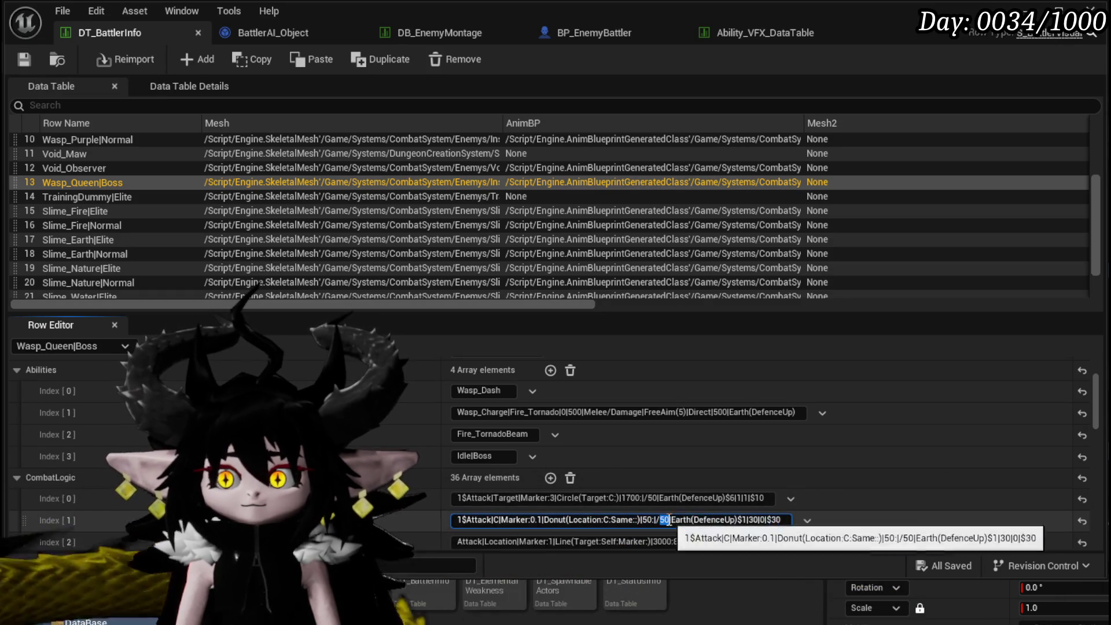
{"action": "type", "text": "9999"}
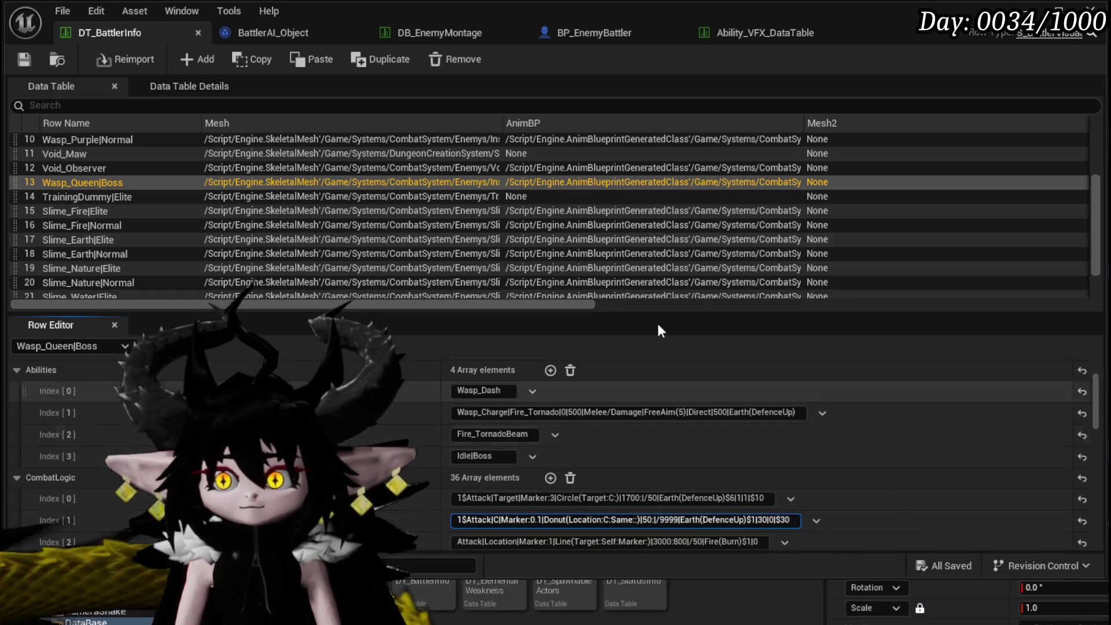
{"action": "left_click", "coordinate": [23, 60]}
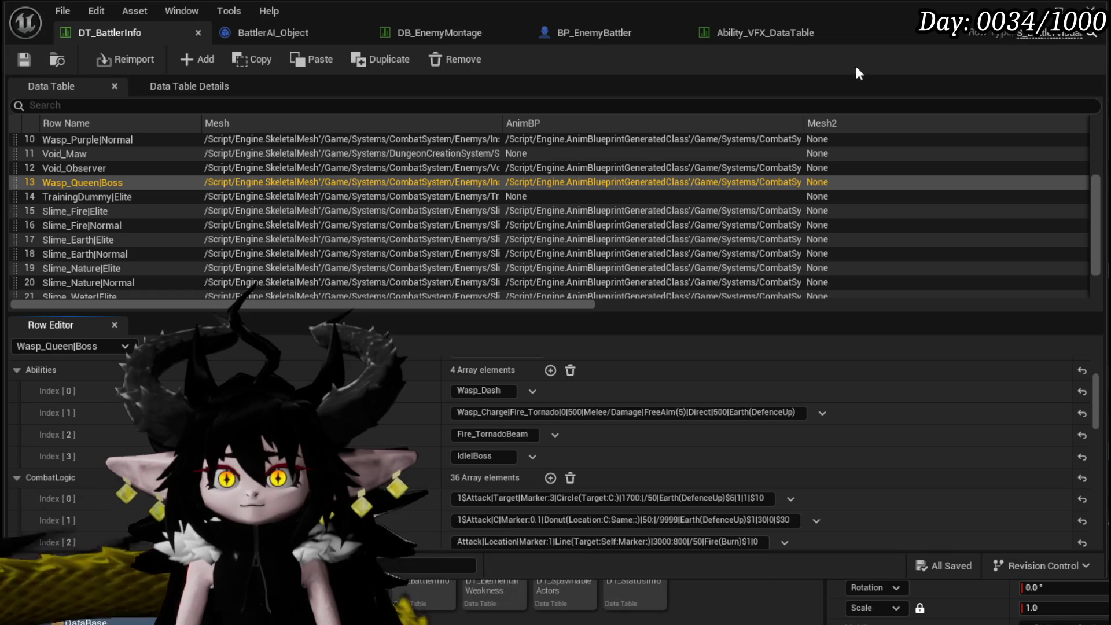
{"action": "double_click", "coordinate": [668, 519]}
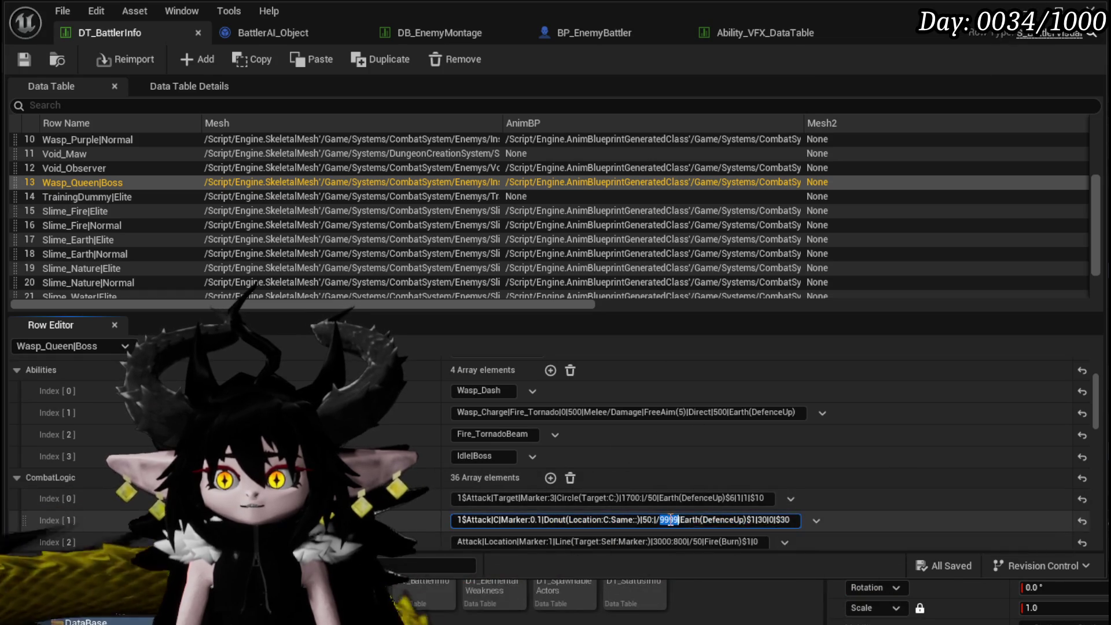
{"action": "type", "text": "100"}
{"action": "key", "text": "Return"}
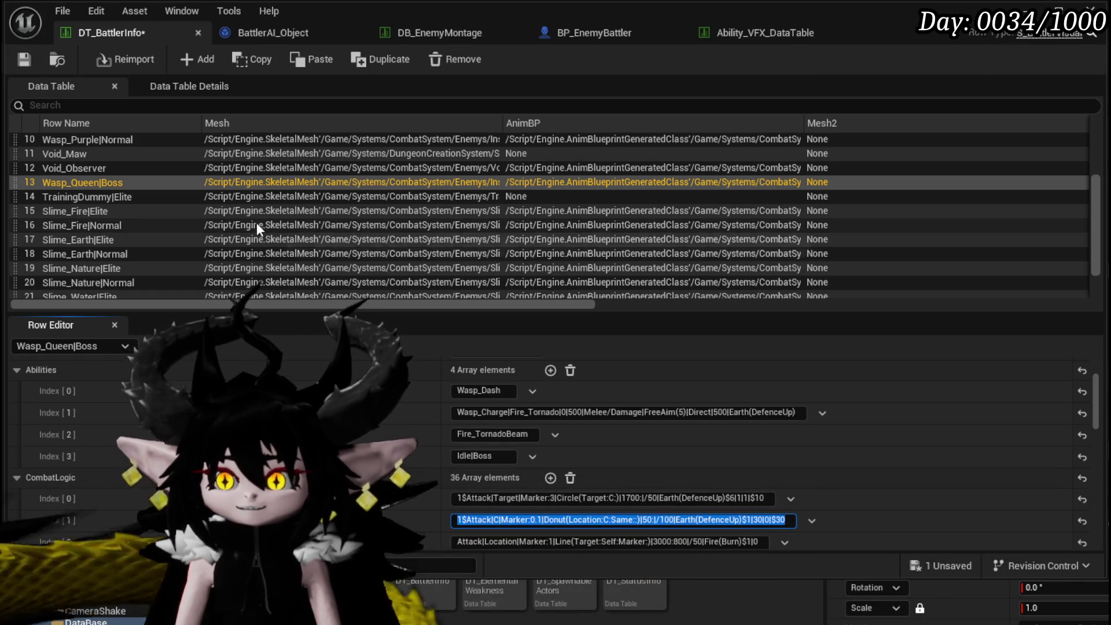
{"action": "left_click", "coordinate": [23, 59]}
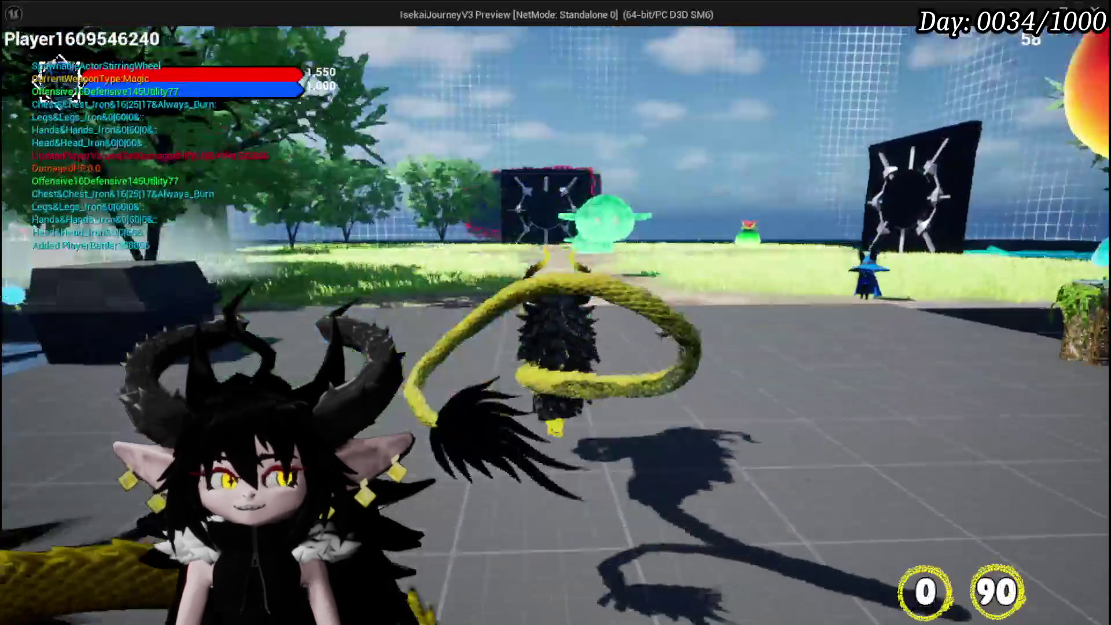
Advance into the Wasp_Queen boss fight, then stop the playtest with Esc.
{"action": "key", "text": "w"}
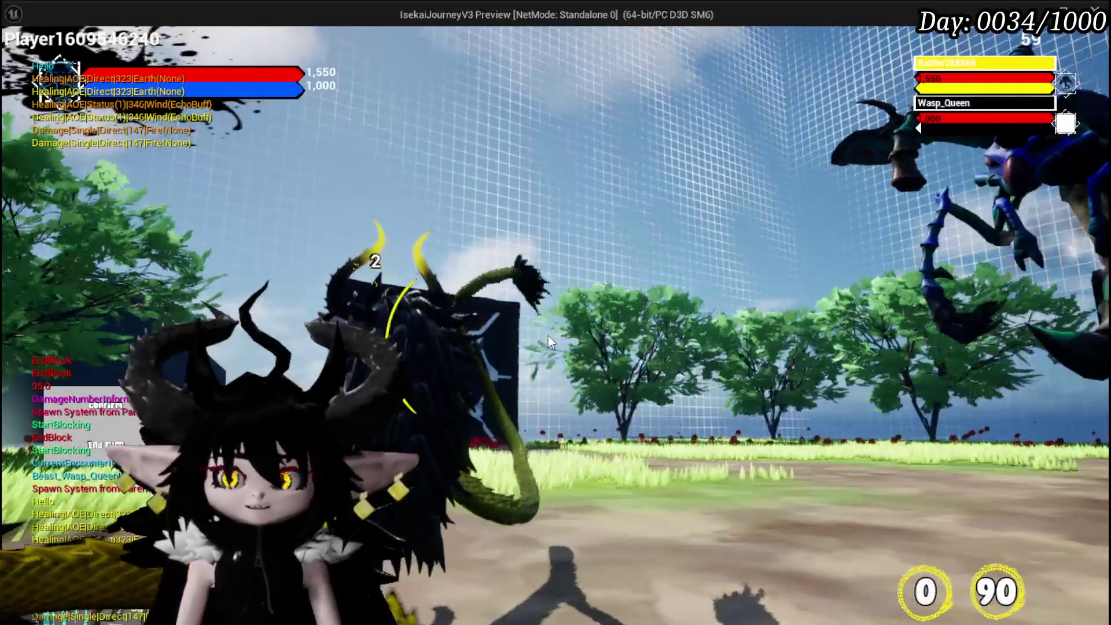
{"action": "key", "text": "Escape"}
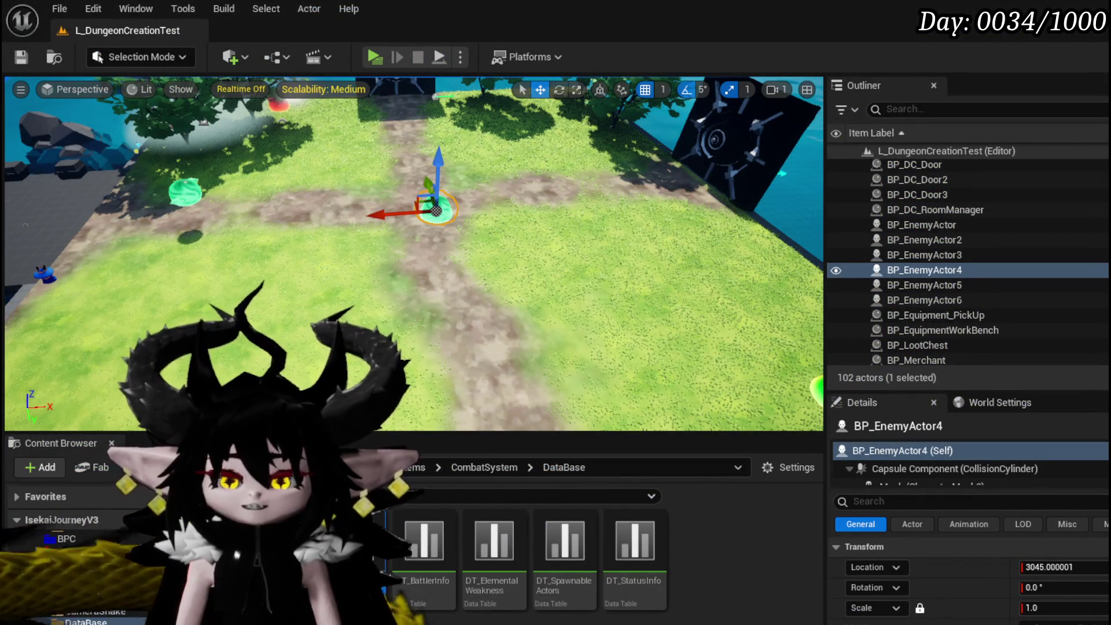
Wire a Get Action call off Set Actor Scale 3D in ExecuteBossArena, then save BattlerAI_Object.
{"action": "double_click", "coordinate": [425, 541]}
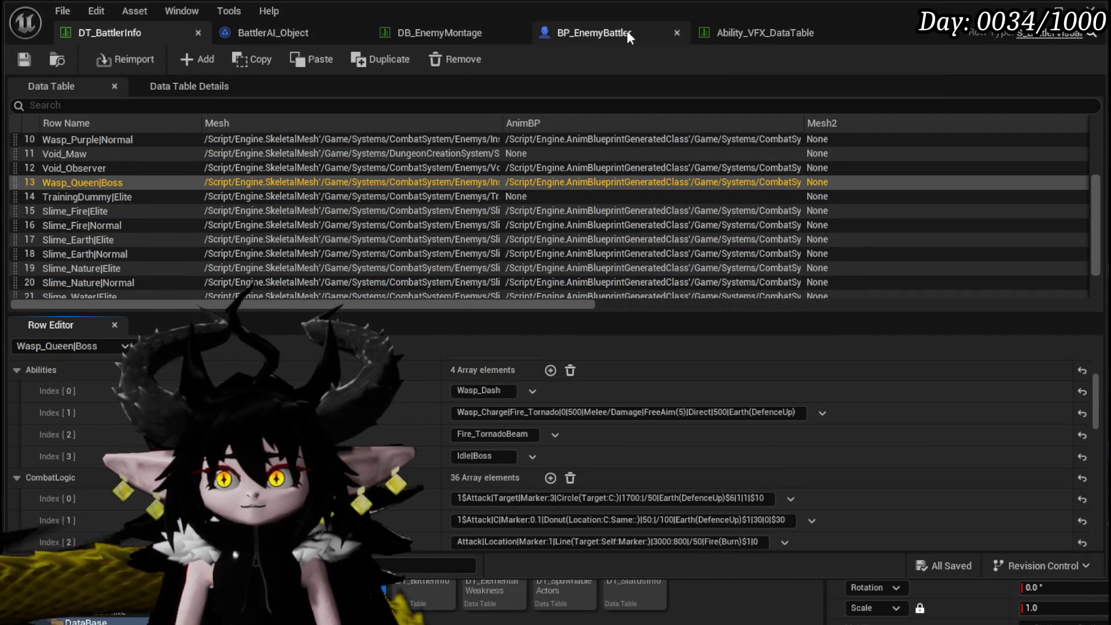
{"action": "left_click", "coordinate": [287, 40]}
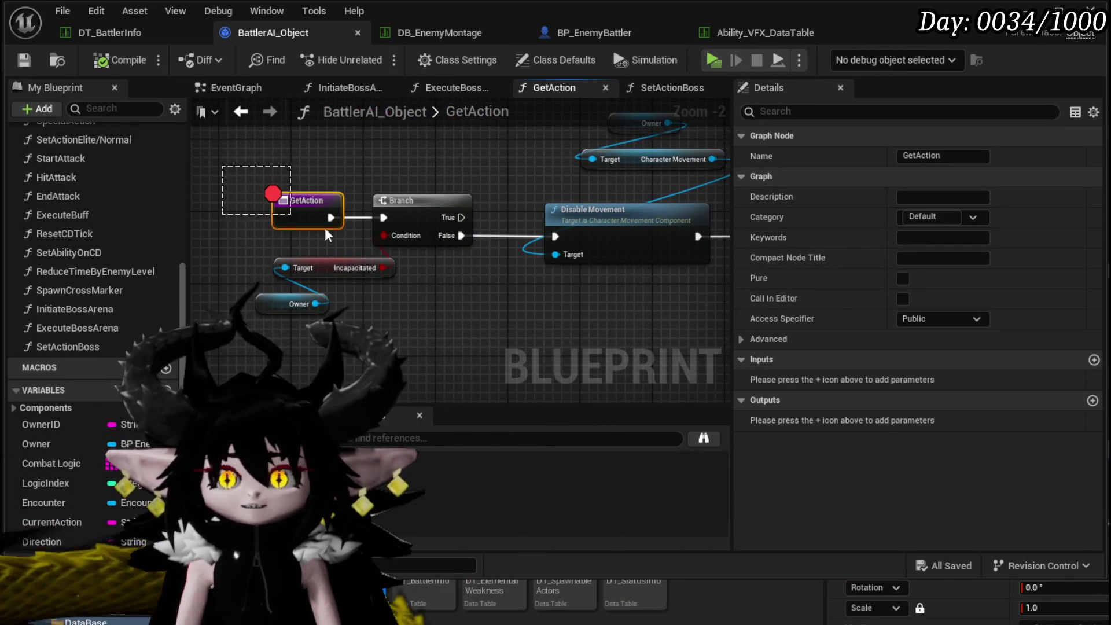
{"action": "left_click", "coordinate": [223, 176]}
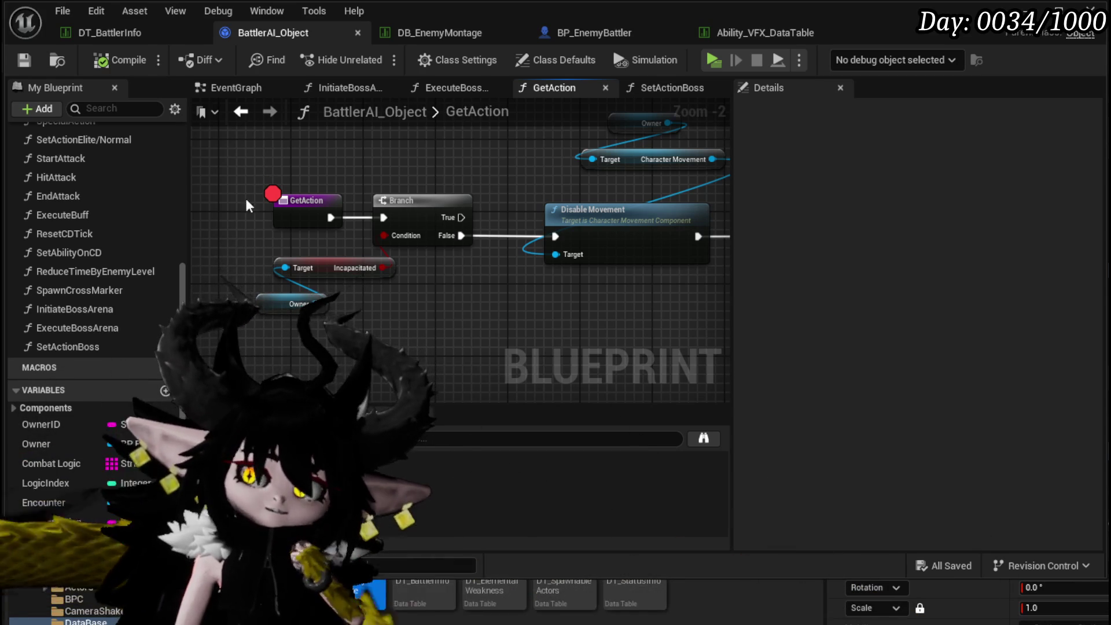
{"action": "double_click", "coordinate": [116, 329]}
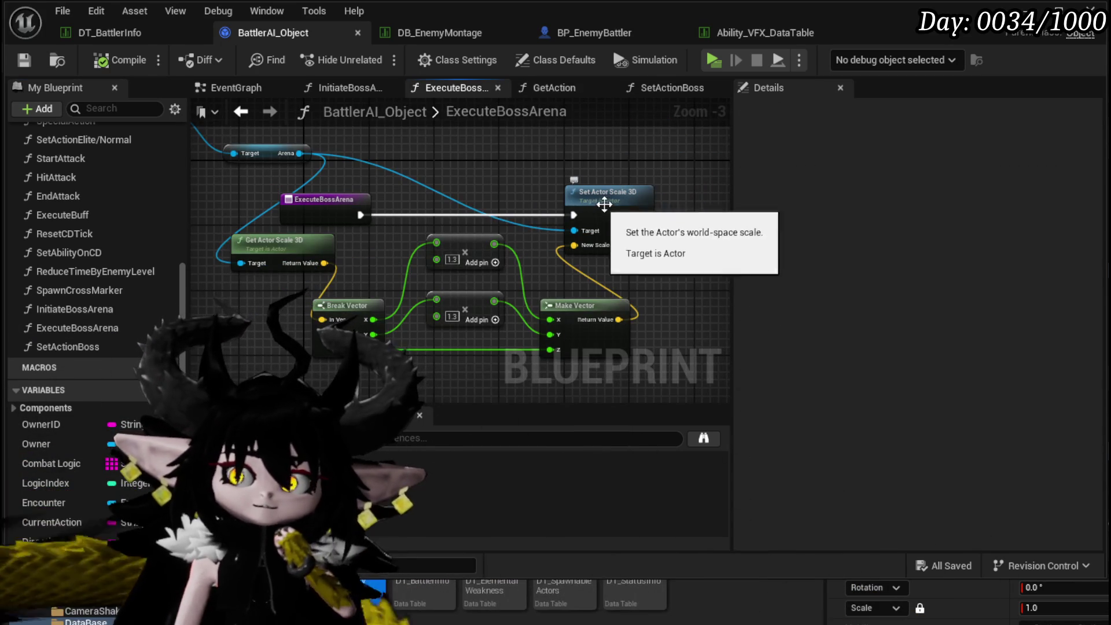
{"action": "left_click", "coordinate": [608, 221]}
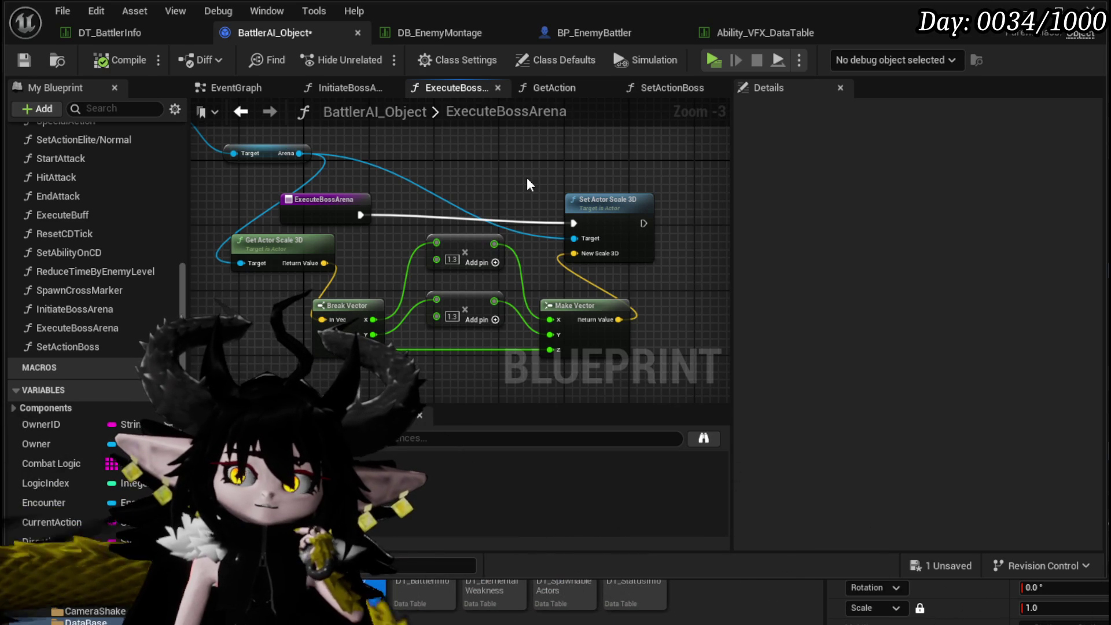
{"action": "scroll", "coordinate": [69, 208], "scroll_direction": "up", "scroll_amount": 5}
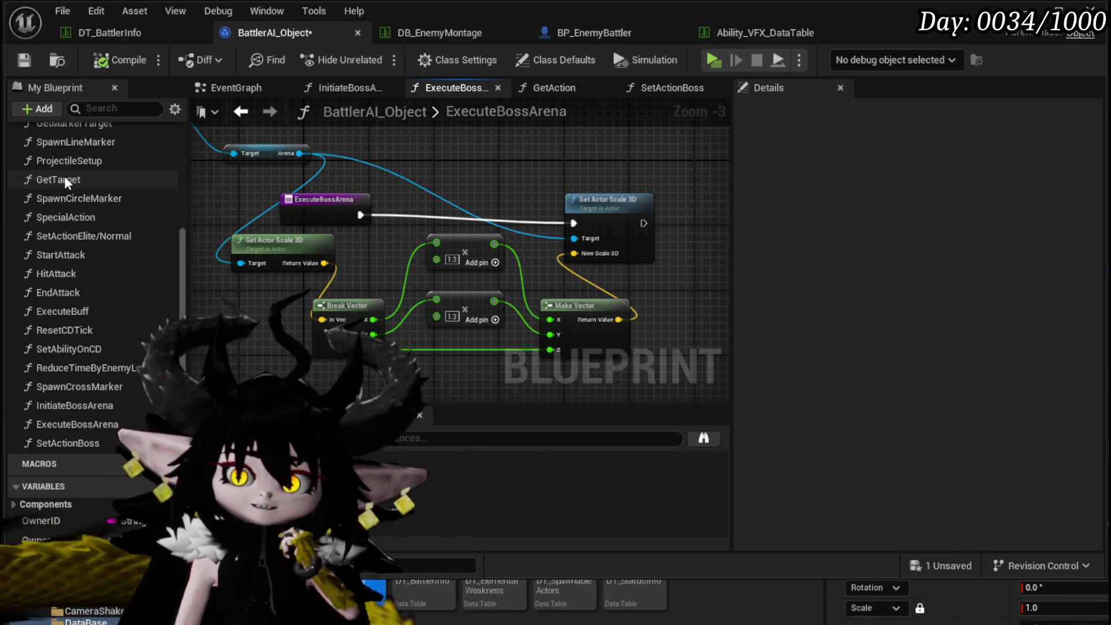
{"action": "mouse_move", "coordinate": [617, 223]}
{"action": "left_mouse_down"}
{"action": "mouse_move", "coordinate": [341, 248]}
{"action": "mouse_move", "coordinate": [469, 247]}
{"action": "left_mouse_up"}
{"action": "type", "text": "get"}
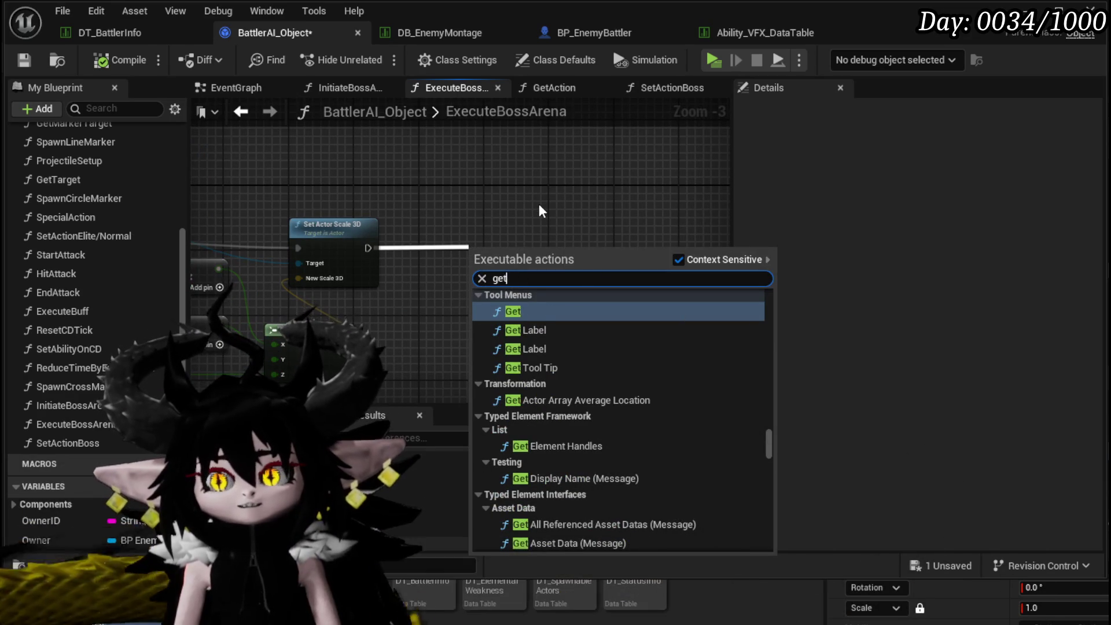
{"action": "type", "text": " action"}
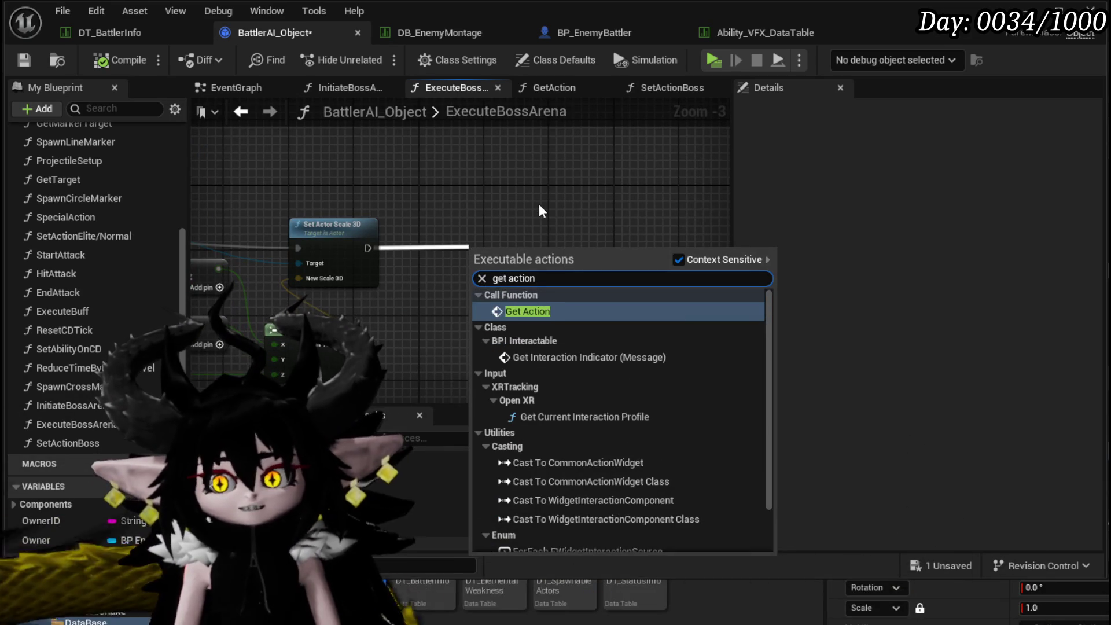
{"action": "key", "text": "Return"}
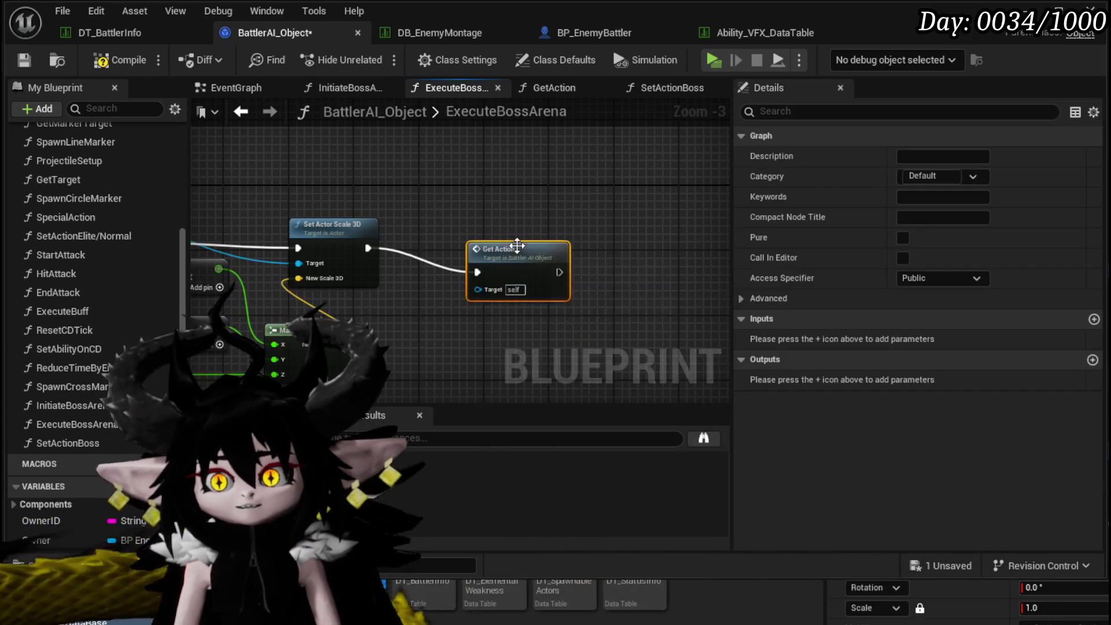
{"action": "left_click", "coordinate": [120, 60]}
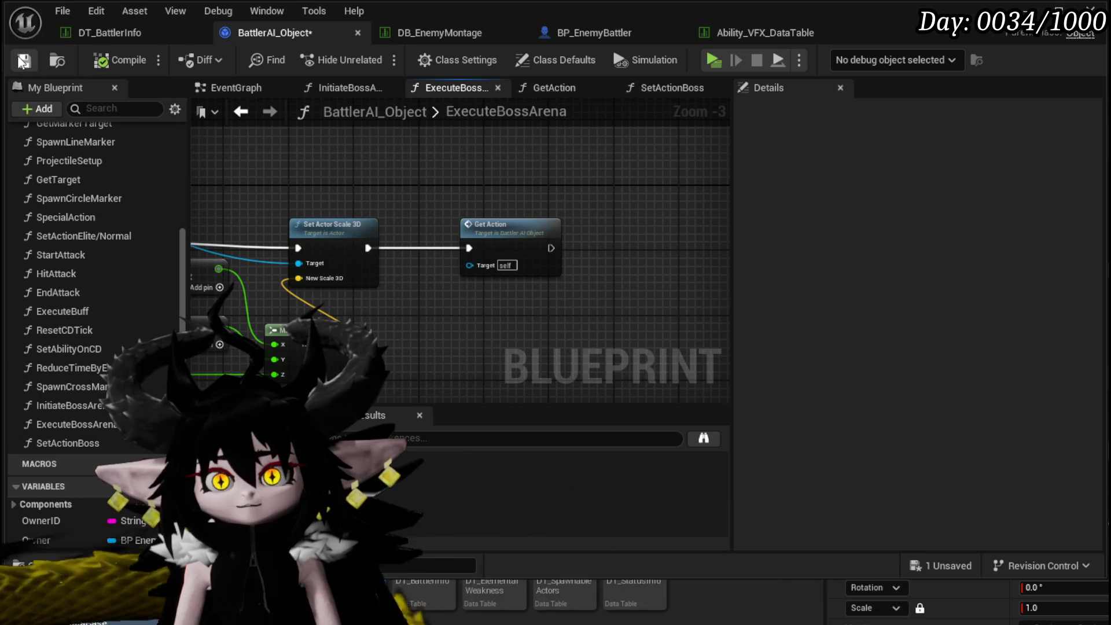
{"action": "left_click", "coordinate": [24, 60]}
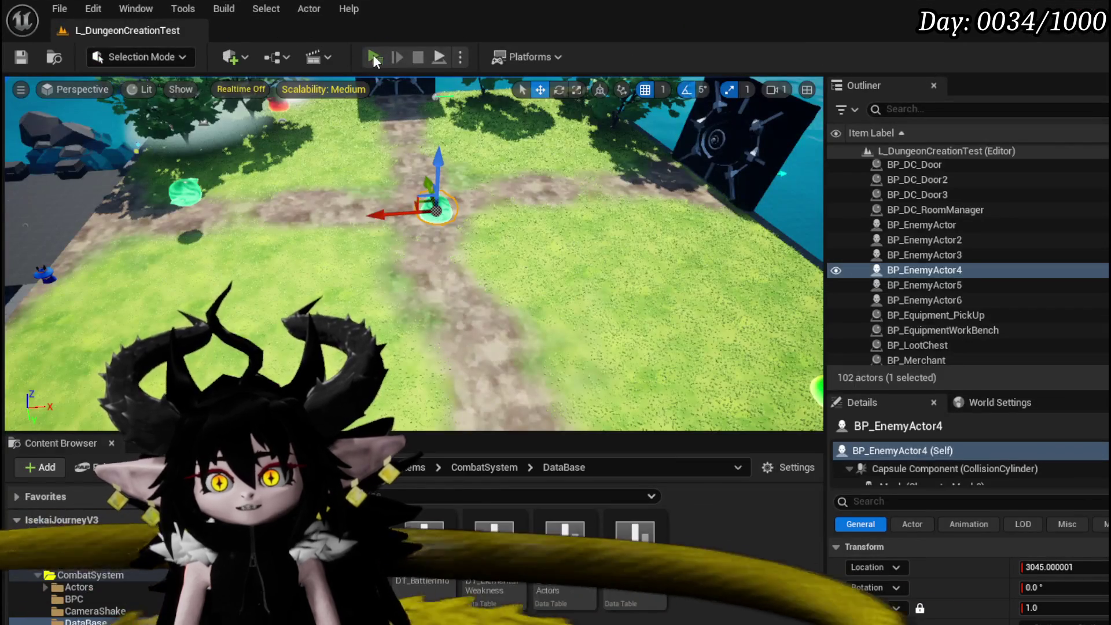
Start a playtest and begin the Wasp Queen battle so it pauses at the GetAction breakpoint.
{"action": "left_click", "coordinate": [374, 57]}
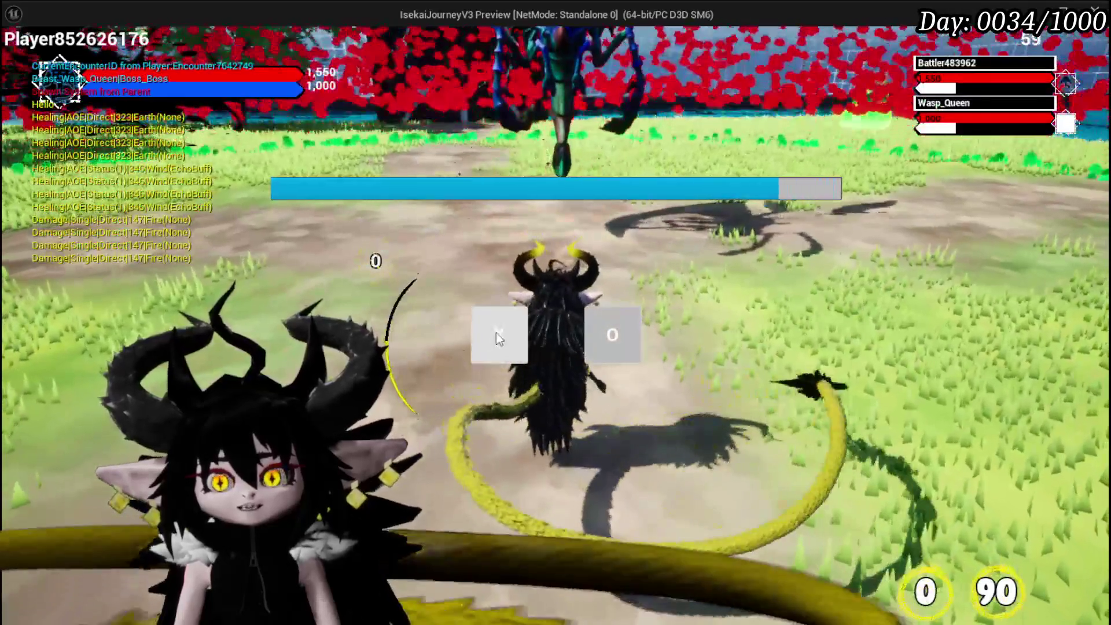
{"action": "left_click", "coordinate": [497, 334]}
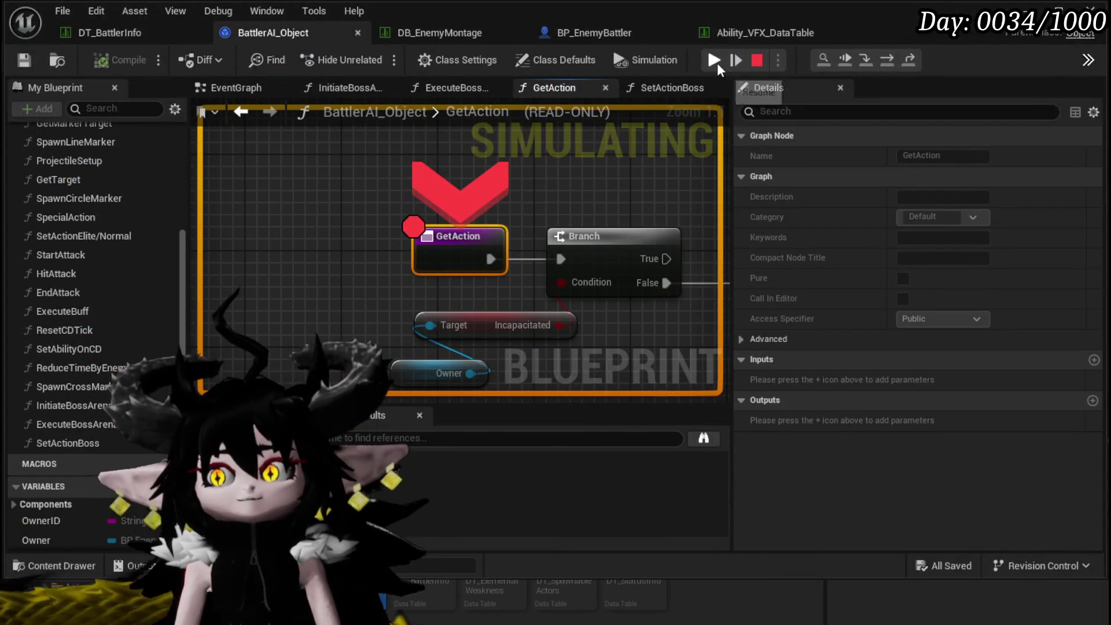
Resume the paused game and add a breakpoint on the Set Action Boss node.
{"action": "left_click", "coordinate": [716, 61]}
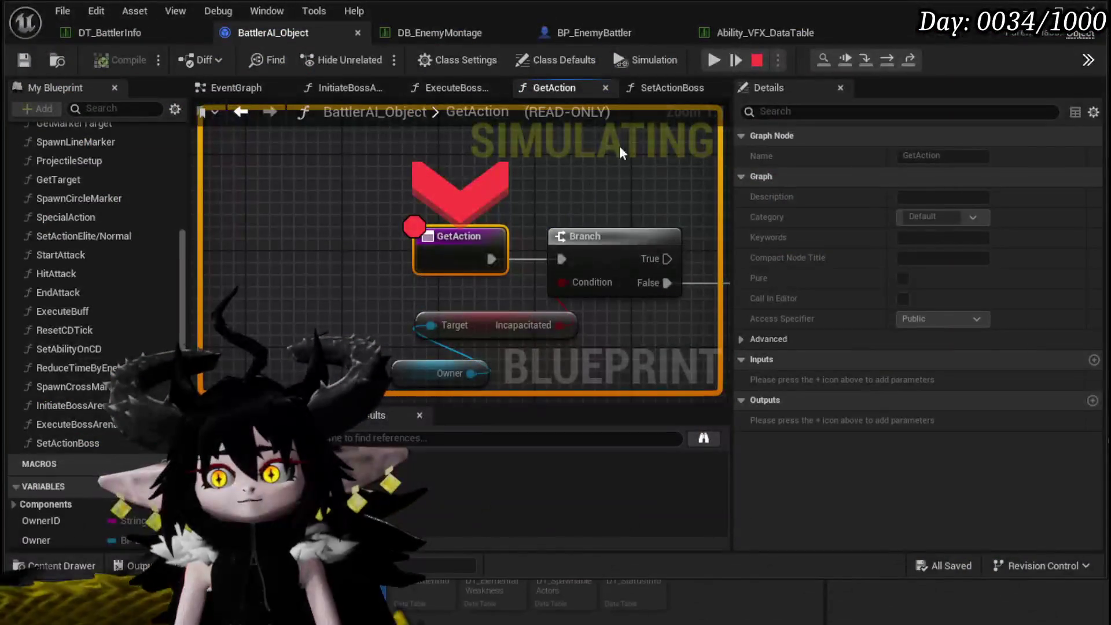
{"action": "left_click", "coordinate": [721, 56]}
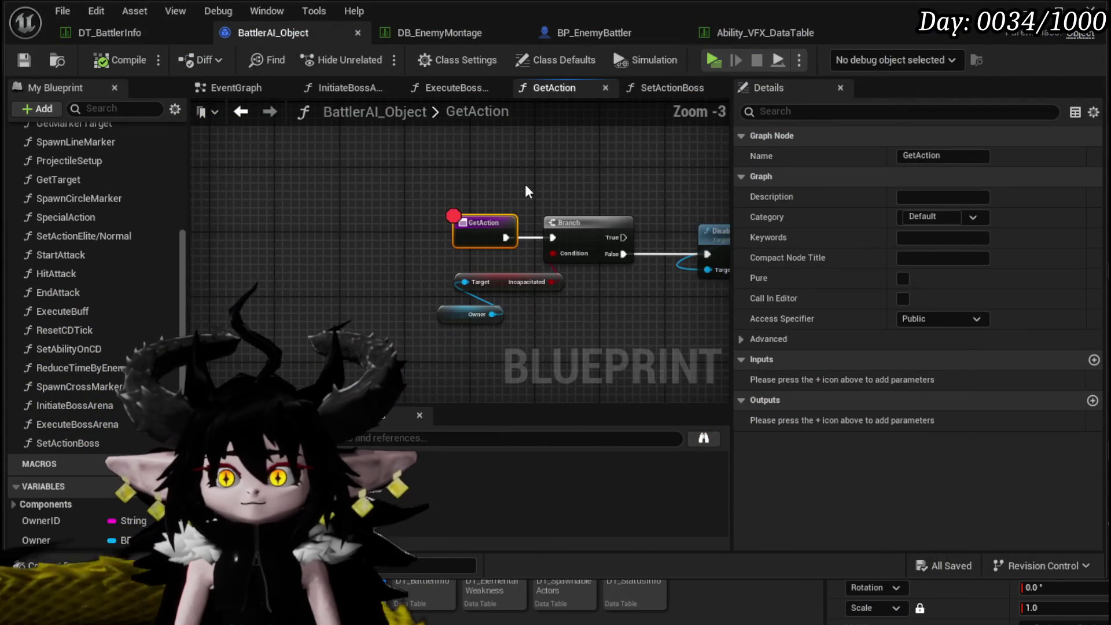
{"action": "left_click_drag", "start_coordinate": [519, 210], "coordinate": [166, 172]}
{"action": "mouse_move", "coordinate": [687, 202]}
{"action": "left_mouse_down"}
{"action": "mouse_move", "coordinate": [255, 359]}
{"action": "mouse_move", "coordinate": [254, 297]}
{"action": "left_mouse_up"}
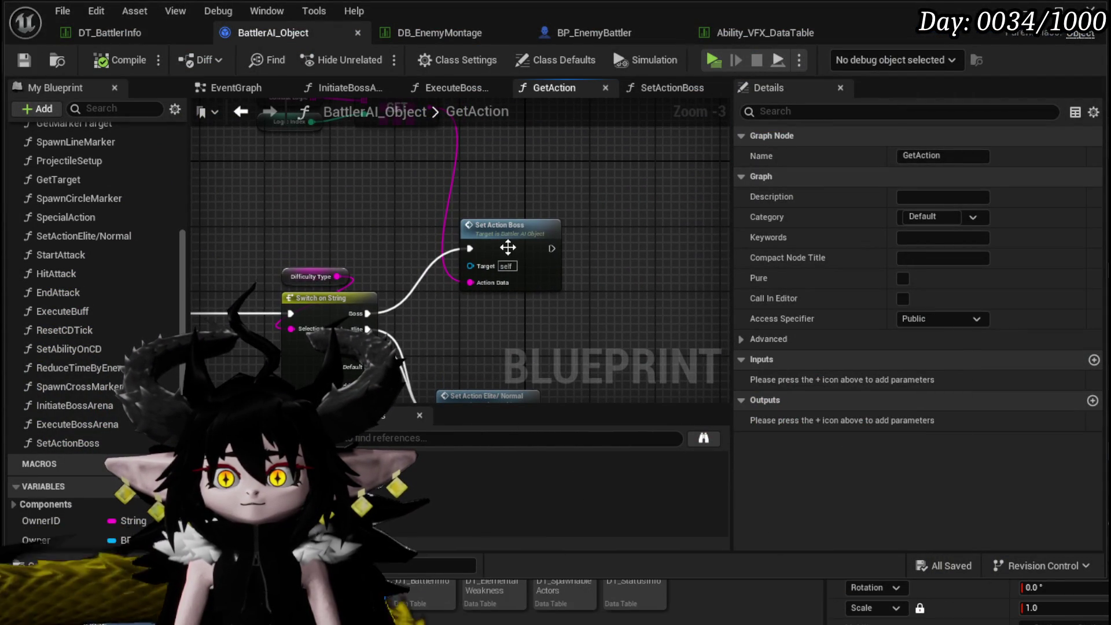
{"action": "right_click", "coordinate": [501, 232]}
{"action": "left_click", "coordinate": [541, 550]}
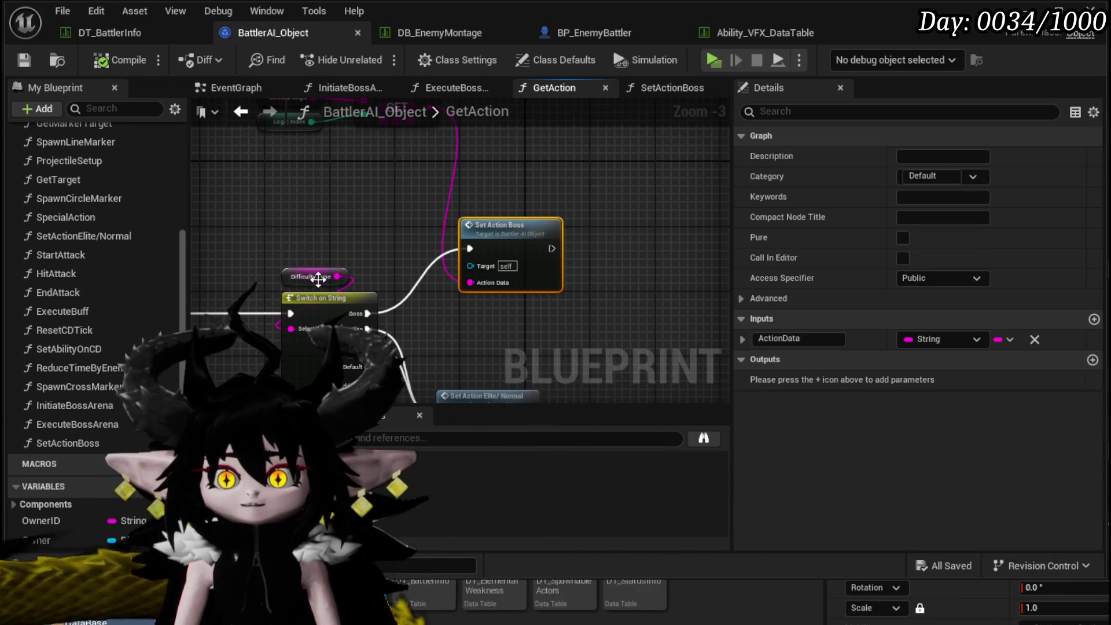
Open the SetActionBoss function graph, review its Execute Wait and SET nodes, and save.
{"action": "left_click_drag", "start_coordinate": [406, 289], "coordinate": [718, 222]}
{"action": "mouse_move", "coordinate": [359, 227]}
{"action": "left_mouse_down"}
{"action": "mouse_move", "coordinate": [421, 225]}
{"action": "mouse_move", "coordinate": [231, 249]}
{"action": "mouse_move", "coordinate": [362, 213]}
{"action": "left_mouse_up"}
{"action": "right_click", "coordinate": [287, 269]}
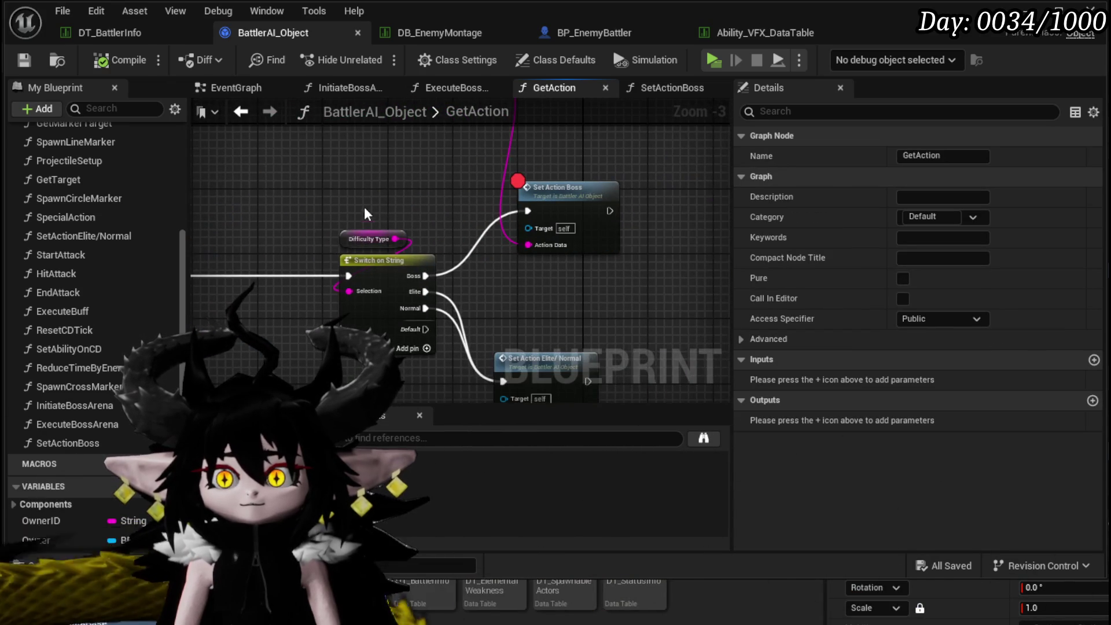
{"action": "left_click", "coordinate": [362, 213]}
{"action": "left_click_drag", "start_coordinate": [444, 215], "coordinate": [330, 233]}
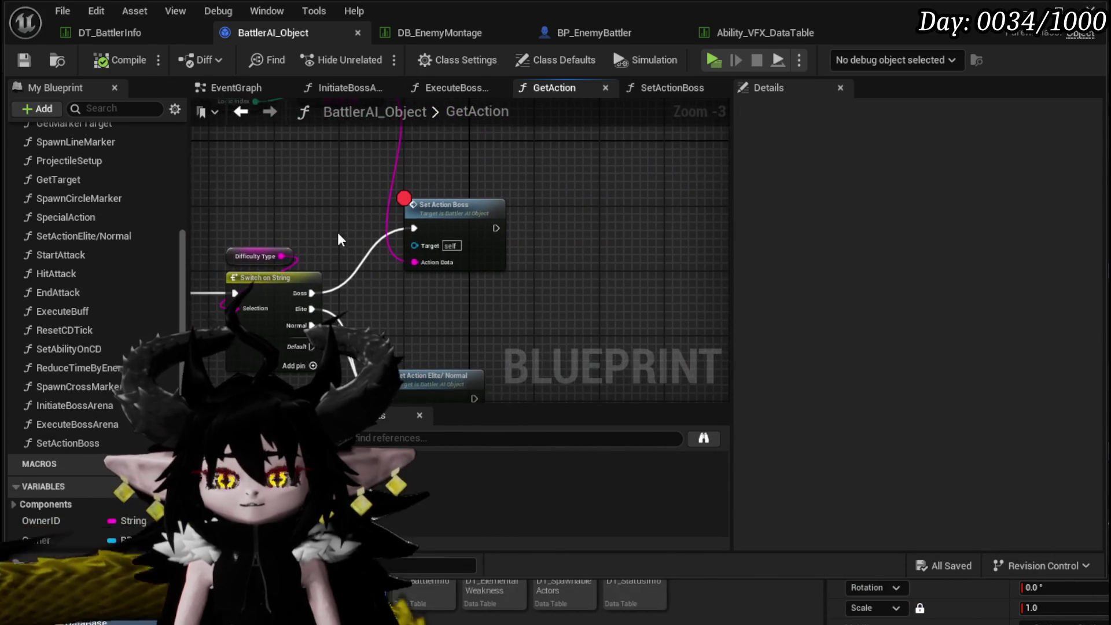
{"action": "double_click", "coordinate": [449, 210]}
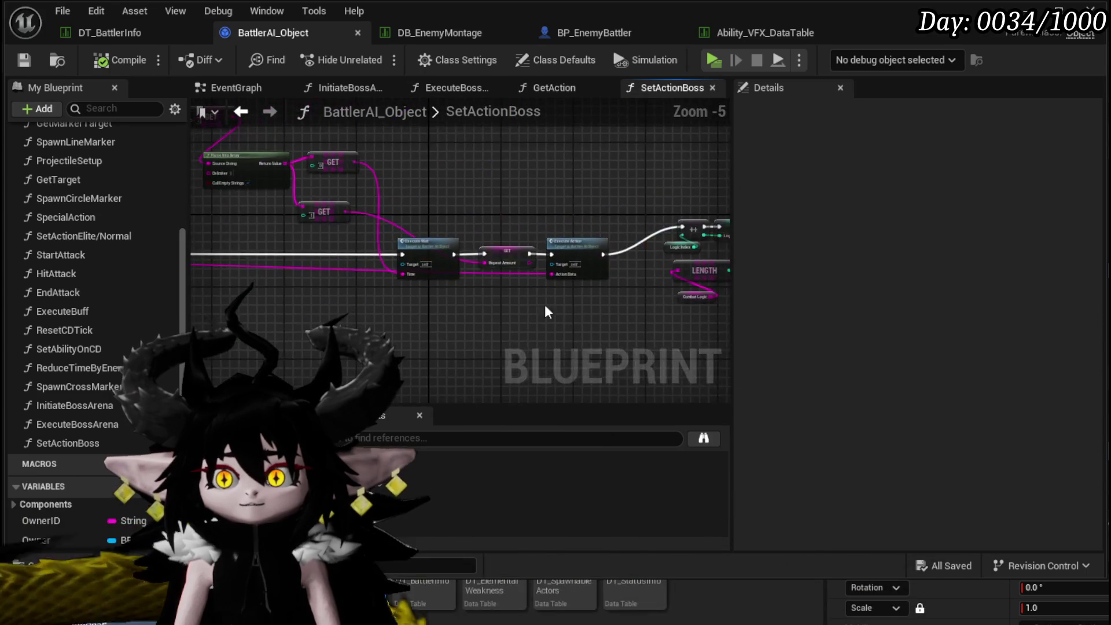
{"action": "scroll", "coordinate": [343, 305], "scroll_direction": "up", "scroll_amount": 1}
{"action": "mouse_move", "coordinate": [343, 305]}
{"action": "left_mouse_down"}
{"action": "mouse_move", "coordinate": [479, 293]}
{"action": "mouse_move", "coordinate": [558, 318]}
{"action": "left_mouse_up"}
{"action": "scroll", "coordinate": [558, 318], "scroll_direction": "down", "scroll_amount": 1}
{"action": "key", "text": "ctrl+s"}
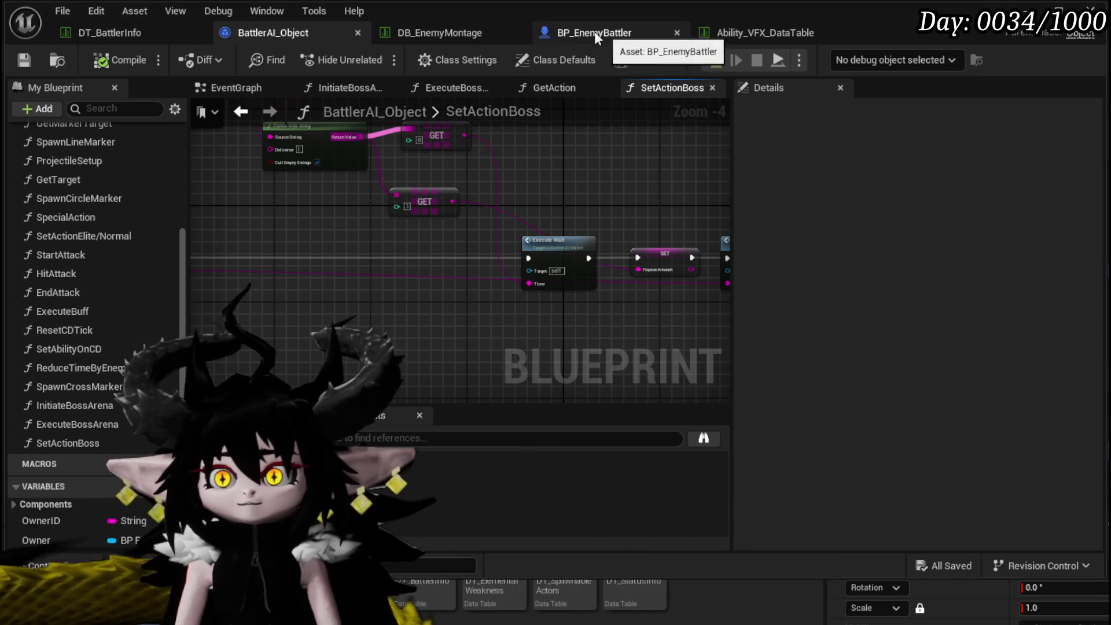
Delete the extra Get Action call from the ExecuteBossArena graph.
{"action": "double_click", "coordinate": [100, 430]}
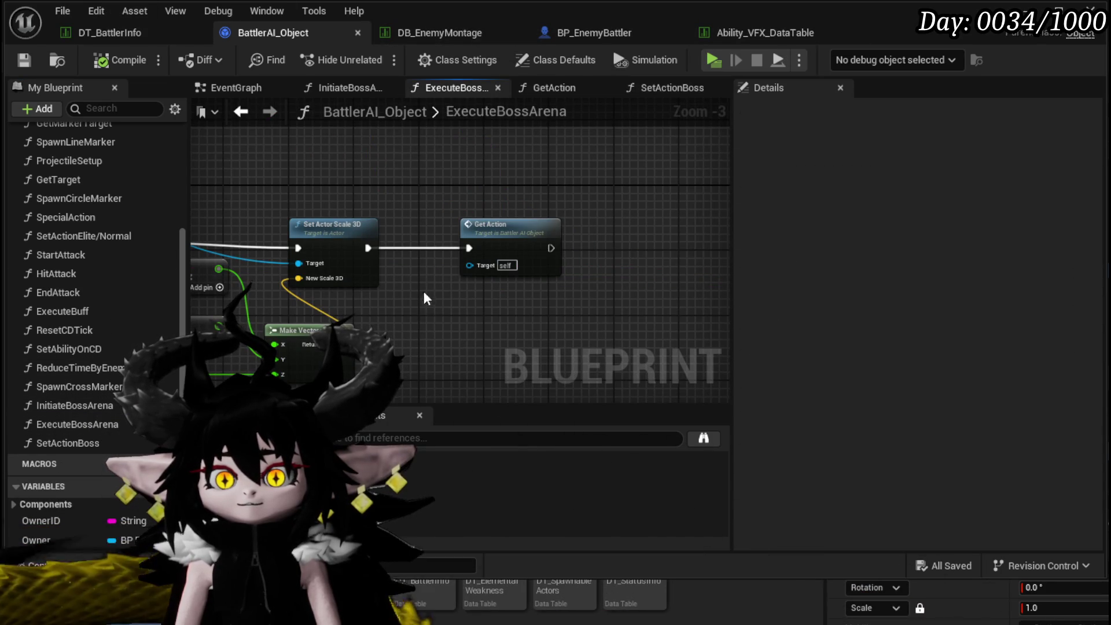
{"action": "left_click_drag", "start_coordinate": [463, 286], "coordinate": [588, 212]}
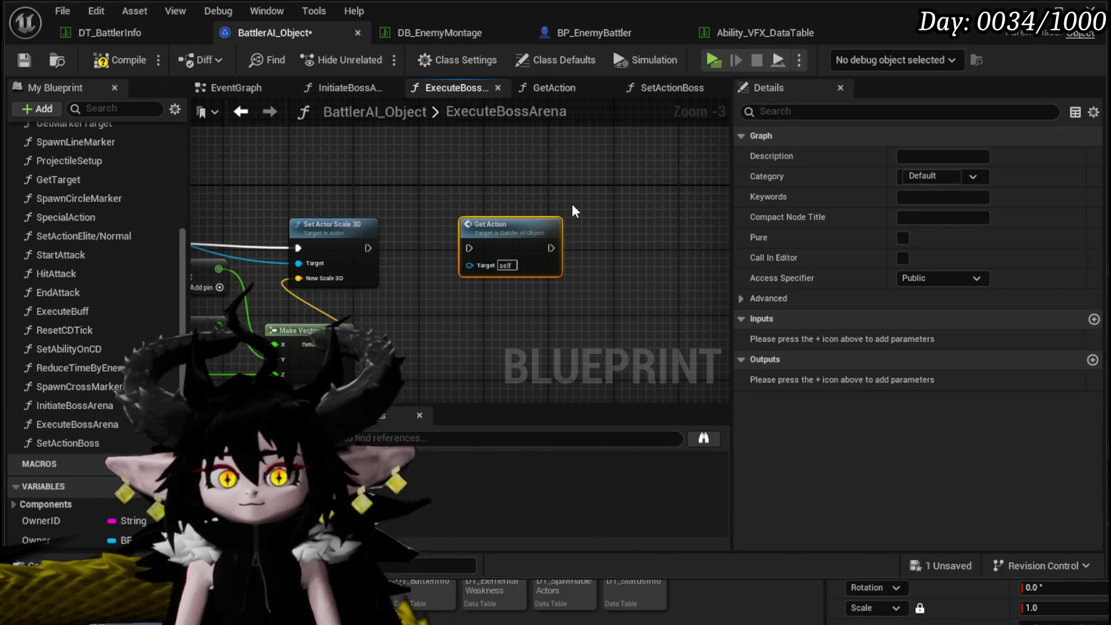
{"action": "key", "text": "Delete"}
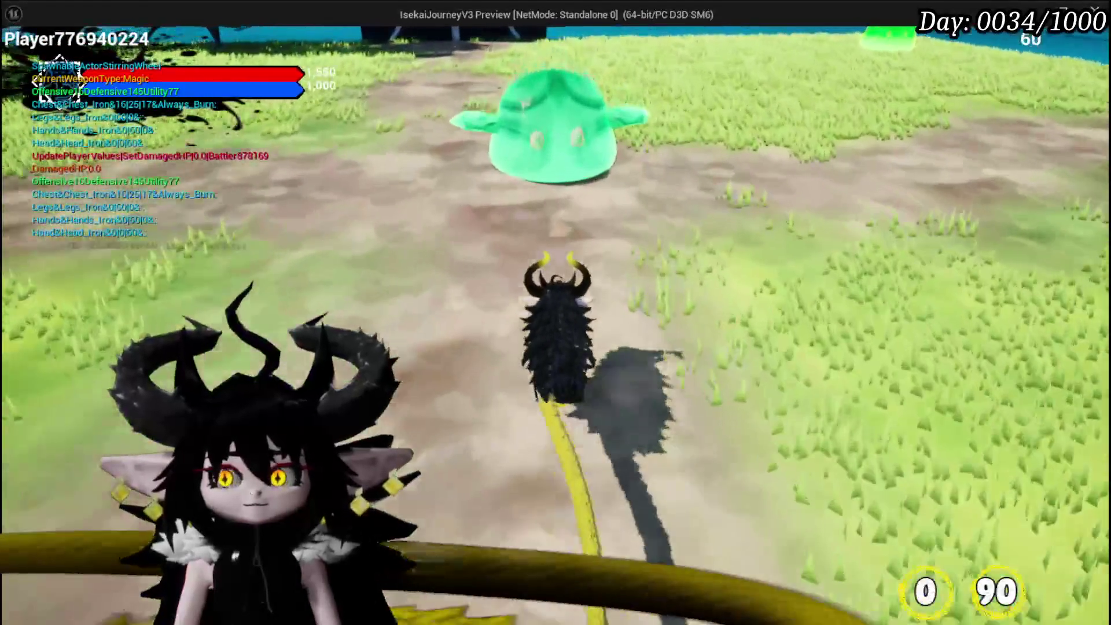
Attack the slime, advance into the boss arena and block until the Set Action Boss breakpoint hits.
{"action": "left_click", "coordinate": [555, 313]}
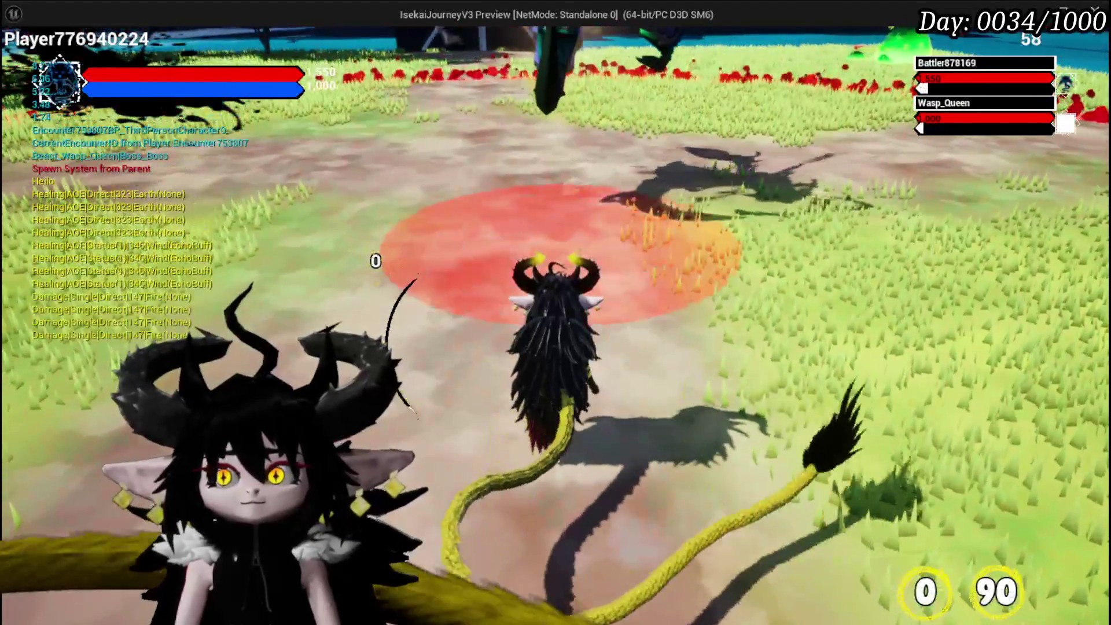
{"action": "key", "text": "w"}
{"action": "right_click", "coordinate": [555, 312]}
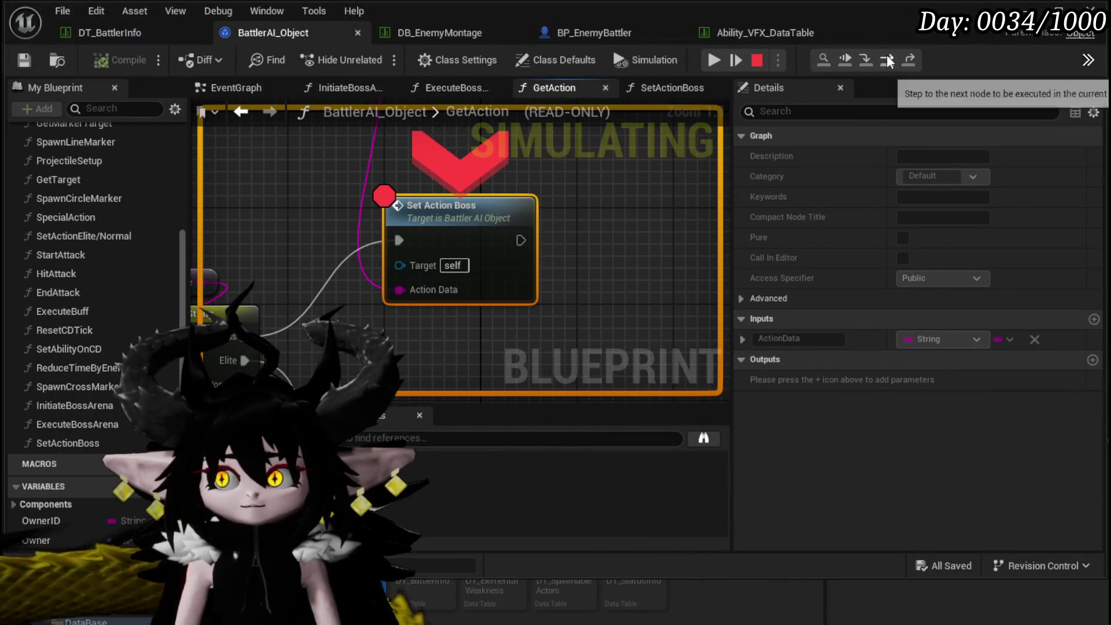
Step into SetActionBoss, step on to Execute Wait, then resume the game.
{"action": "left_click", "coordinate": [867, 60]}
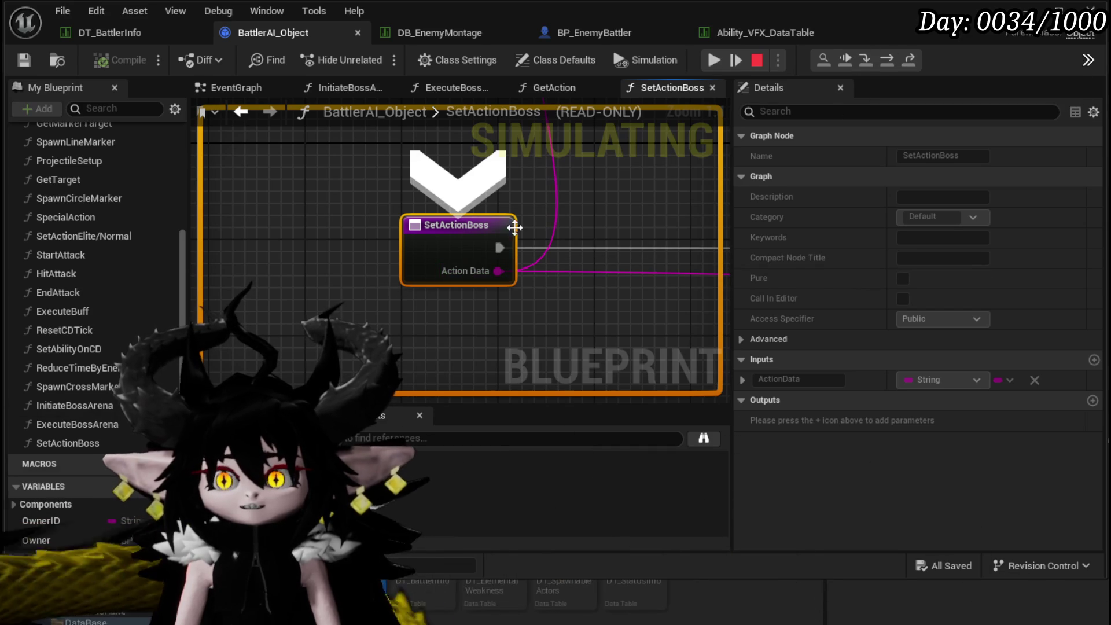
{"action": "left_click", "coordinate": [888, 59]}
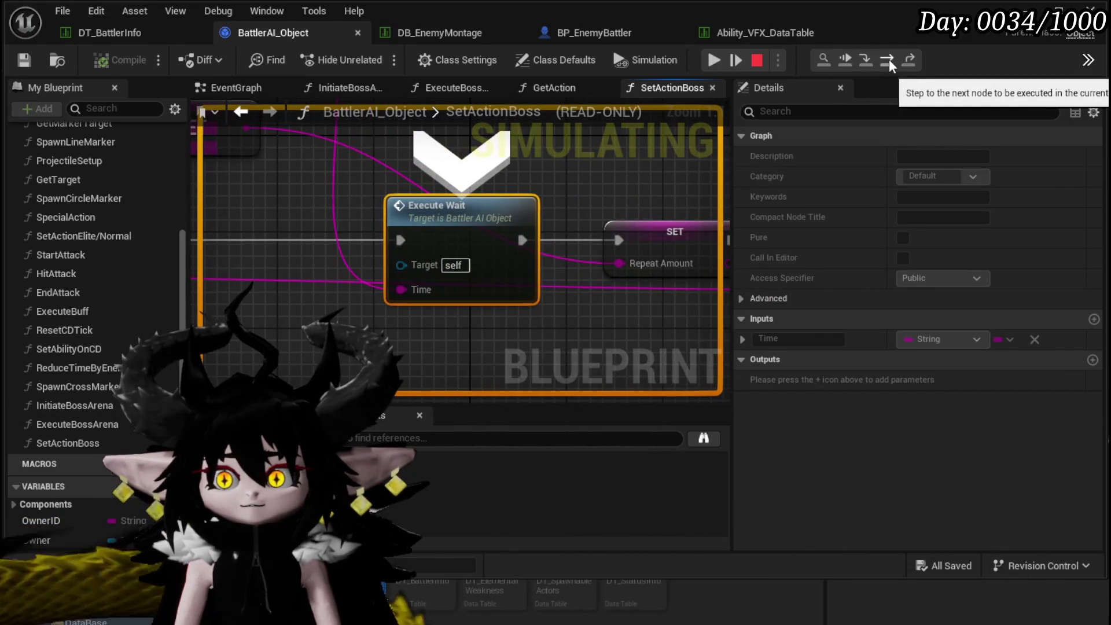
{"action": "left_click", "coordinate": [714, 59]}
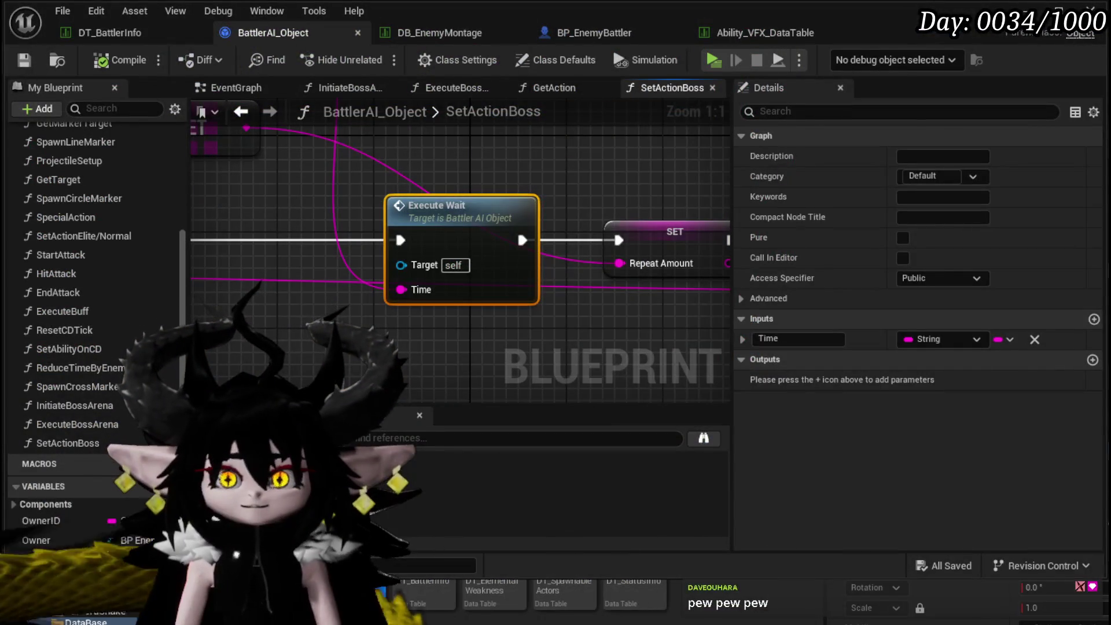
Move the Logic Index getter above the increment node, then return to DT_BattlerInfo.
{"action": "scroll", "coordinate": [490, 172], "scroll_direction": "down", "scroll_amount": 2}
{"action": "left_click_drag", "start_coordinate": [490, 172], "coordinate": [278, 194]}
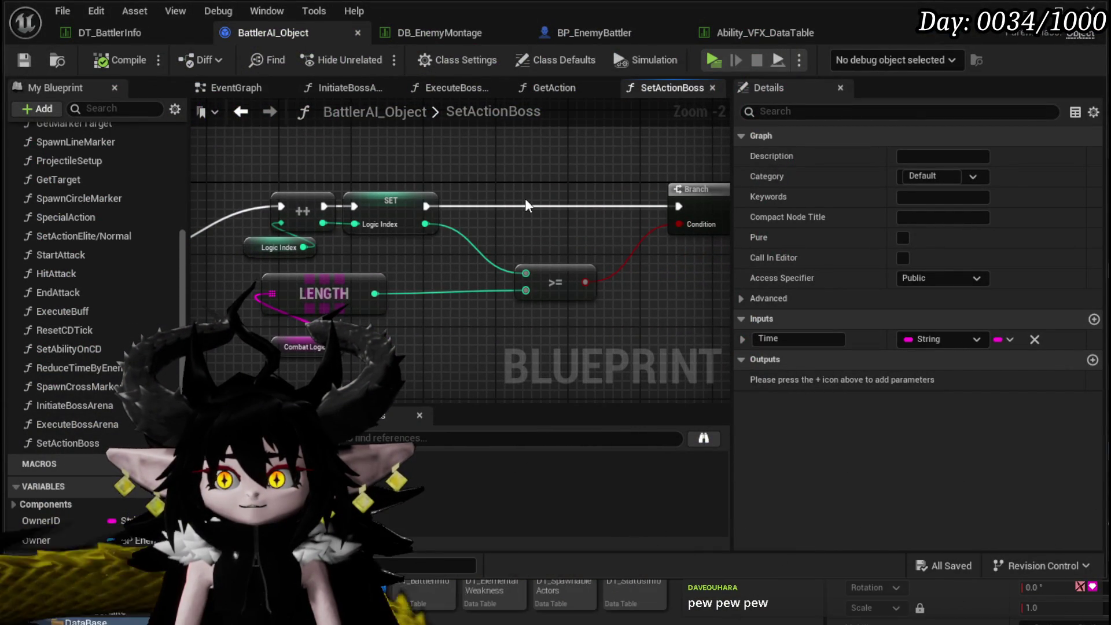
{"action": "left_click", "coordinate": [283, 247]}
{"action": "mouse_move", "coordinate": [271, 249]}
{"action": "left_mouse_down"}
{"action": "mouse_move", "coordinate": [349, 272]}
{"action": "mouse_move", "coordinate": [331, 183]}
{"action": "mouse_move", "coordinate": [532, 151]}
{"action": "mouse_move", "coordinate": [599, 202]}
{"action": "mouse_move", "coordinate": [470, 178]}
{"action": "mouse_move", "coordinate": [685, 274]}
{"action": "mouse_move", "coordinate": [390, 248]}
{"action": "mouse_move", "coordinate": [518, 262]}
{"action": "mouse_move", "coordinate": [659, 235]}
{"action": "left_mouse_up"}
{"action": "left_click", "coordinate": [599, 203]}
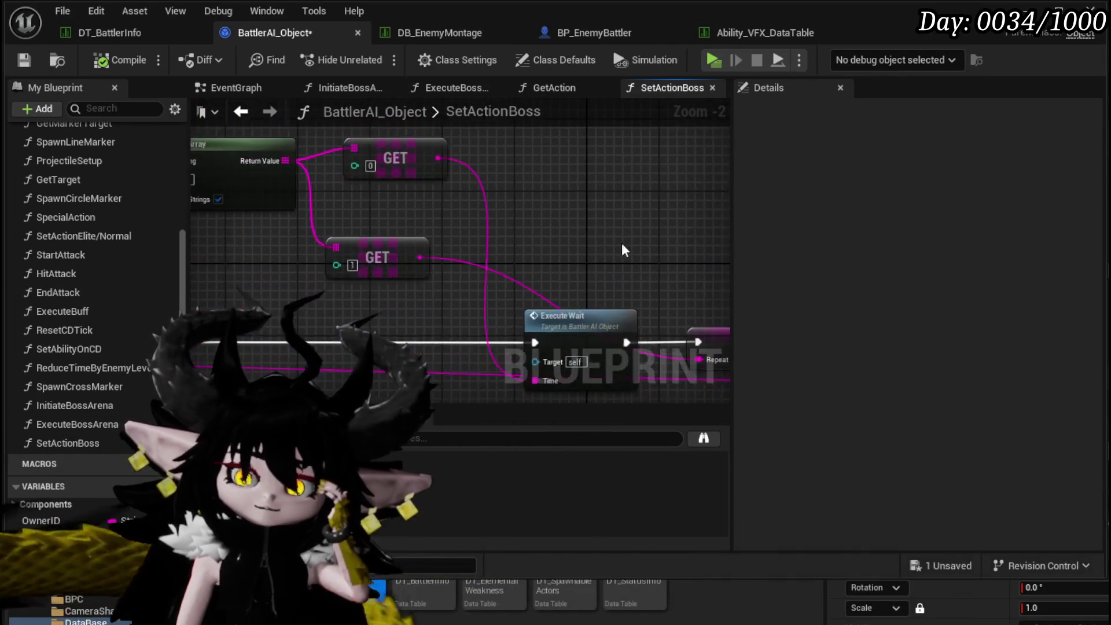
{"action": "scroll", "coordinate": [660, 235], "scroll_direction": "down", "scroll_amount": 3}
{"action": "mouse_move", "coordinate": [472, 245]}
{"action": "left_mouse_down"}
{"action": "mouse_move", "coordinate": [427, 233]}
{"action": "mouse_move", "coordinate": [532, 192]}
{"action": "mouse_move", "coordinate": [345, 196]}
{"action": "left_mouse_up"}
{"action": "left_click", "coordinate": [105, 34]}
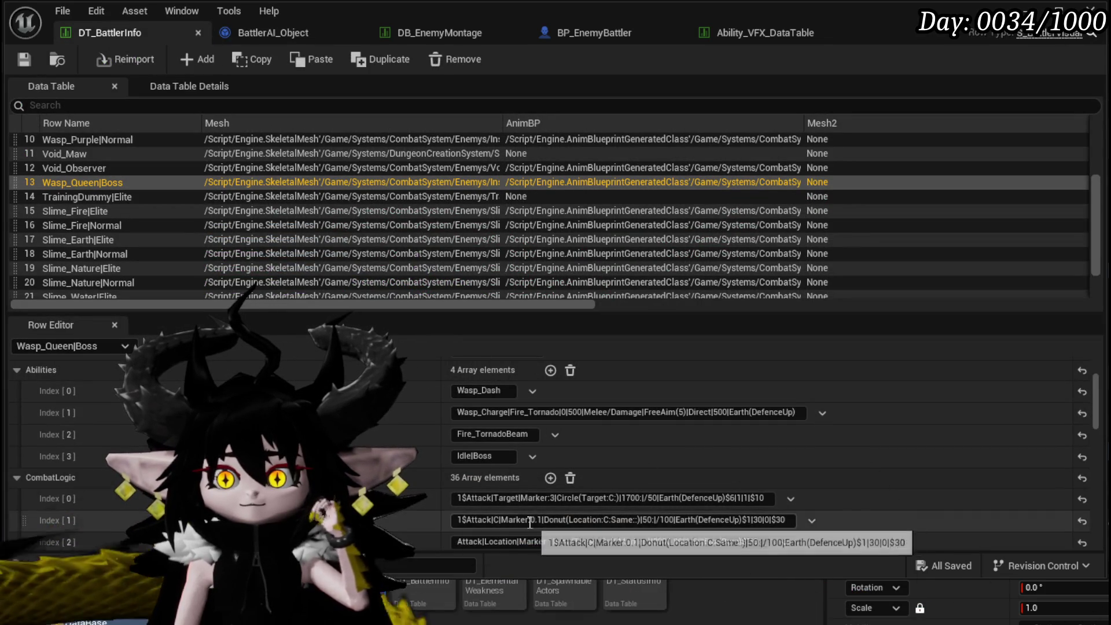
Change CombatLogic Index [1] from Marker:0.1 to Marker:1 and save the data table.
{"action": "double_click", "coordinate": [539, 520]}
{"action": "type", "text": "1"}
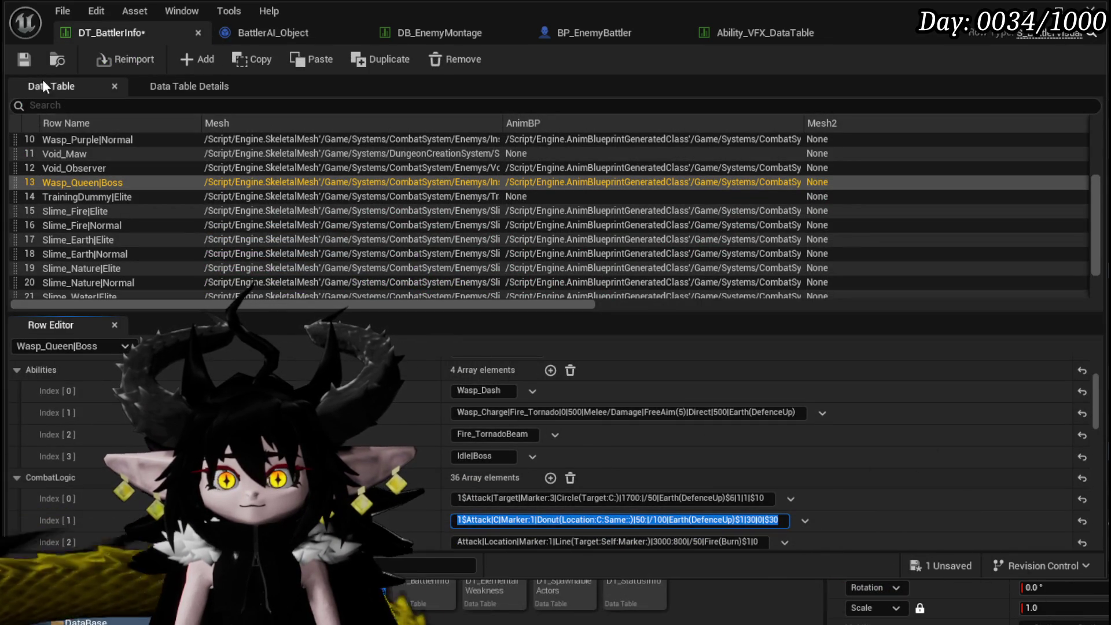
{"action": "left_click", "coordinate": [24, 59]}
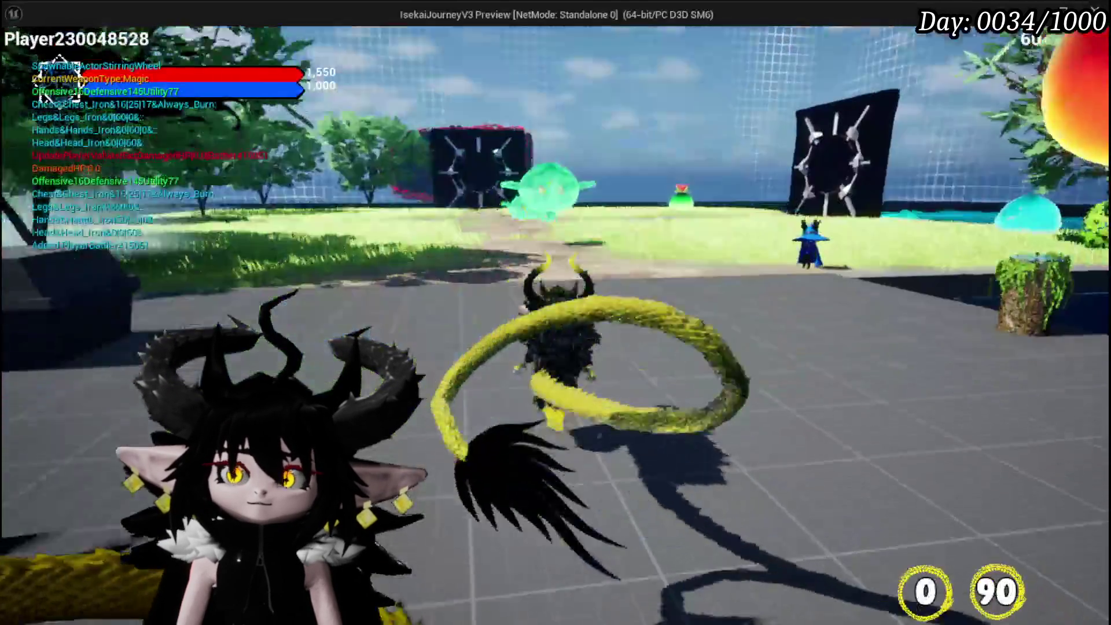
Advance toward the green slime and cast water spells at it.
{"action": "key", "text": "w"}
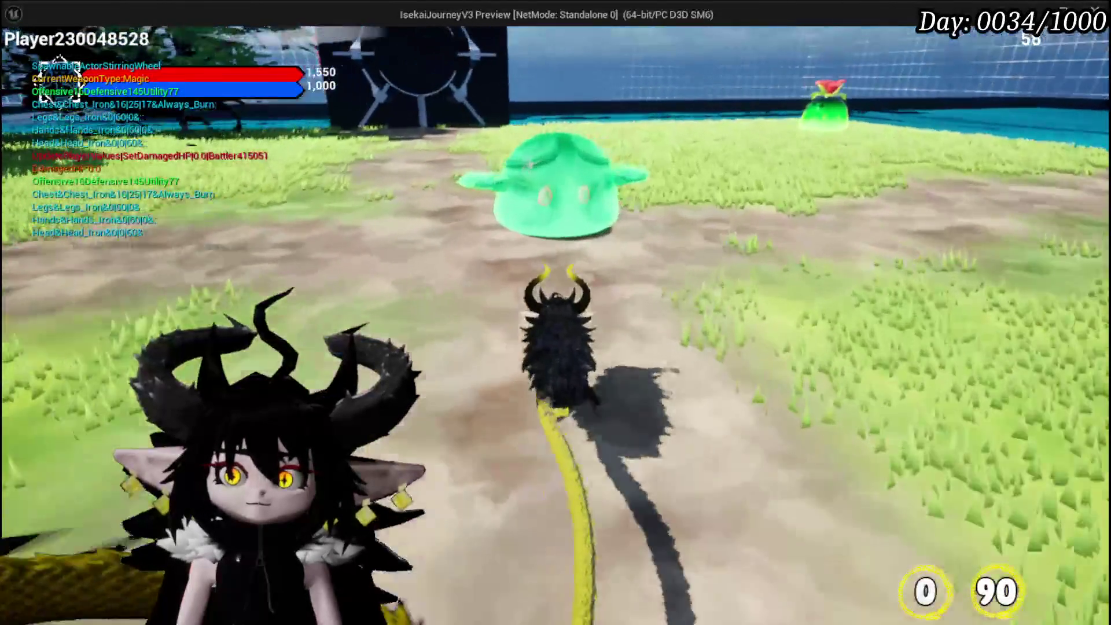
{"action": "key", "text": "1"}
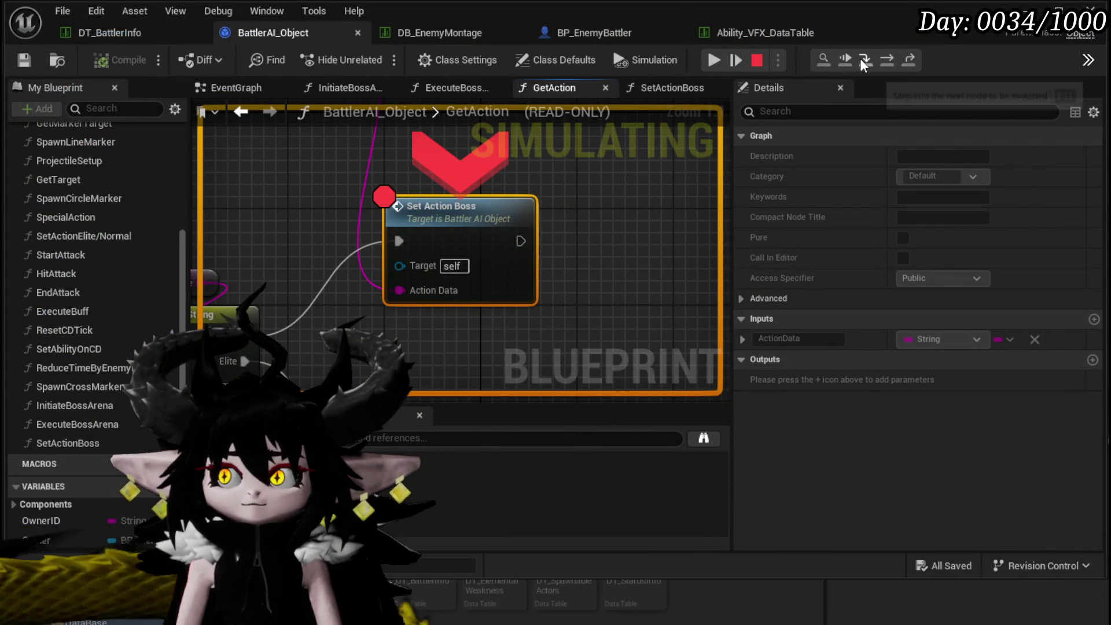
Step into SetActionBoss and through Execute Wait, Repeat Amount and Execute Action, checking pin values.
{"action": "left_click", "coordinate": [860, 58]}
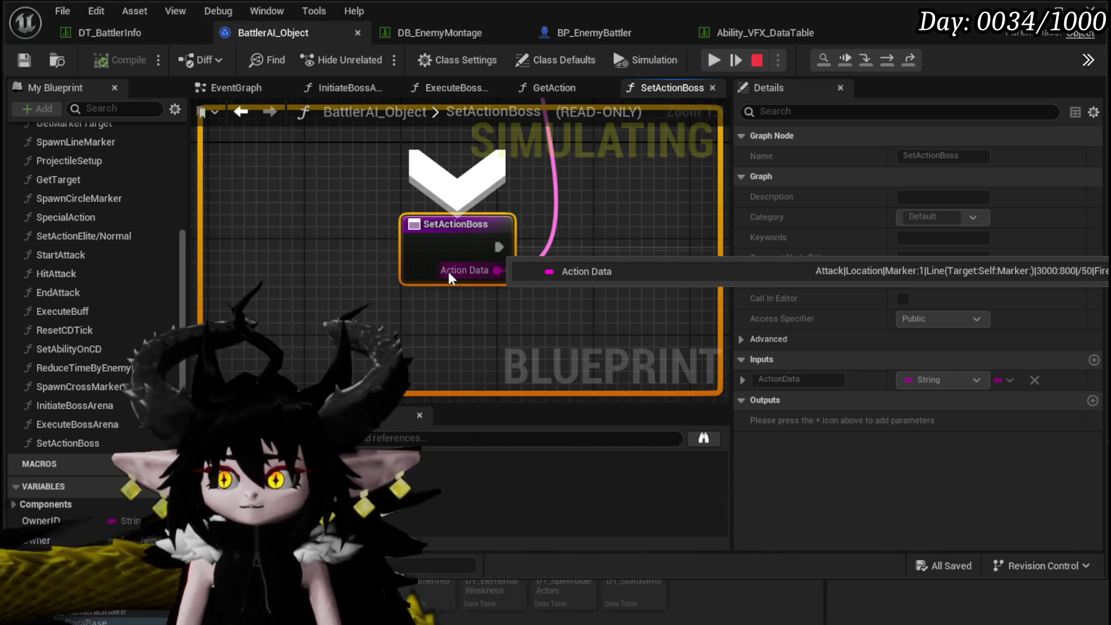
{"action": "scroll", "coordinate": [492, 190], "scroll_direction": "down", "scroll_amount": 5}
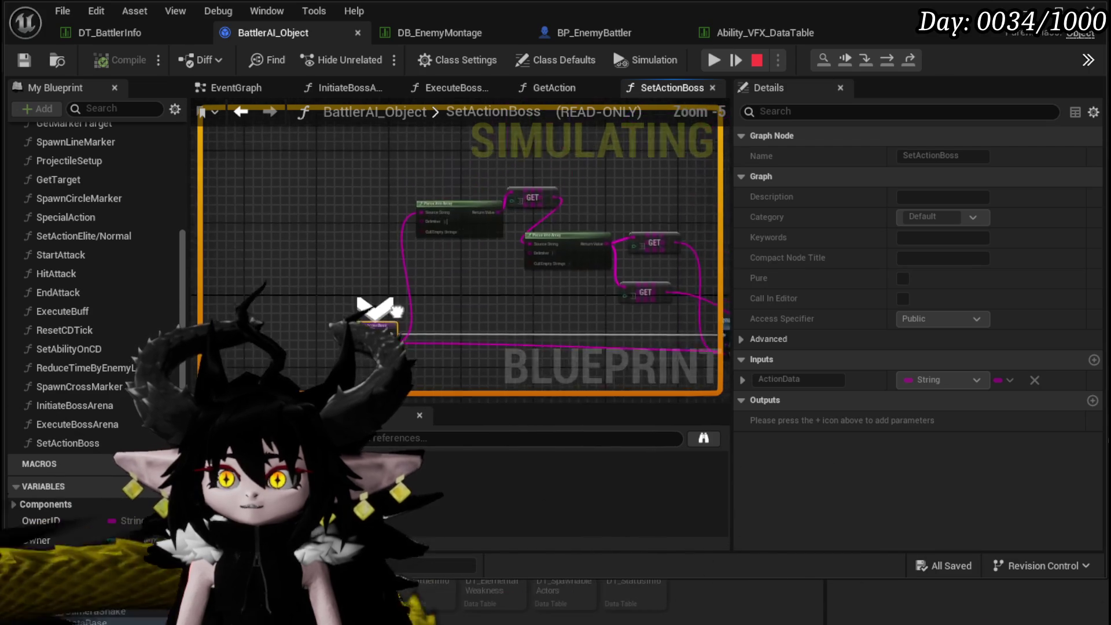
{"action": "left_click", "coordinate": [891, 60]}
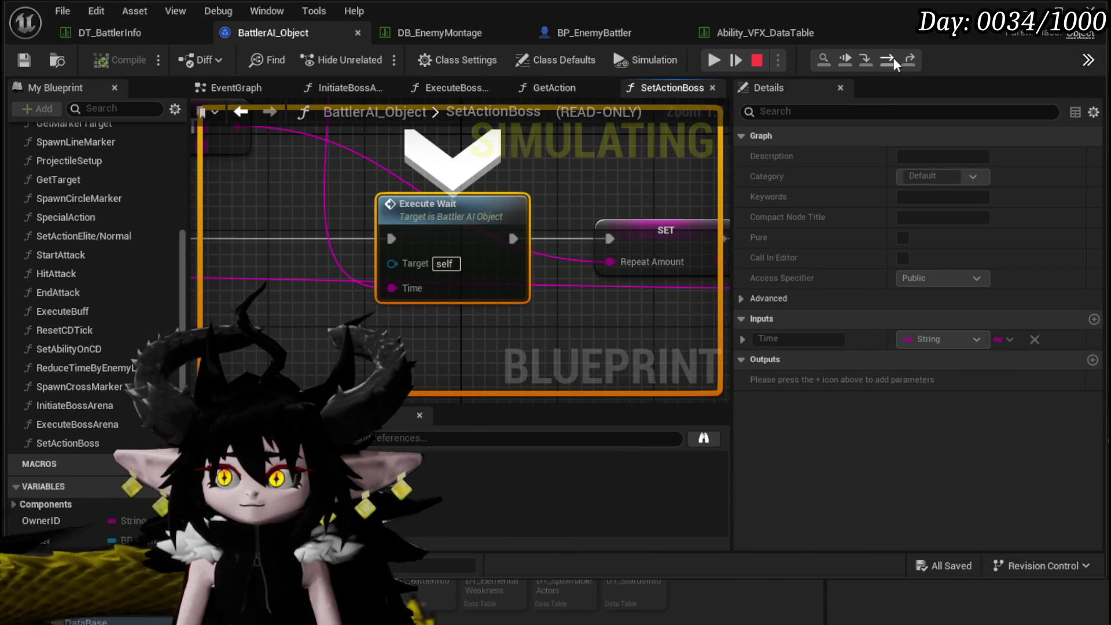
{"action": "left_click", "coordinate": [890, 57]}
{"action": "mouse_move", "coordinate": [435, 271]}
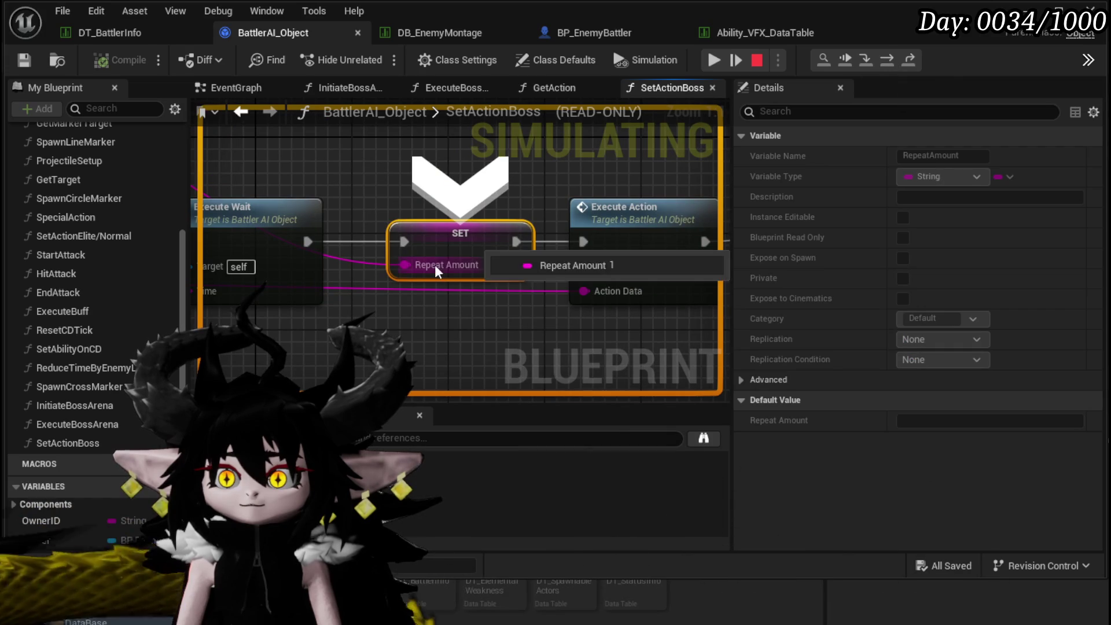
{"action": "left_click", "coordinate": [890, 60]}
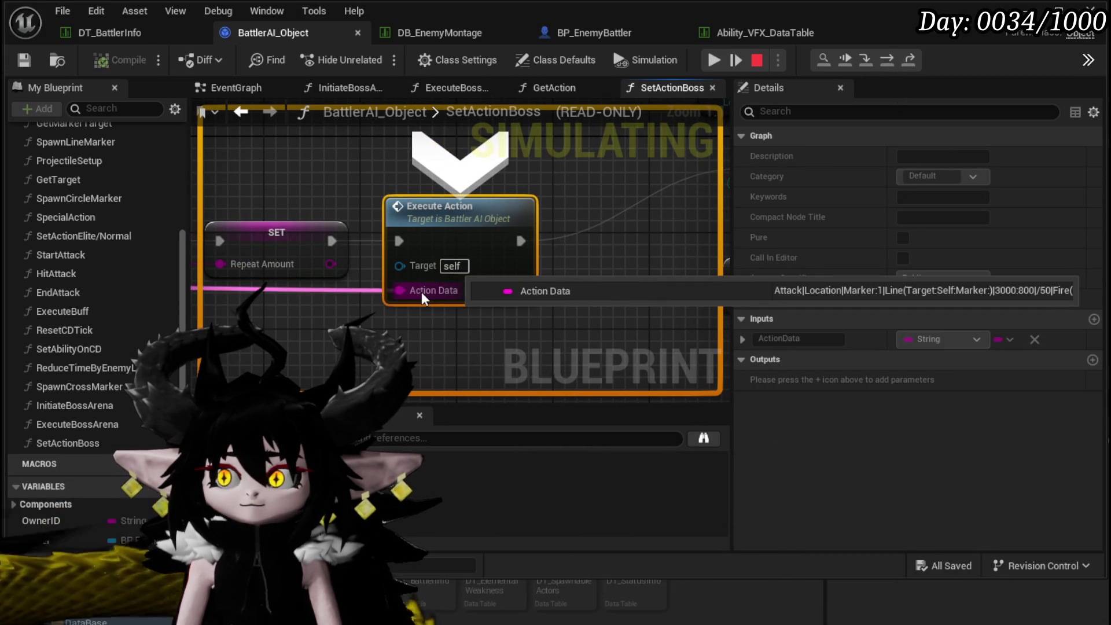
{"action": "left_click", "coordinate": [889, 59]}
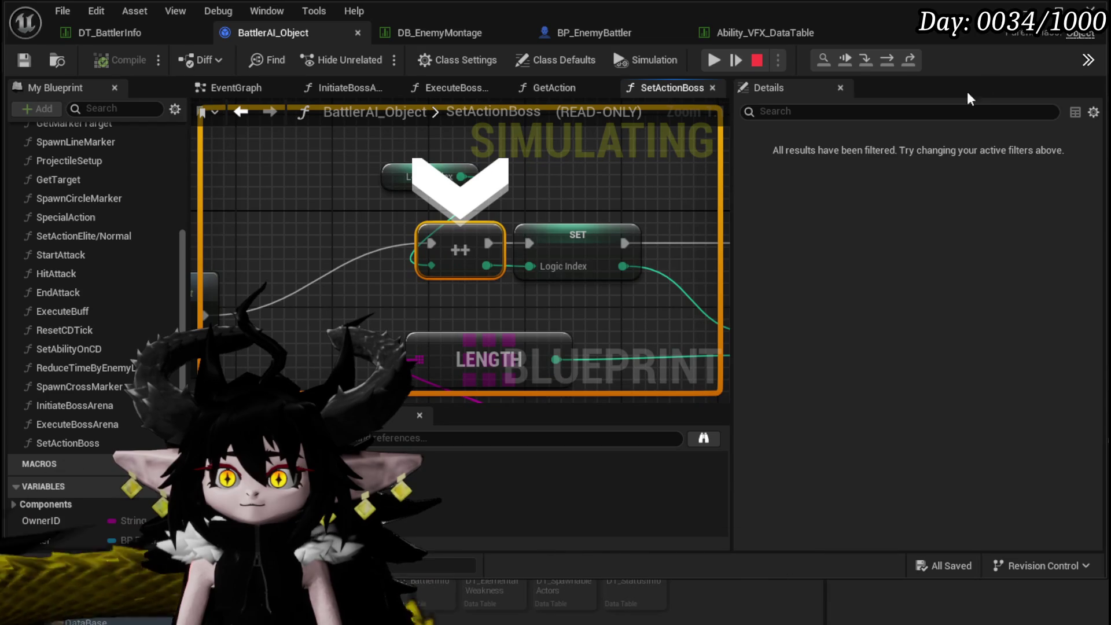
Step through the Logic Index update to the Branch, resume play, and return to DT_BattlerInfo.
{"action": "scroll", "coordinate": [406, 132], "scroll_direction": "down", "scroll_amount": 3}
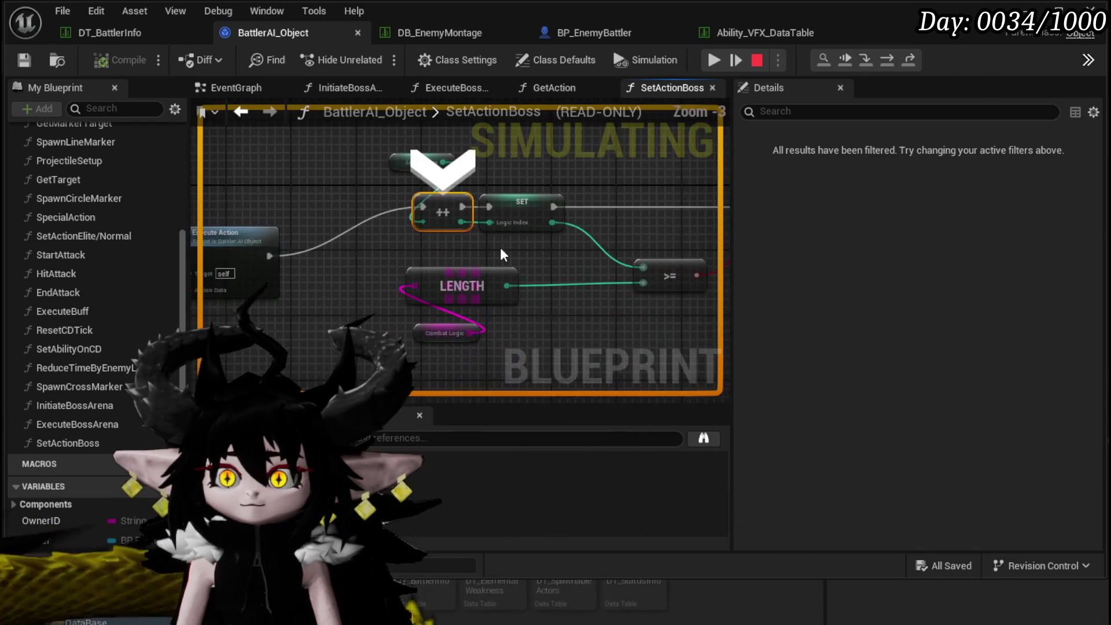
{"action": "left_click", "coordinate": [886, 59]}
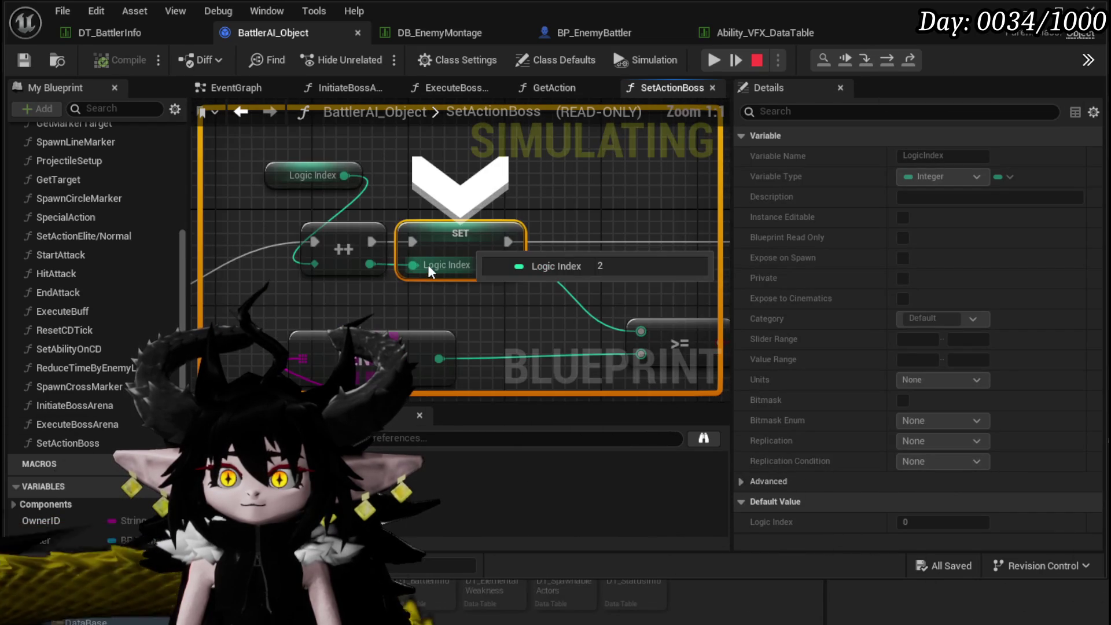
{"action": "left_click", "coordinate": [887, 57]}
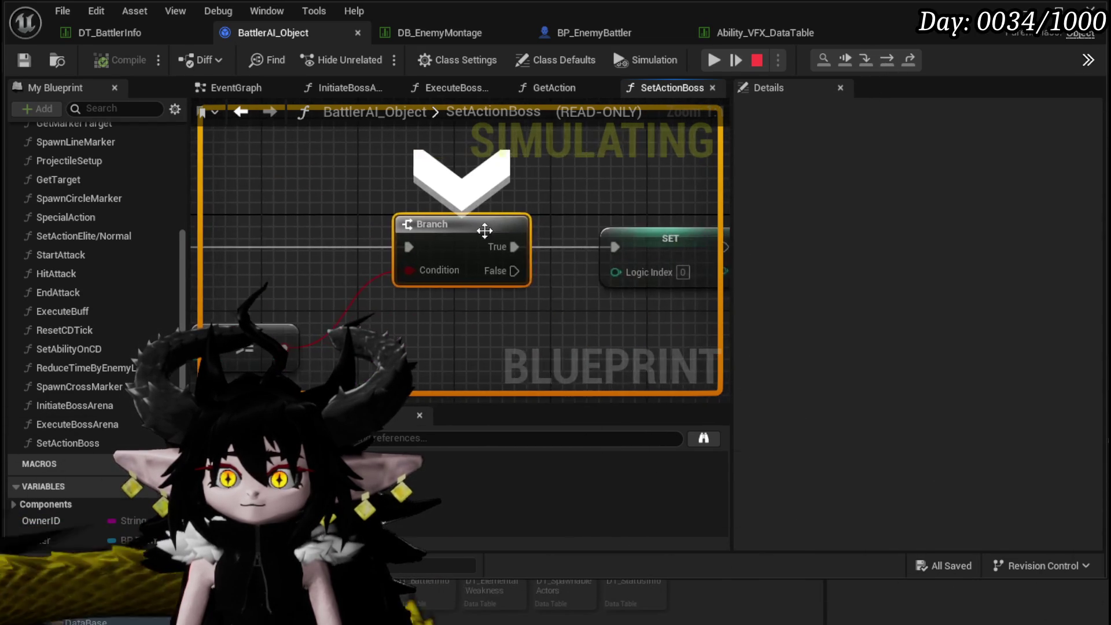
{"action": "left_click", "coordinate": [716, 60]}
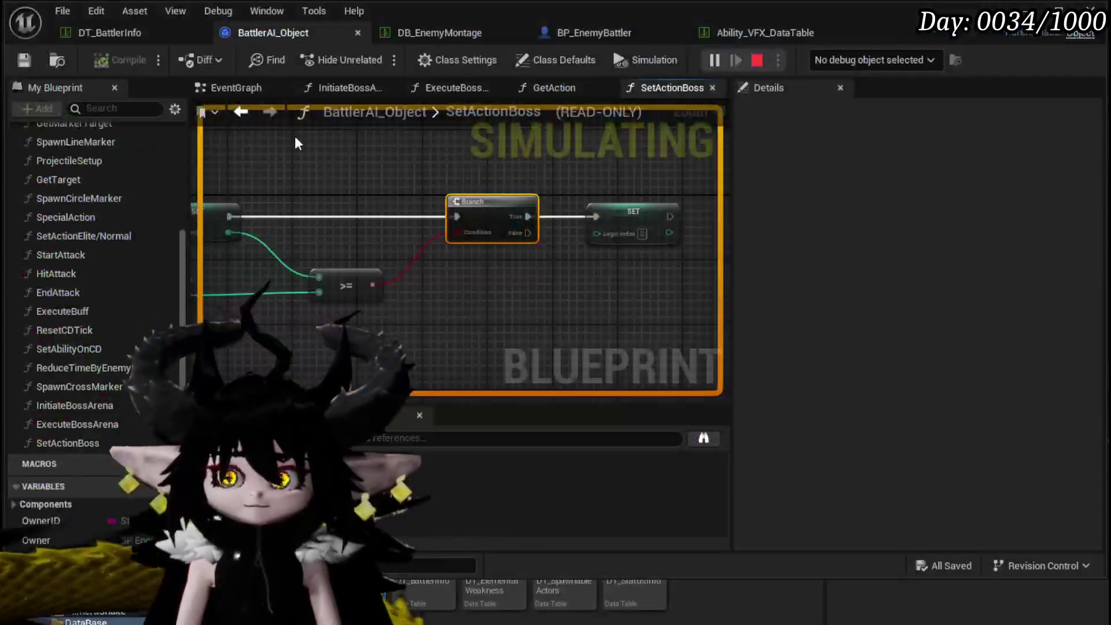
{"action": "left_click", "coordinate": [82, 34]}
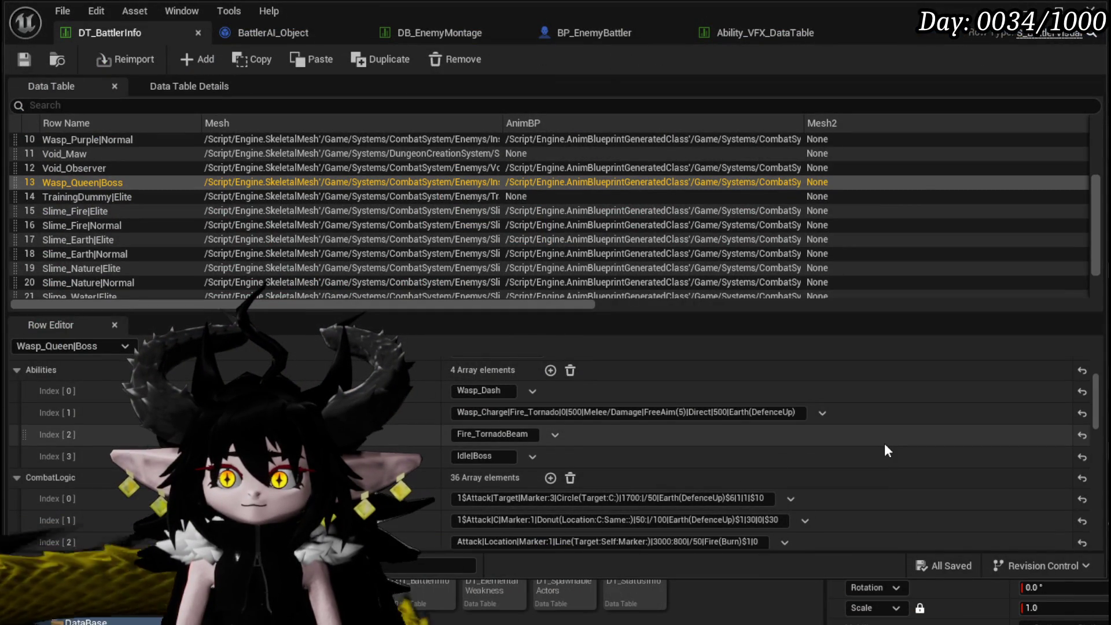
Prefix Wasp_Queen|Boss CombatLogic Index [2] with 1$ and launch a playtest.
{"action": "scroll", "coordinate": [885, 446], "scroll_direction": "down", "scroll_amount": 3}
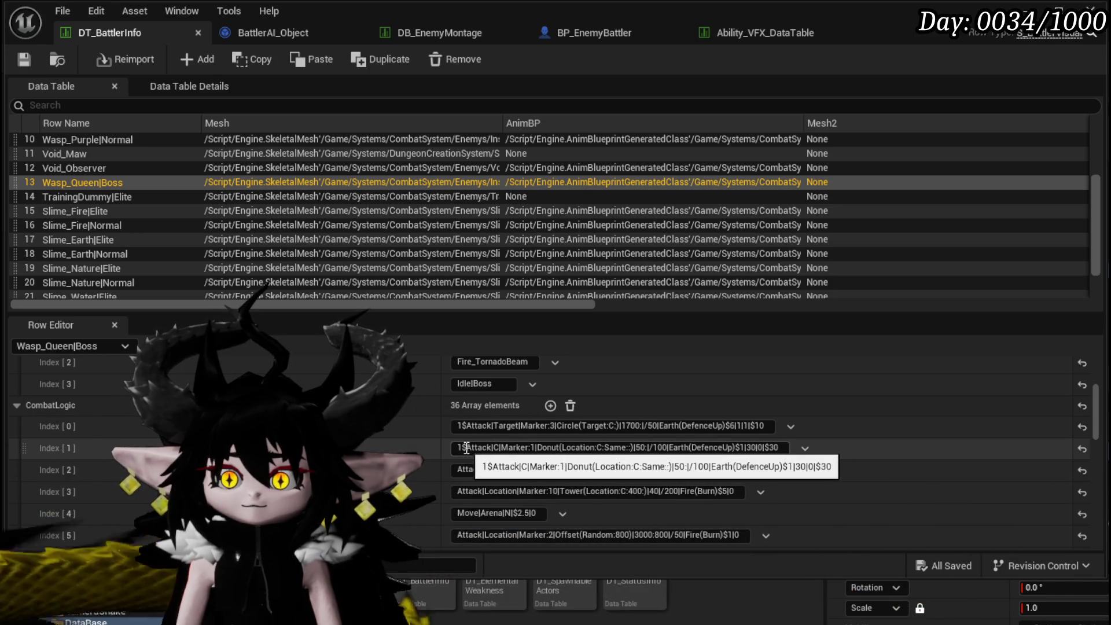
{"action": "left_click", "coordinate": [462, 472]}
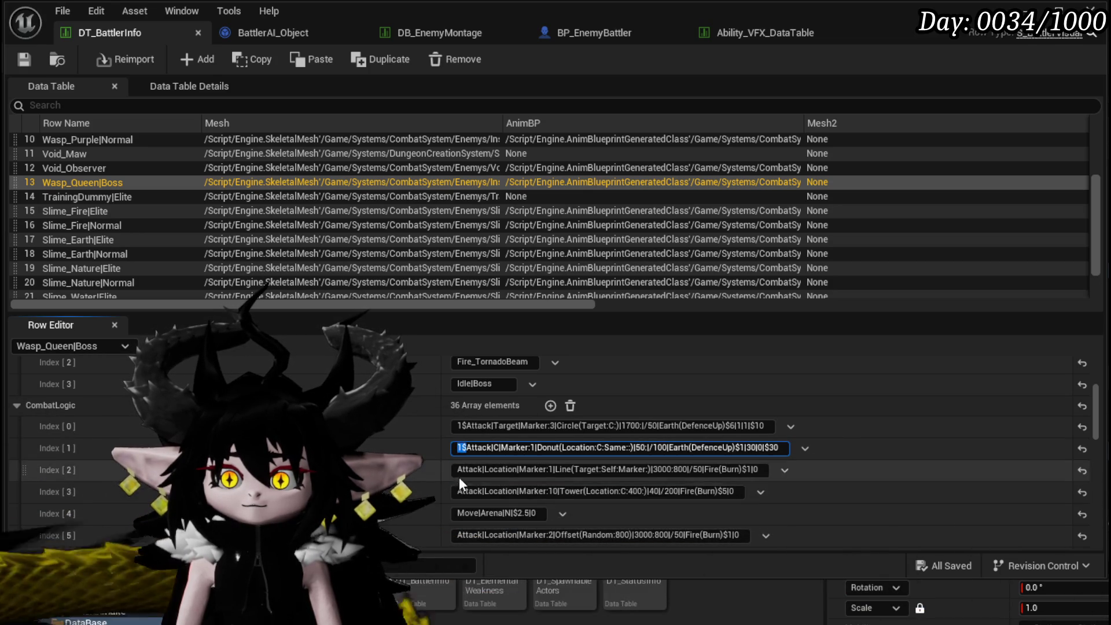
{"action": "type", "text": "1$"}
{"action": "key", "text": "Return"}
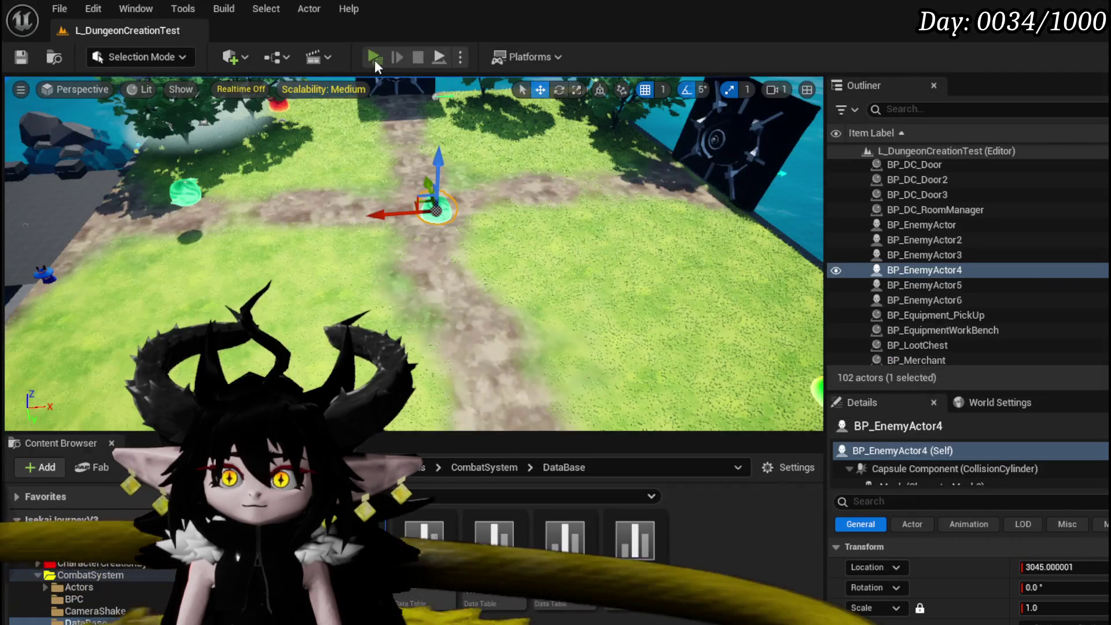
{"action": "left_click", "coordinate": [374, 58]}
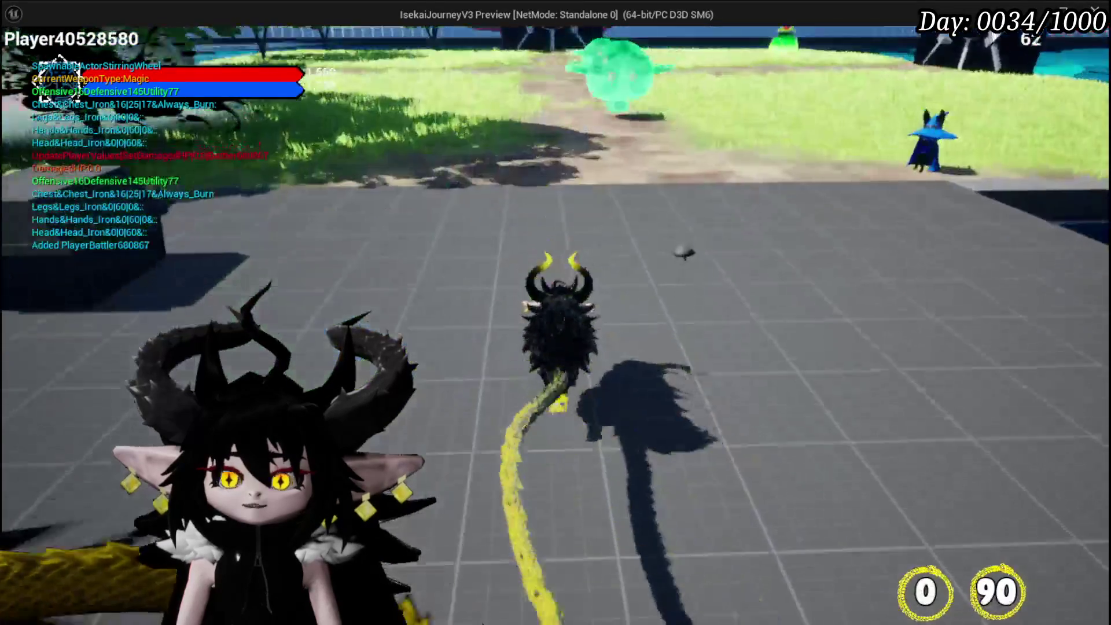
Attack the green slime and confirm entering the Wasp Queen arena until the breakpoint triggers.
{"action": "key", "text": "w"}
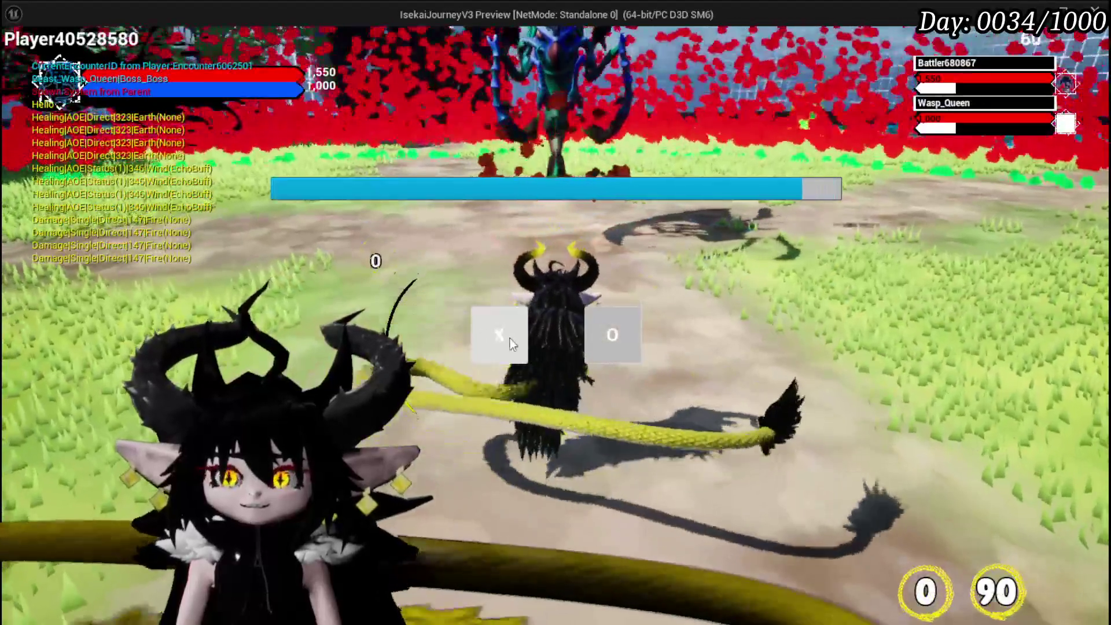
{"action": "left_click", "coordinate": [510, 339]}
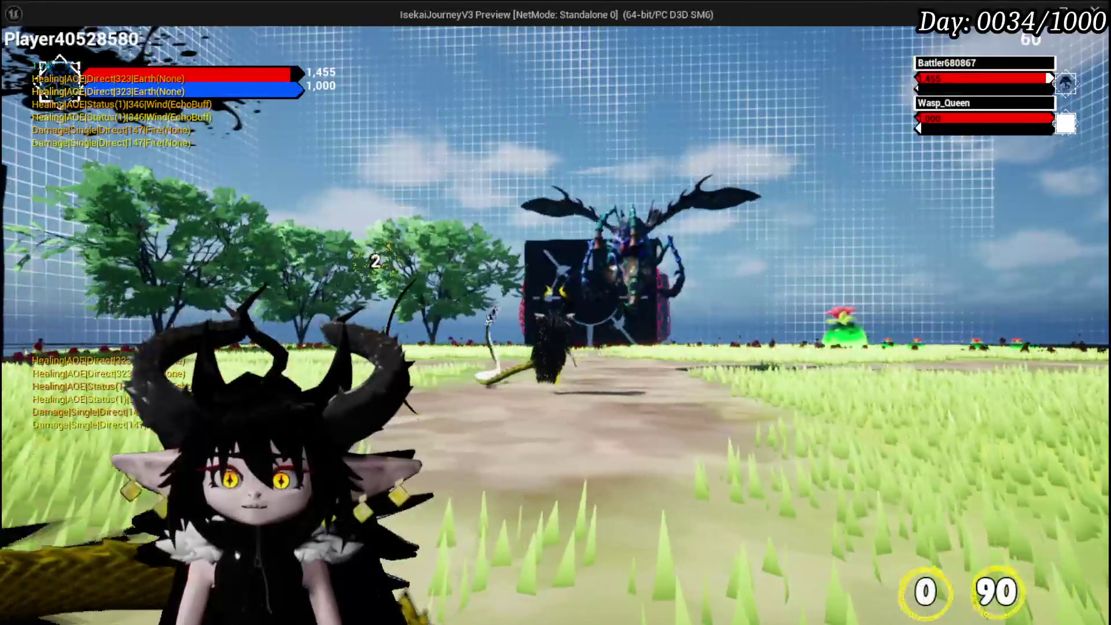
{"action": "key", "text": "alt+Tab"}
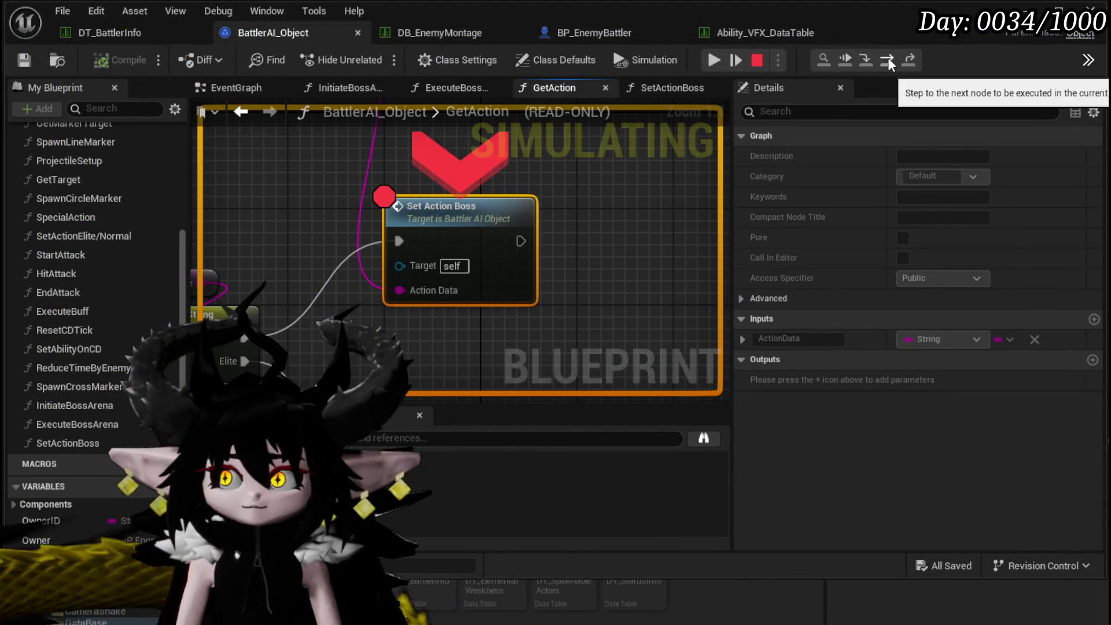
Step into SetActionBoss, resume twice, and return to the DT_BattlerInfo table.
{"action": "left_click", "coordinate": [891, 59]}
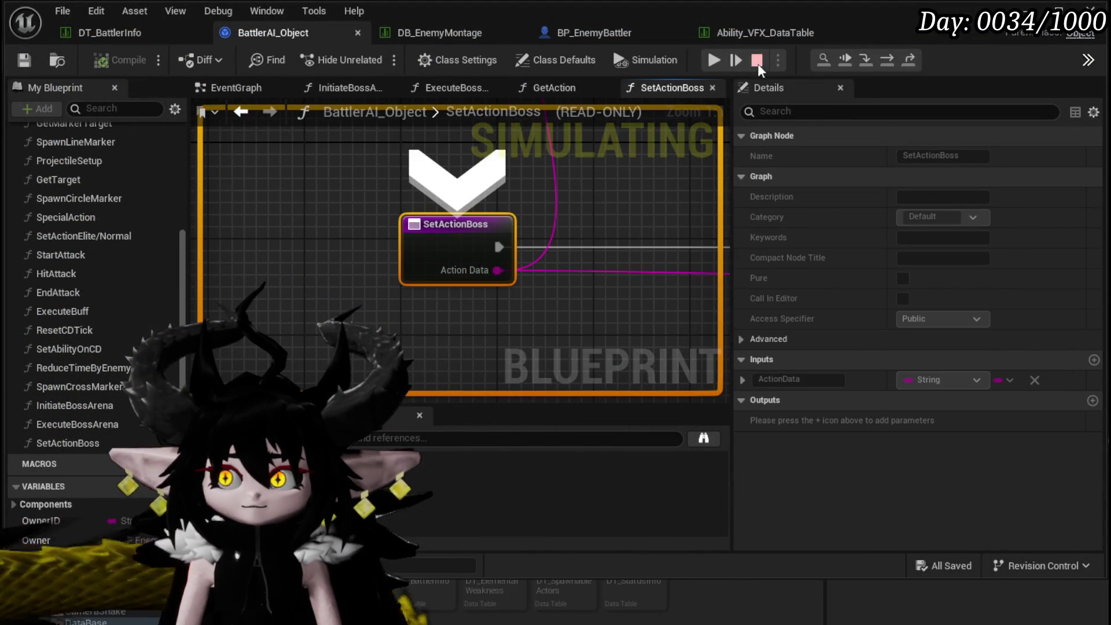
{"action": "left_click", "coordinate": [715, 60]}
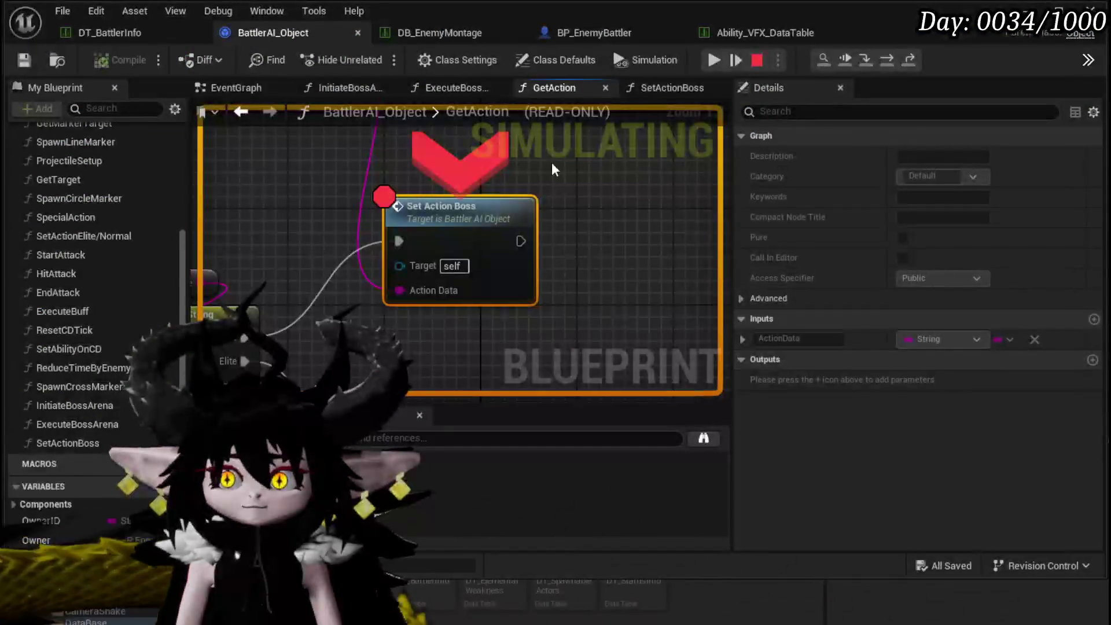
{"action": "left_click", "coordinate": [714, 61]}
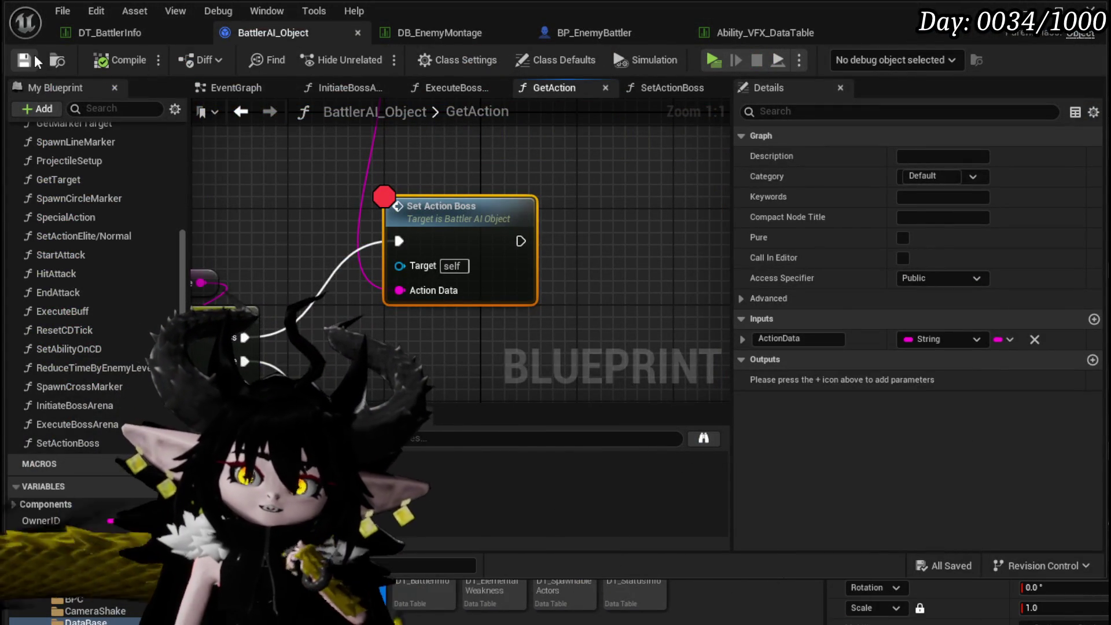
{"action": "left_click", "coordinate": [110, 32]}
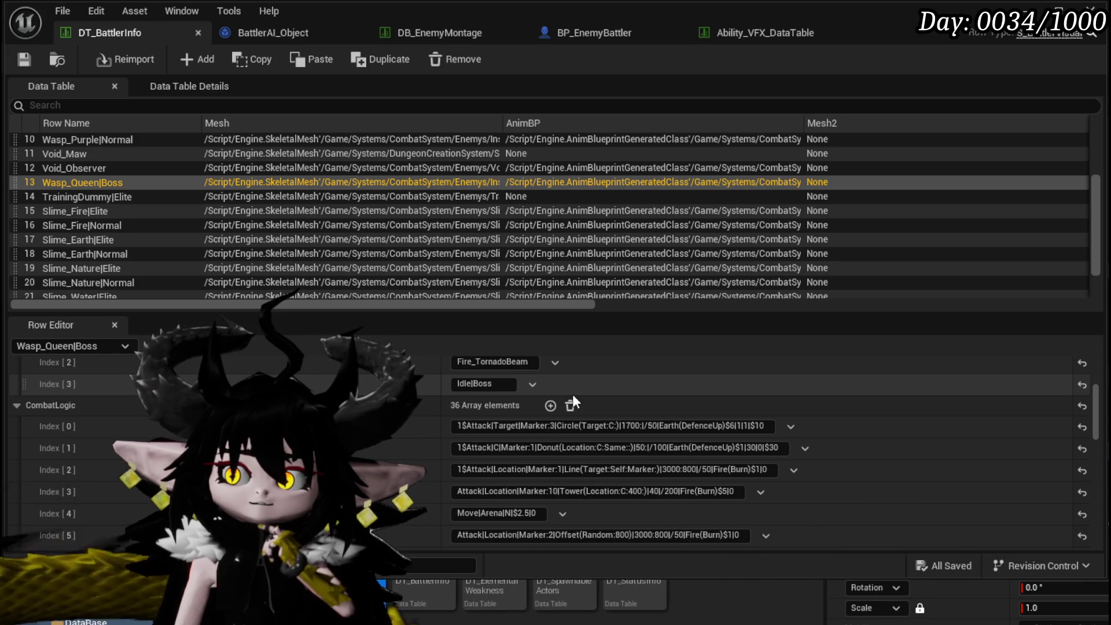
Add a breakpoint to the SetActionBoss function's entry node.
{"action": "left_click", "coordinate": [272, 32]}
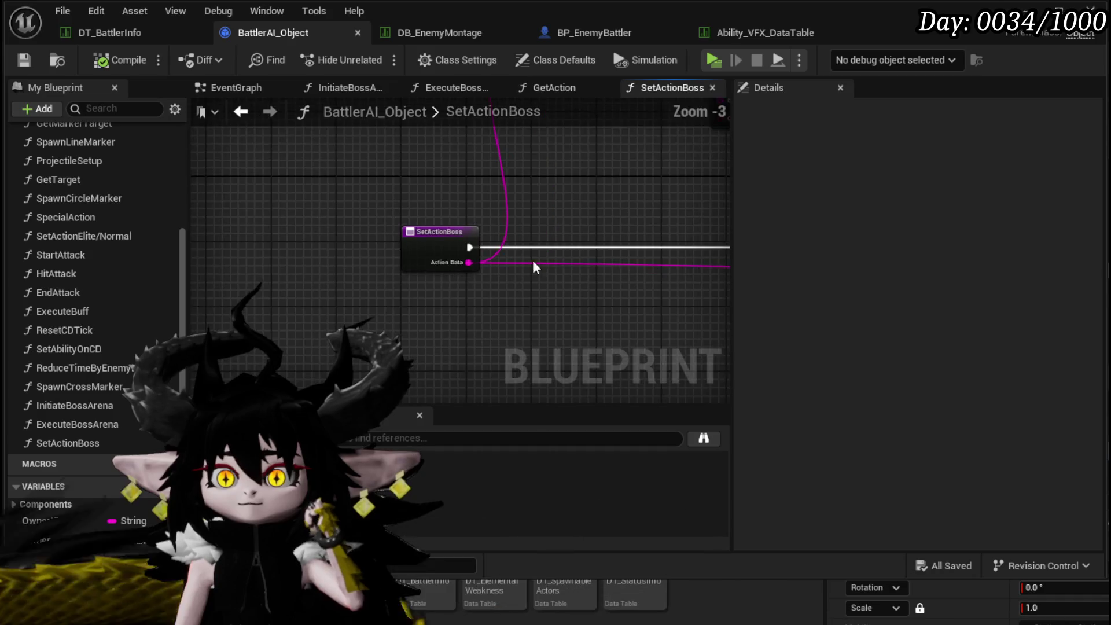
{"action": "scroll", "coordinate": [484, 281], "scroll_direction": "down", "scroll_amount": 3}
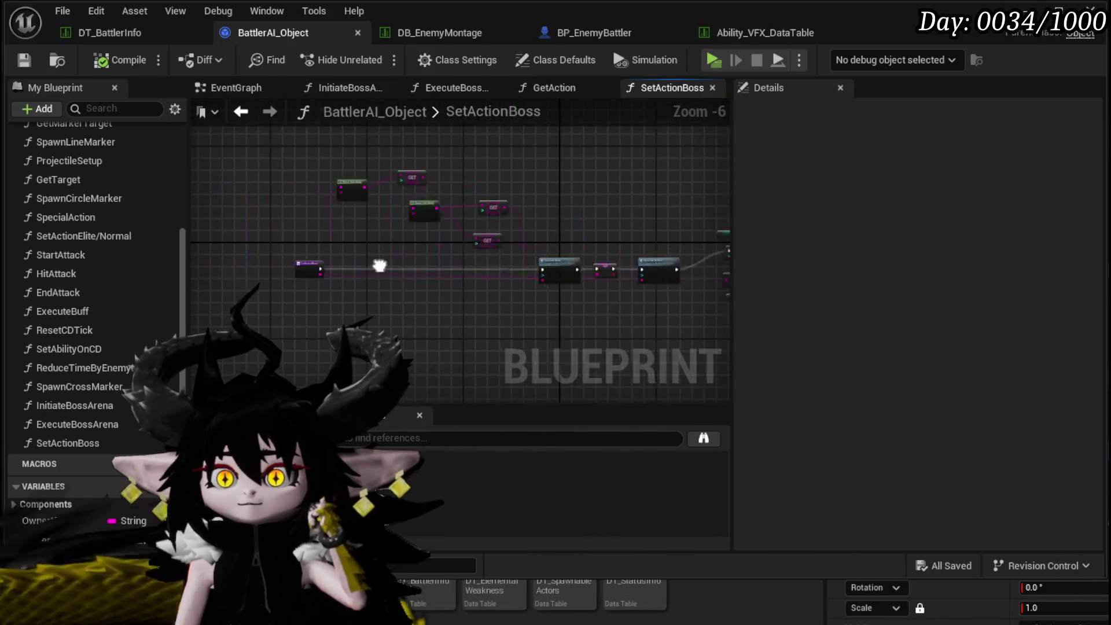
{"action": "scroll", "coordinate": [402, 261], "scroll_direction": "up", "scroll_amount": 5}
{"action": "right_click", "coordinate": [402, 261]}
{"action": "left_click", "coordinate": [459, 578]}
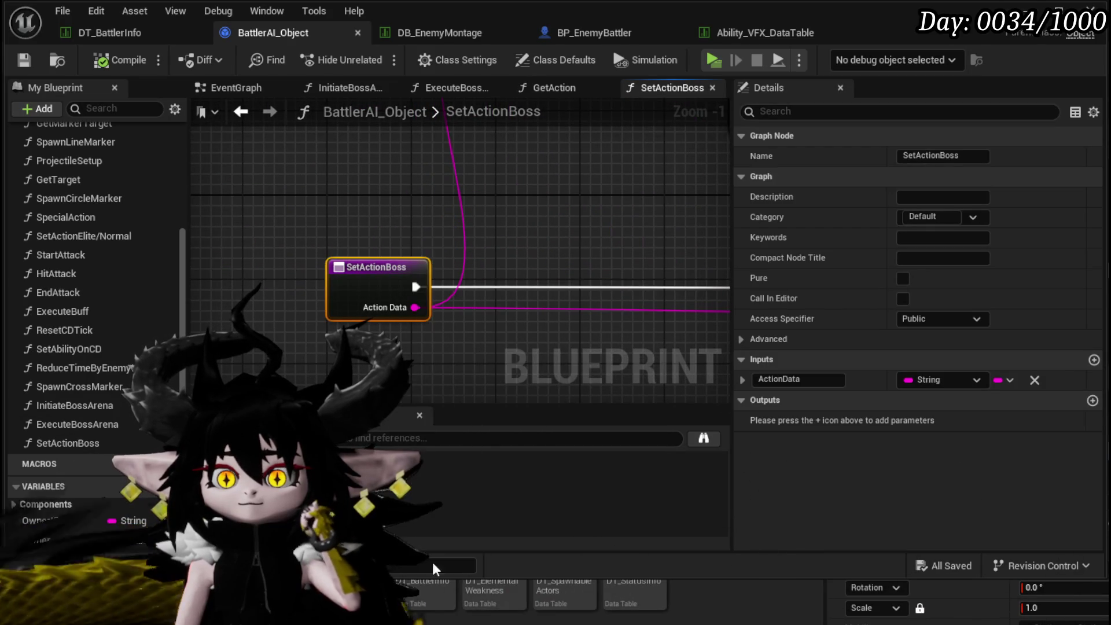
Open the GetAction function graph and check the Set Action Boss call's node options.
{"action": "left_click", "coordinate": [241, 112]}
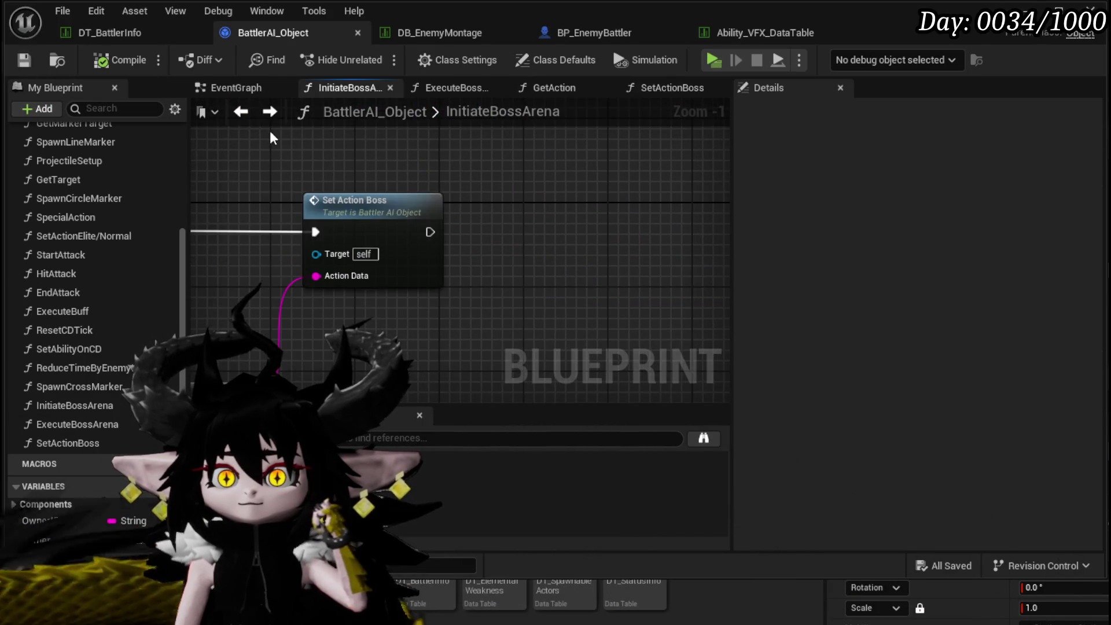
{"action": "left_click", "coordinate": [240, 112]}
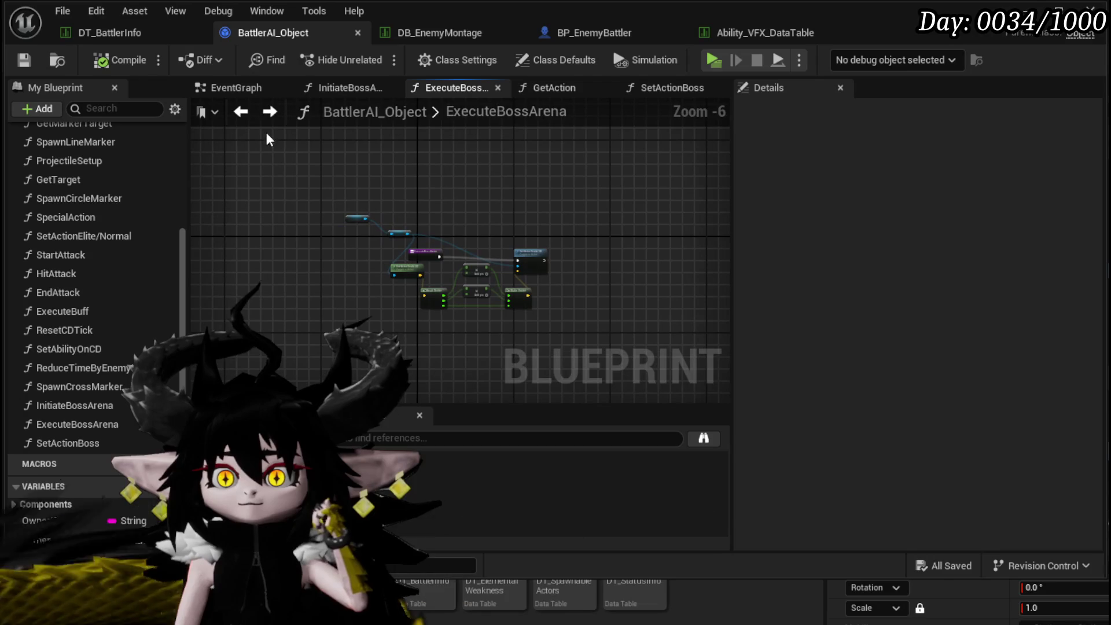
{"action": "scroll", "coordinate": [93, 267], "scroll_direction": "up", "scroll_amount": 5}
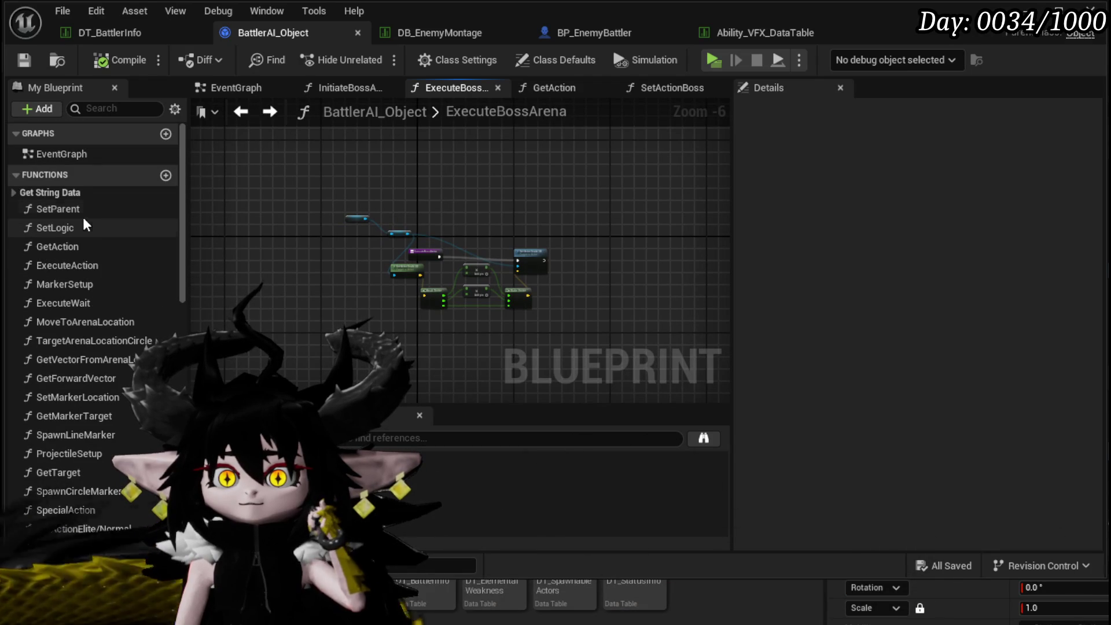
{"action": "double_click", "coordinate": [57, 247]}
{"action": "right_click", "coordinate": [523, 255]}
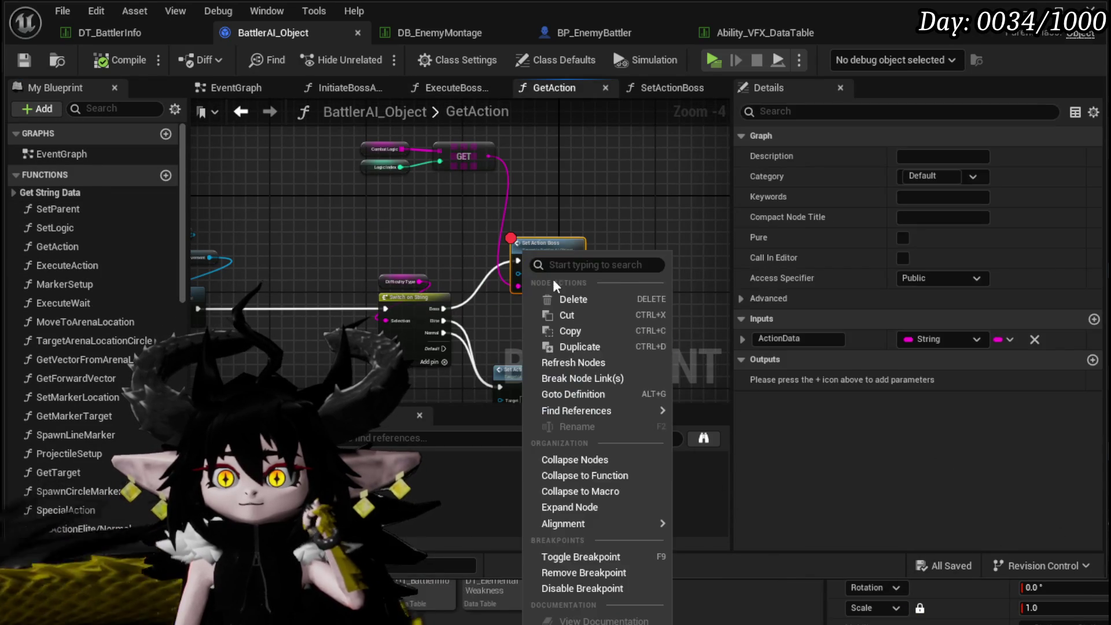
{"action": "key", "text": "Escape"}
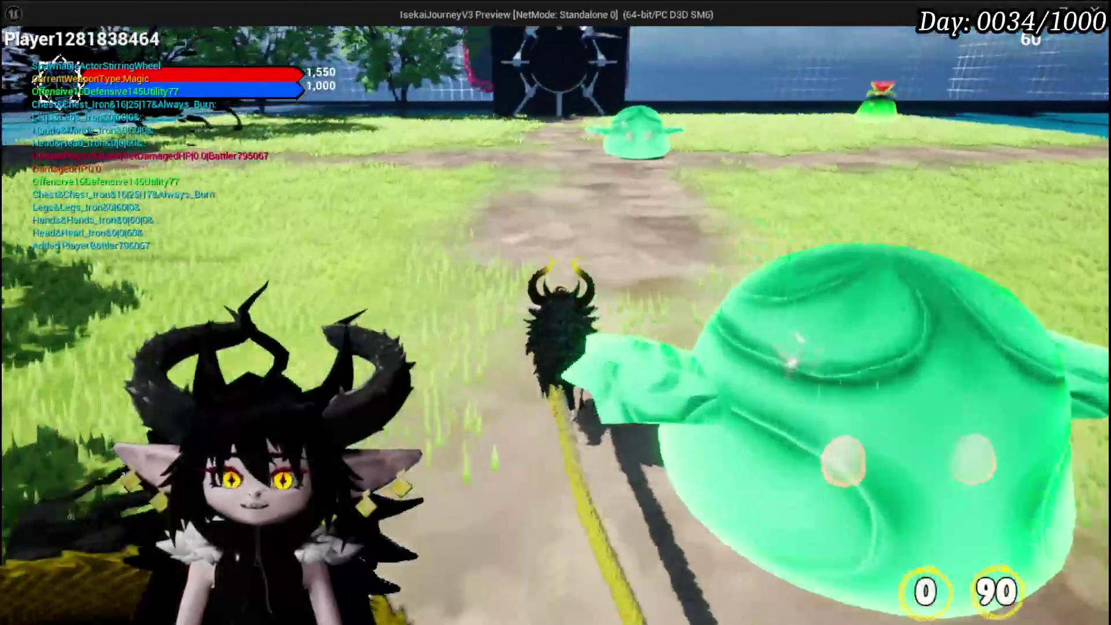
Play, walk to the Wasp Queen, start the fight and inspect the Circle 1700 Action Data.
{"action": "key", "text": "w"}
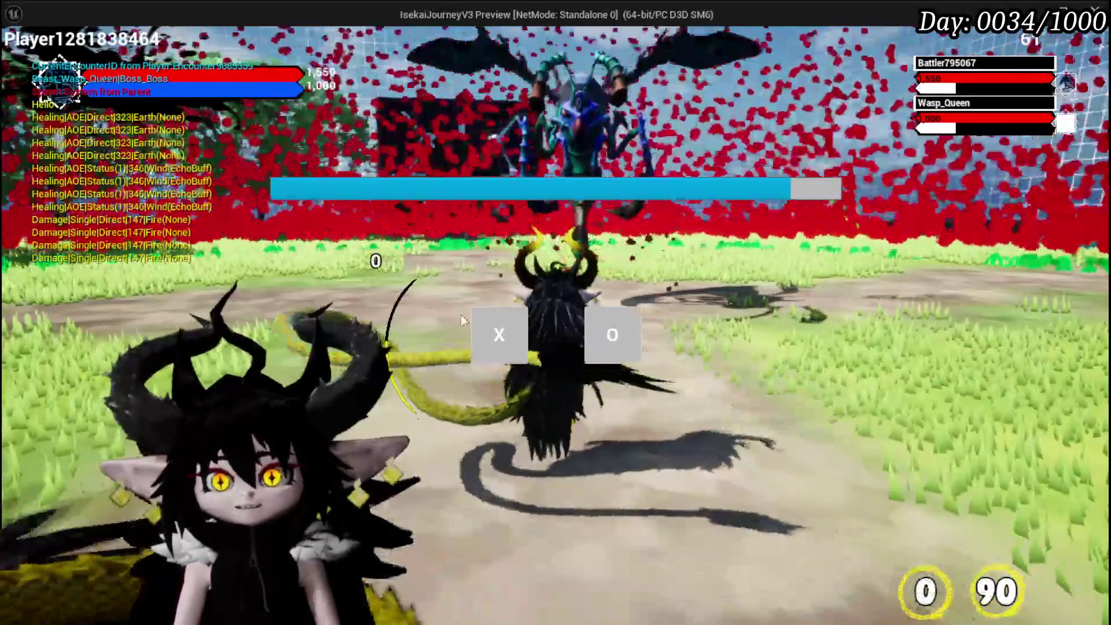
{"action": "left_click", "coordinate": [488, 318]}
{"action": "mouse_move", "coordinate": [491, 277]}
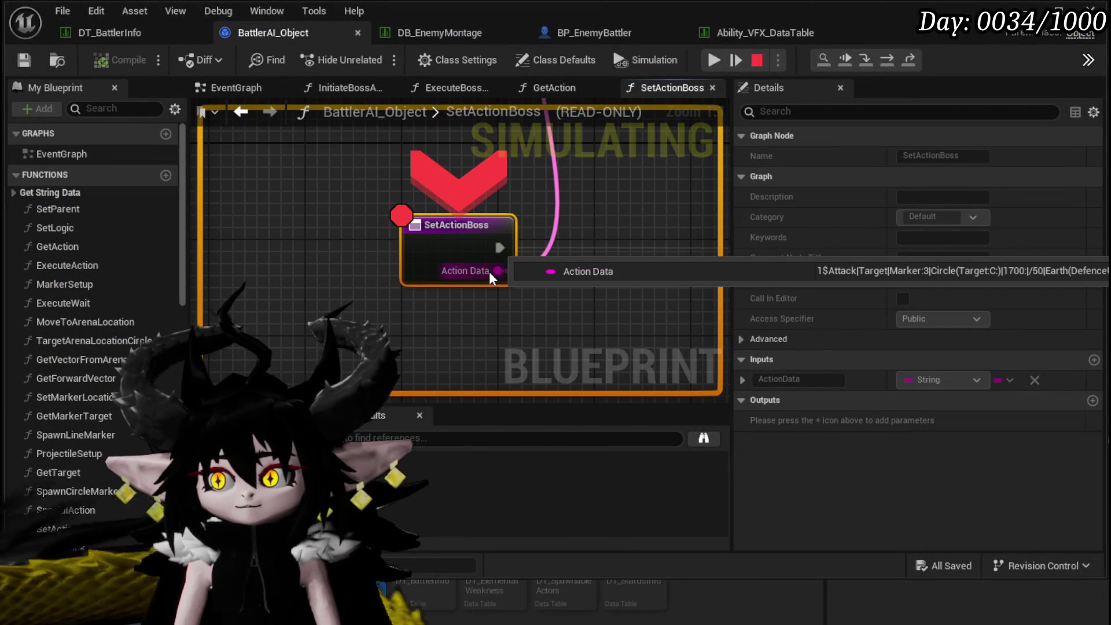
Resume the playtest, then step over SetActionBoss while checking the Logic Index value.
{"action": "left_click", "coordinate": [714, 58]}
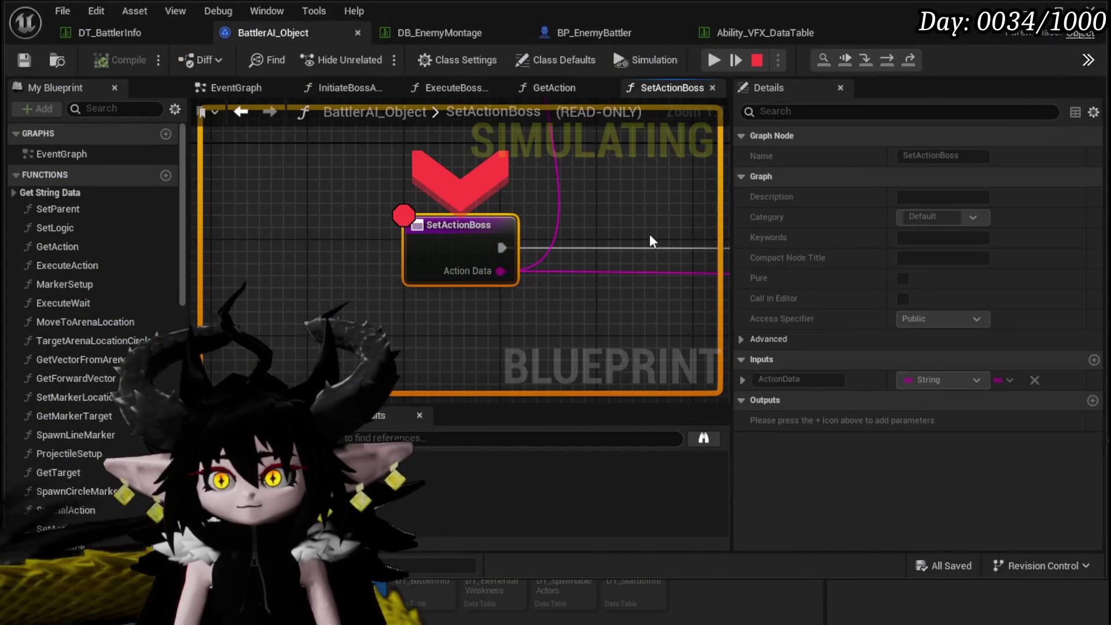
{"action": "mouse_move", "coordinate": [461, 282]}
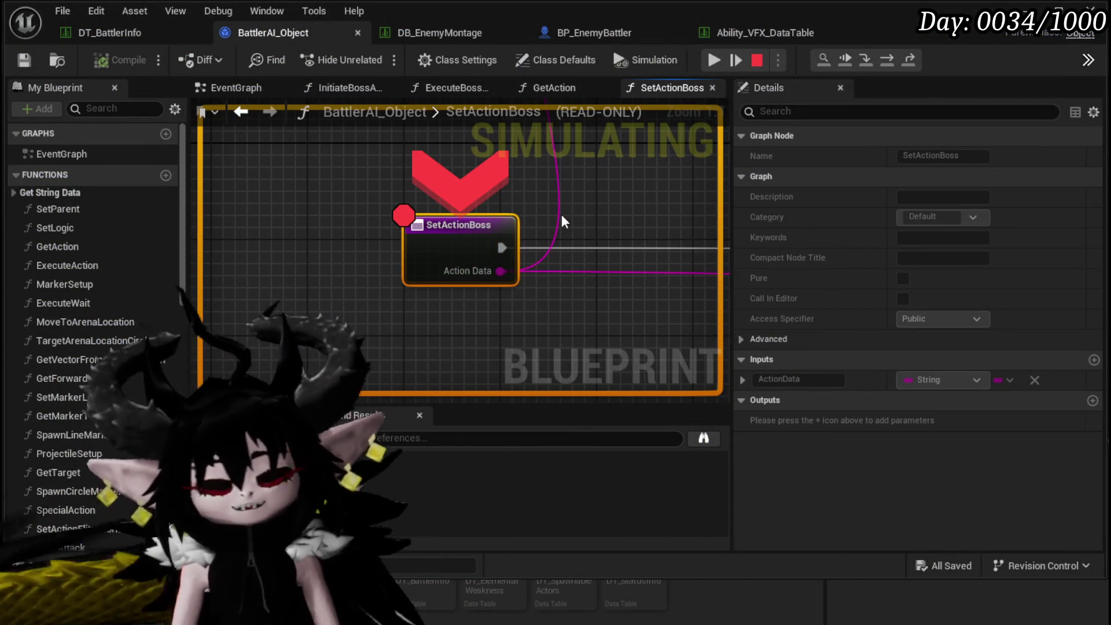
{"action": "key", "text": "F10"}
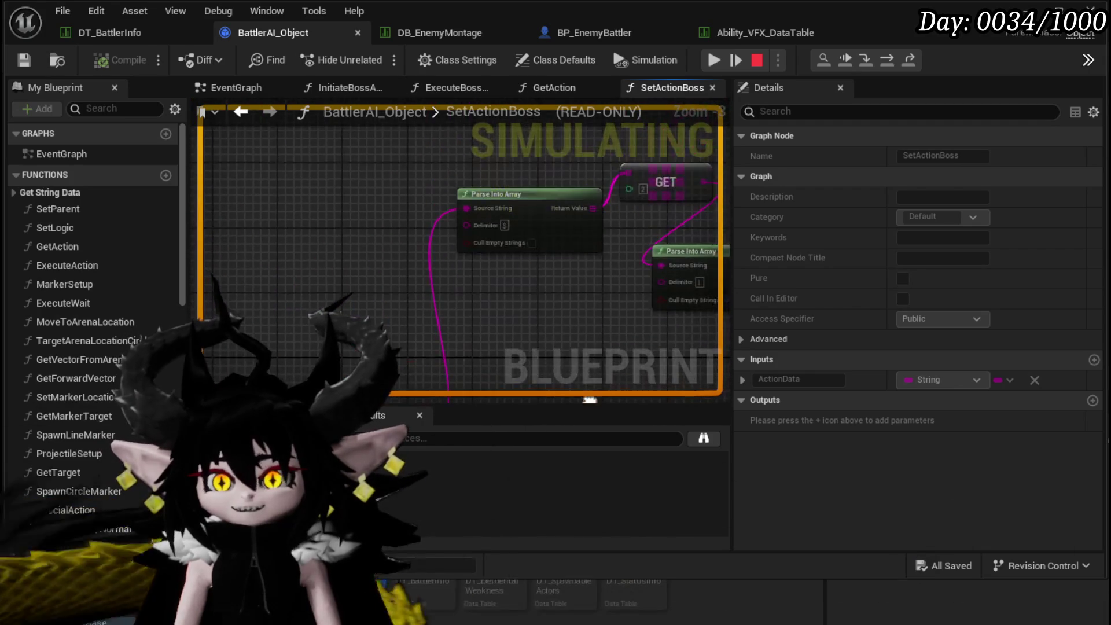
{"action": "scroll", "coordinate": [93, 290], "scroll_direction": "down", "scroll_amount": 6}
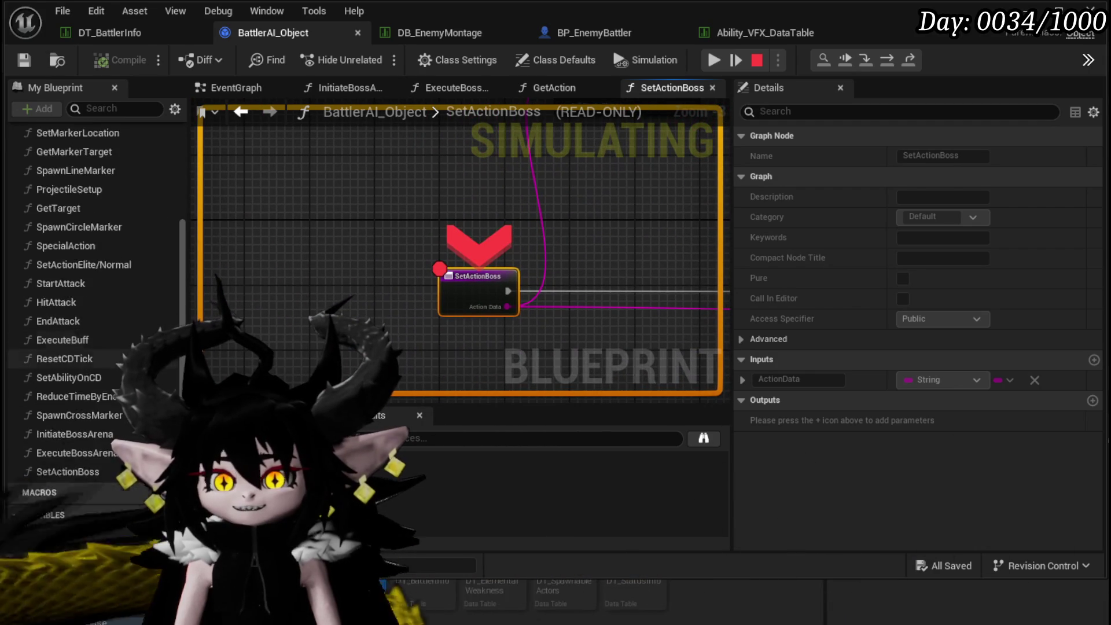
{"action": "scroll", "coordinate": [93, 290], "scroll_direction": "down", "scroll_amount": 3}
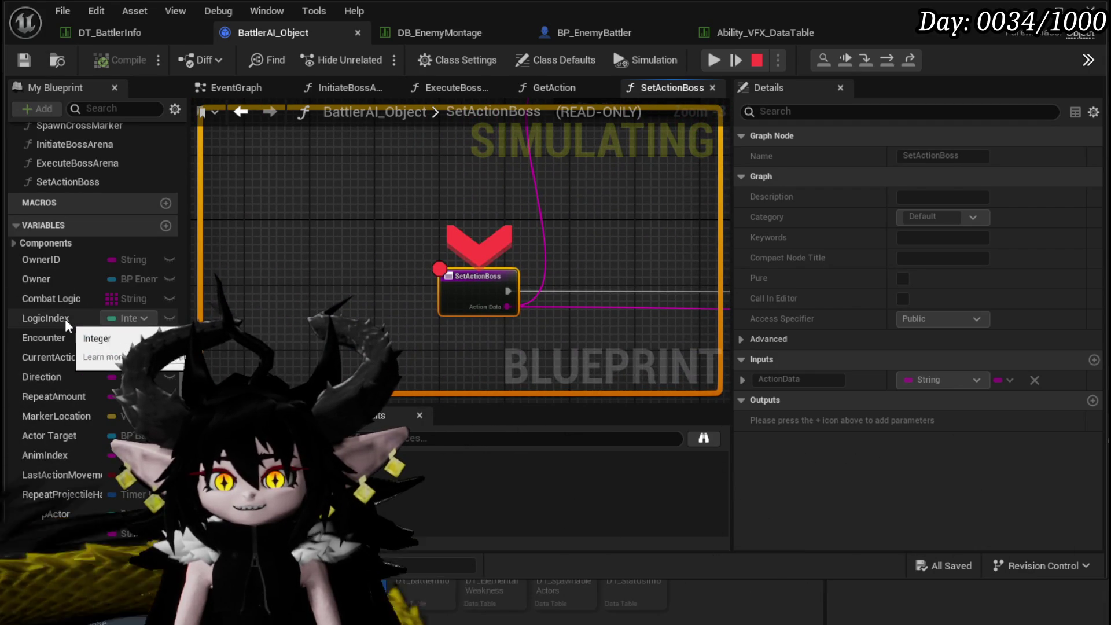
Step on through the Execute Action nodes, resume, and return to the DT_BattlerInfo table.
{"action": "key", "text": "F10"}
{"action": "key", "text": "F10"}
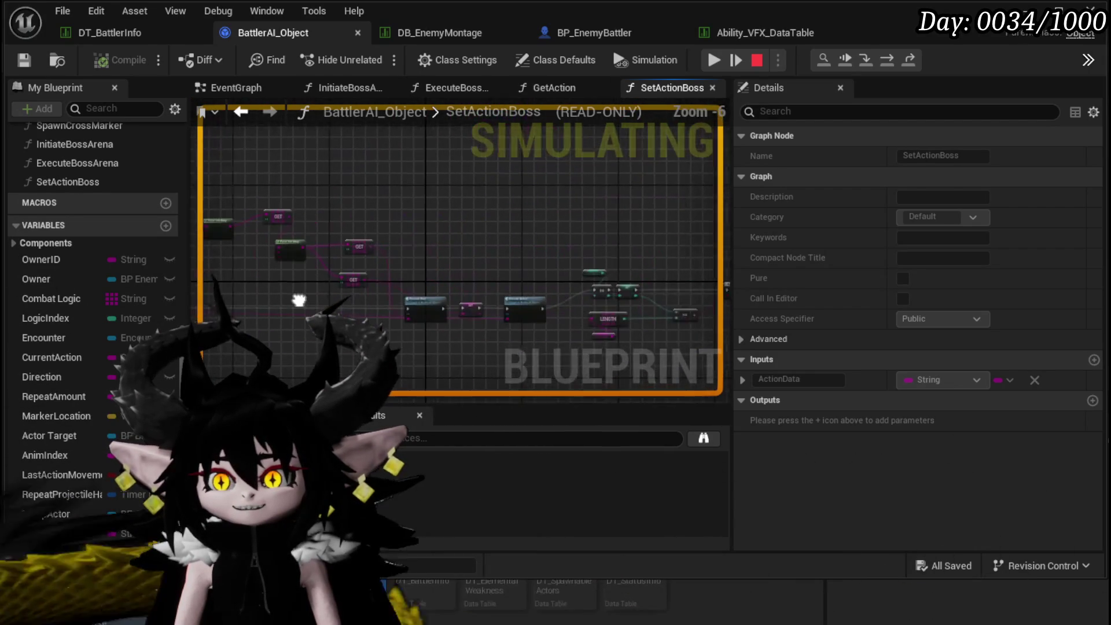
{"action": "mouse_move", "coordinate": [649, 263]}
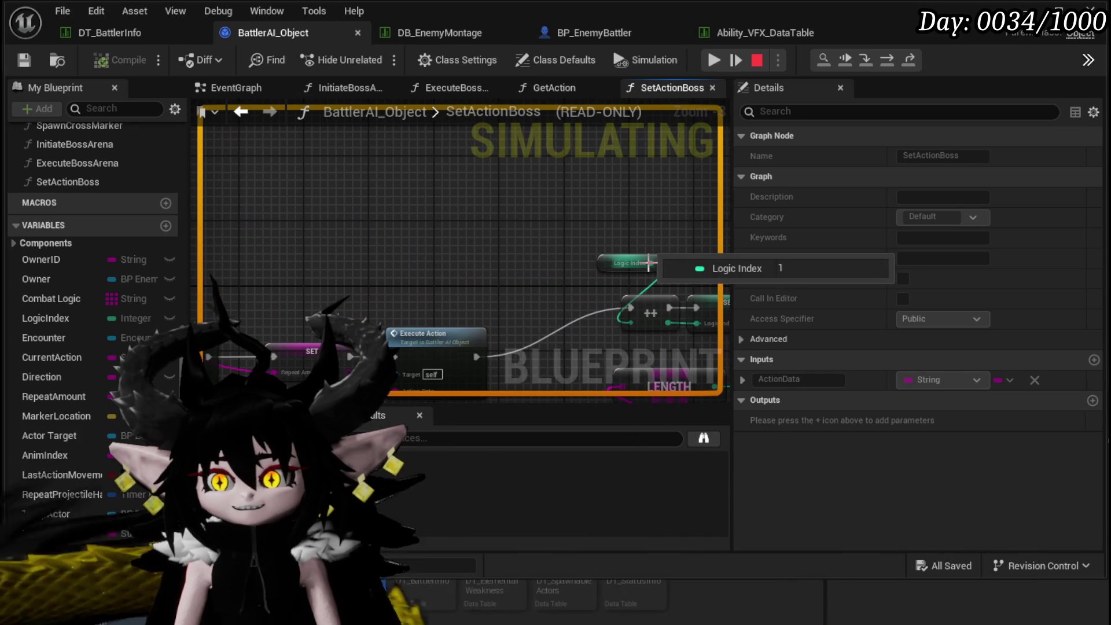
{"action": "key", "text": "F10"}
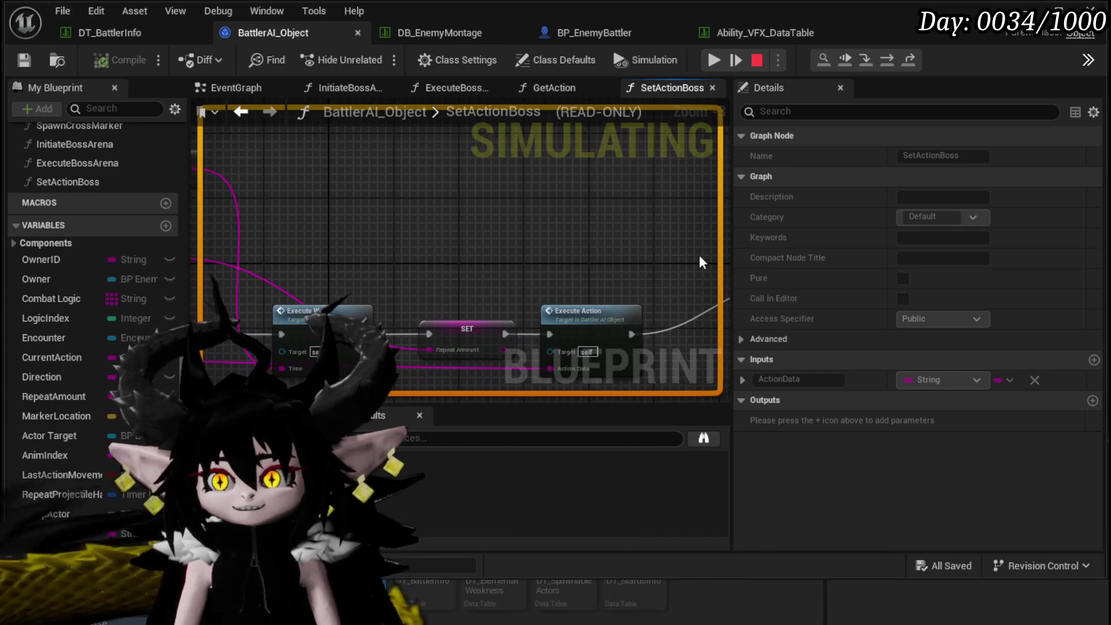
{"action": "left_click", "coordinate": [721, 60]}
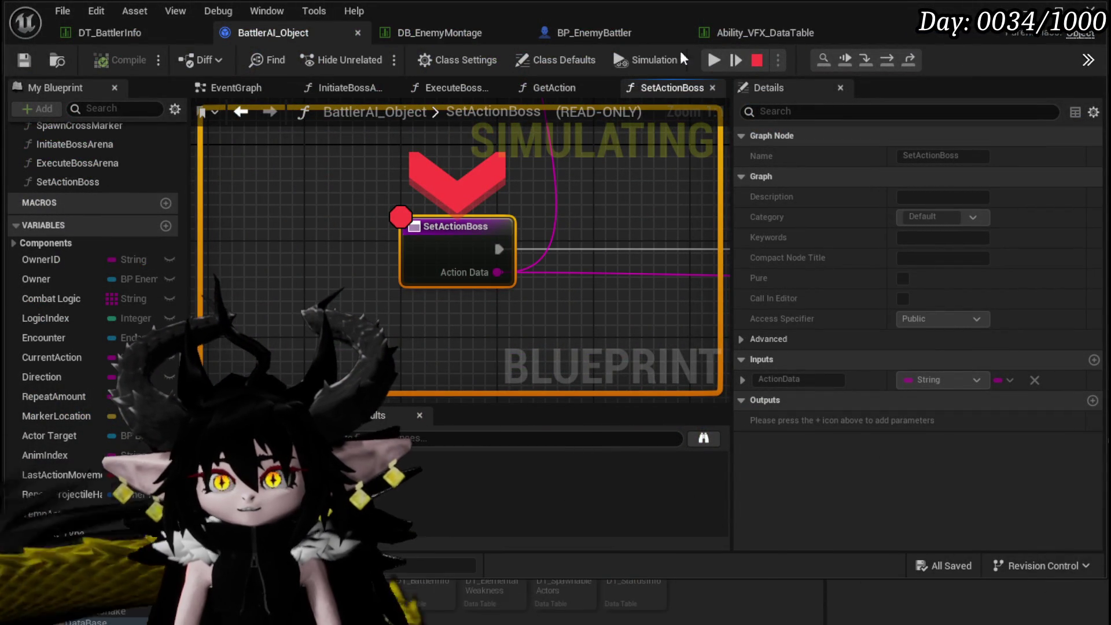
{"action": "left_click", "coordinate": [164, 34]}
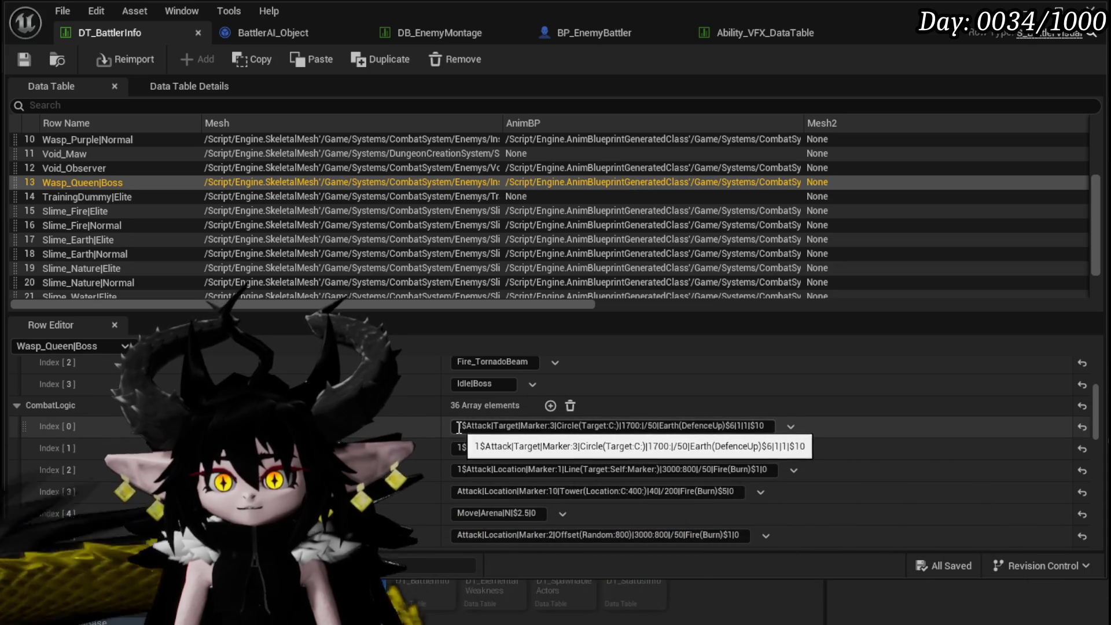
{"action": "left_click", "coordinate": [774, 427]}
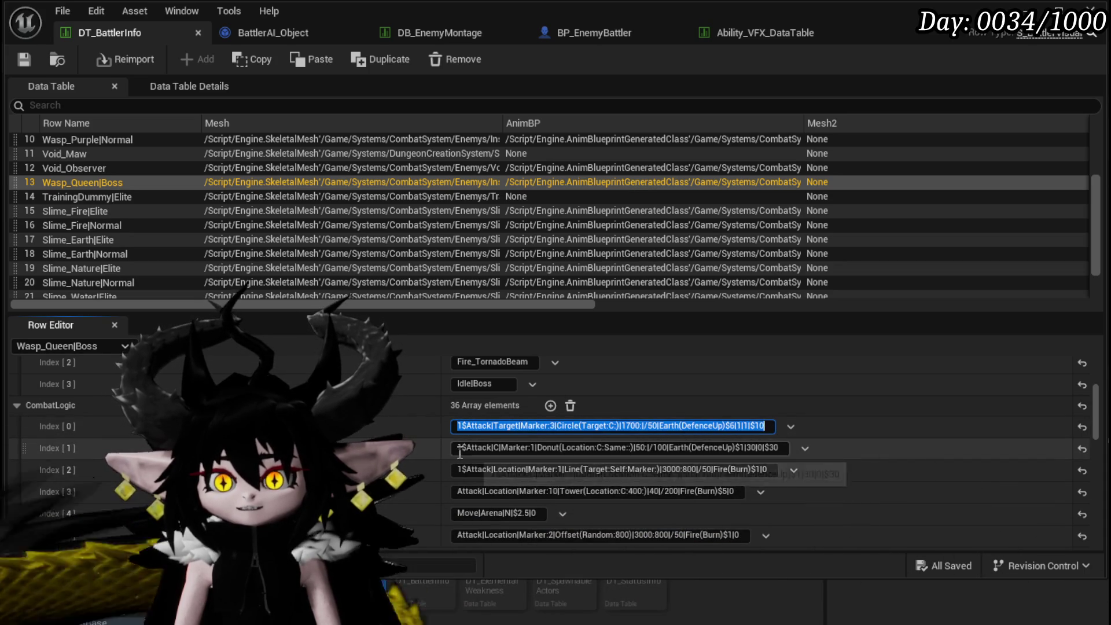
{"action": "left_click", "coordinate": [796, 445]}
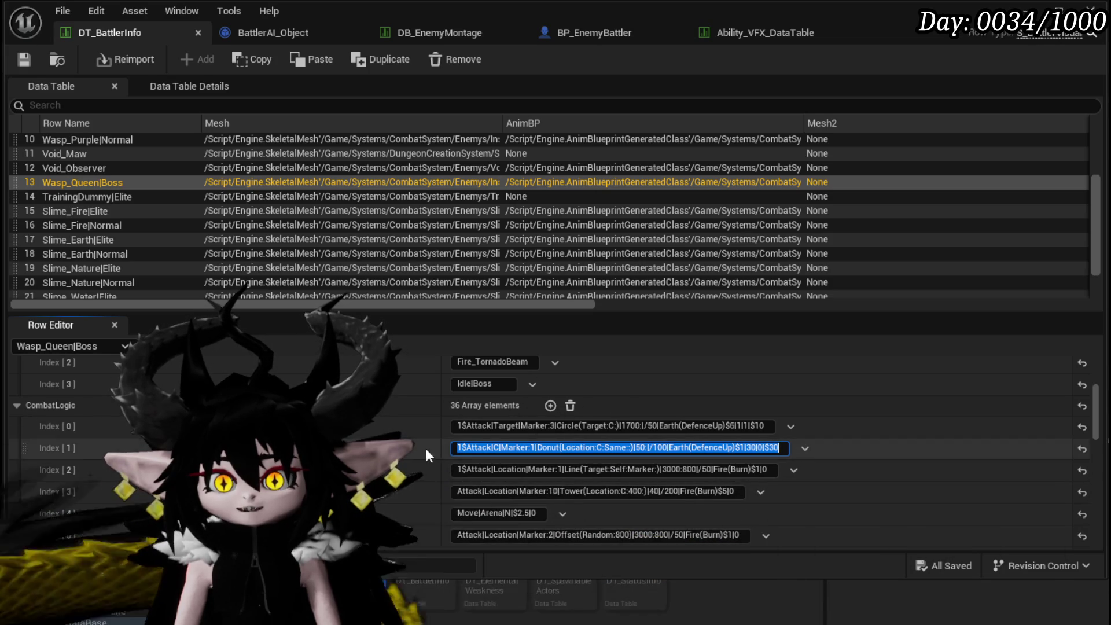
{"action": "left_click_drag", "start_coordinate": [463, 491], "coordinate": [561, 492]}
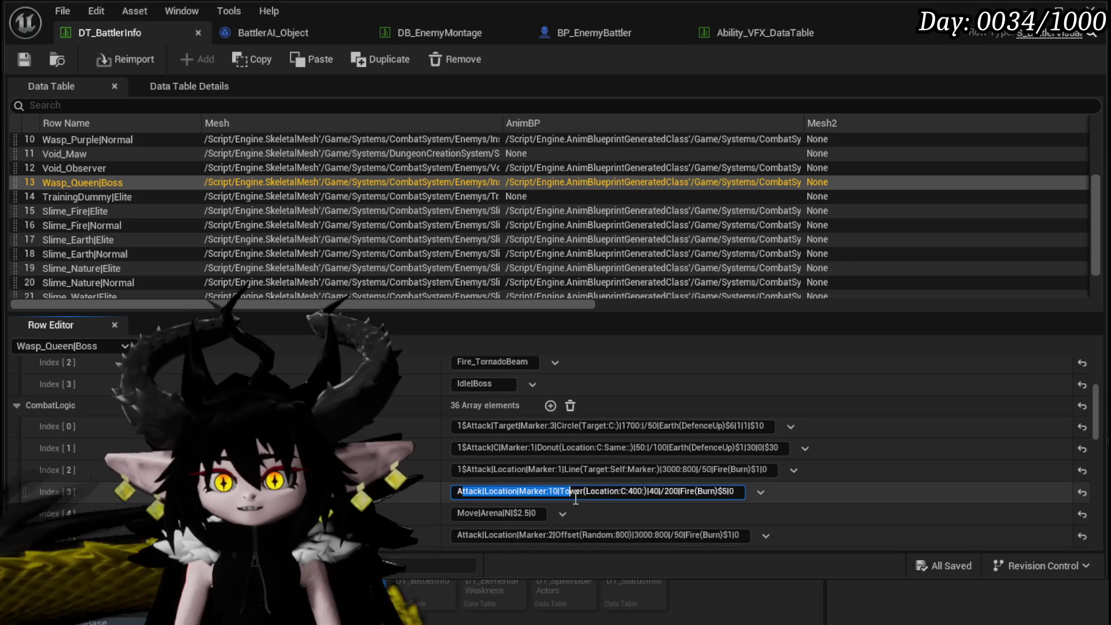
{"action": "left_click_drag", "start_coordinate": [688, 493], "coordinate": [735, 492]}
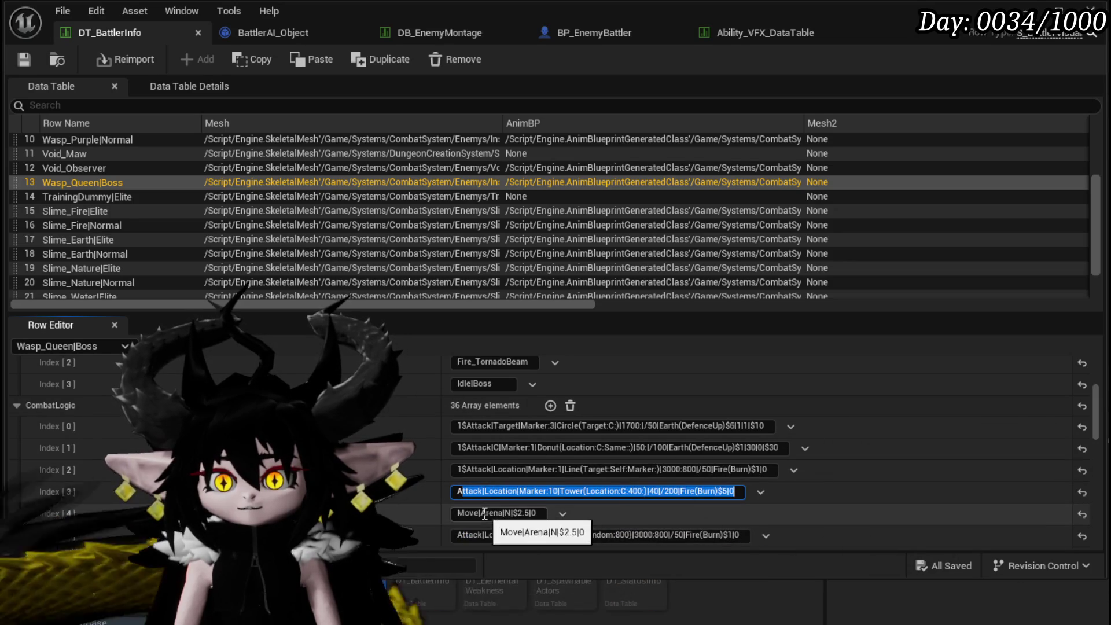
{"action": "mouse_move", "coordinate": [474, 470]}
{"action": "left_mouse_down"}
{"action": "mouse_move", "coordinate": [666, 470]}
{"action": "mouse_move", "coordinate": [653, 469]}
{"action": "left_mouse_up"}
{"action": "left_click_drag", "start_coordinate": [469, 514], "coordinate": [538, 513]}
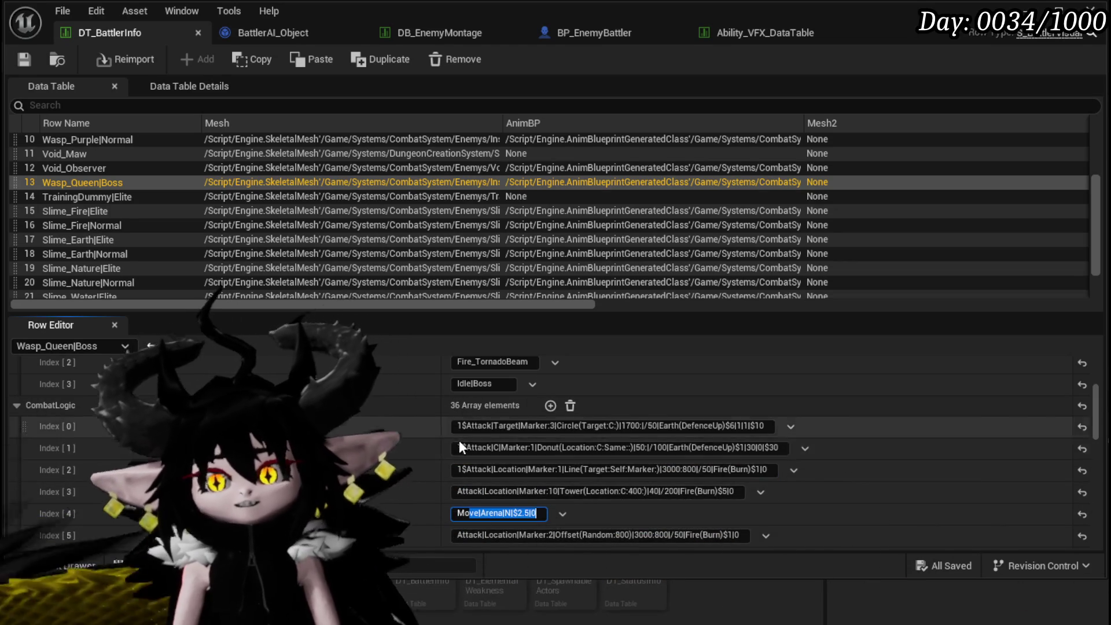
{"action": "left_click", "coordinate": [23, 65]}
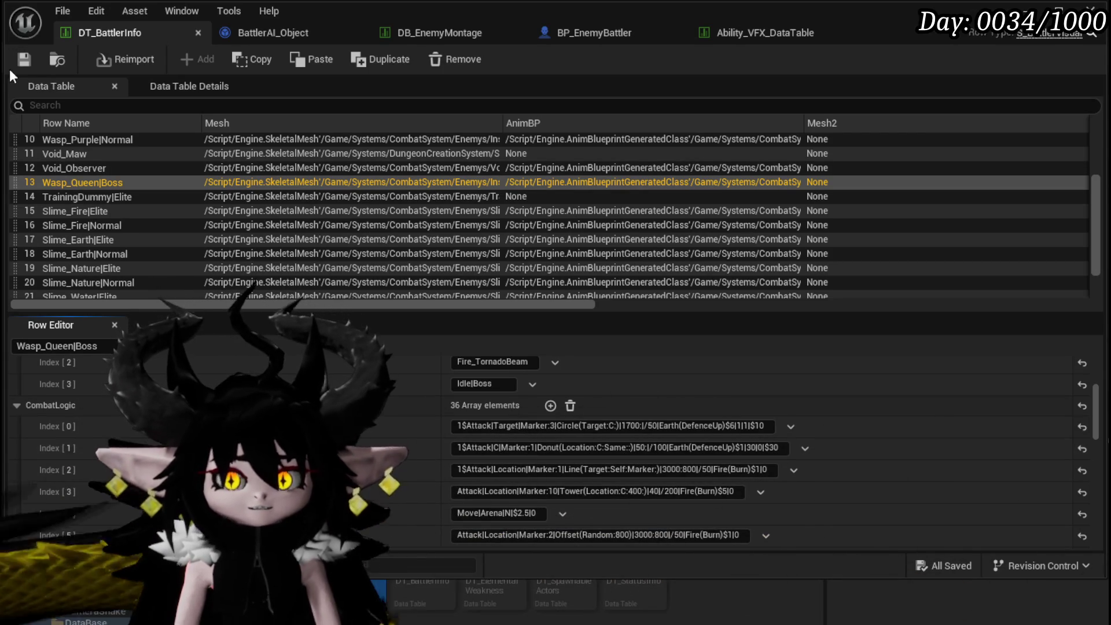